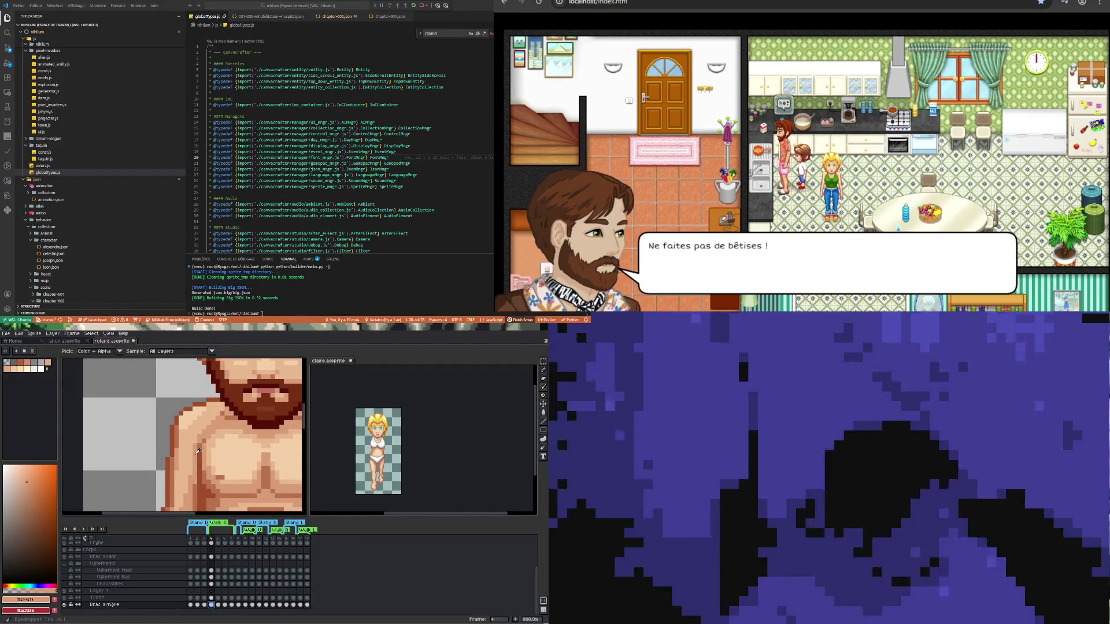
- With the pencil active, flick the torso between frames 4 and 5, returning to frame 4
key("b")
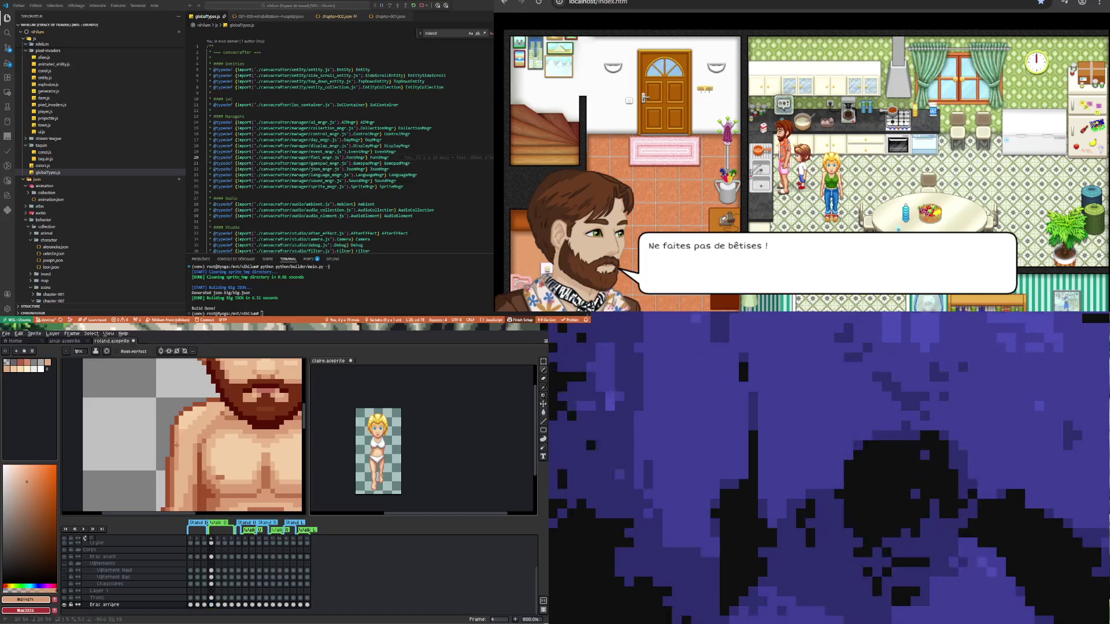
scroll(173, 460, "up", 2)
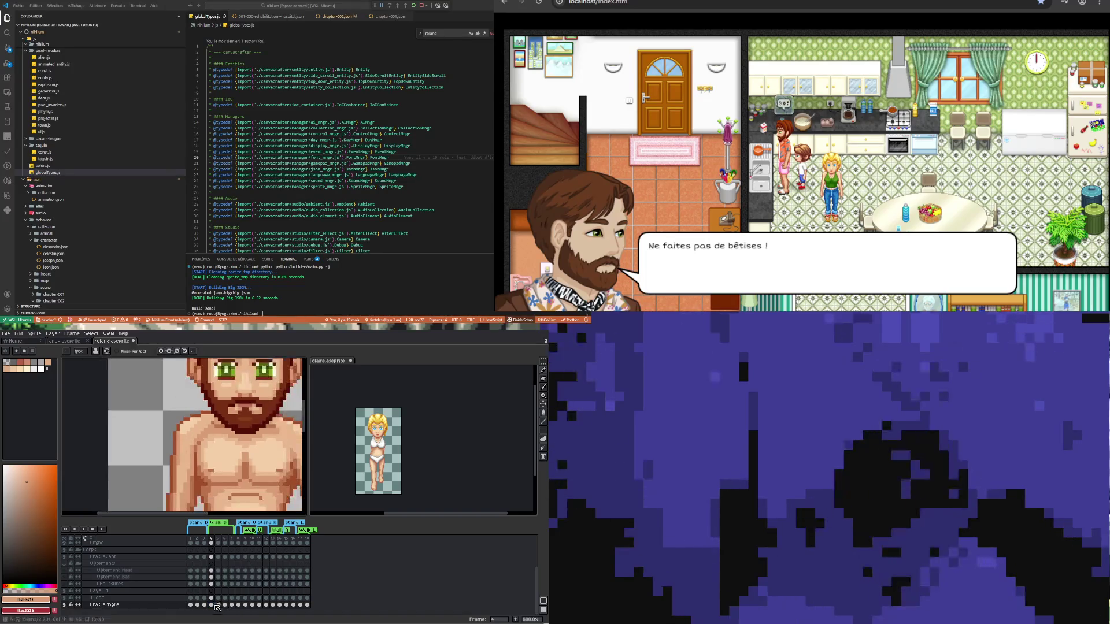
left_click(218, 605)
key("Right")
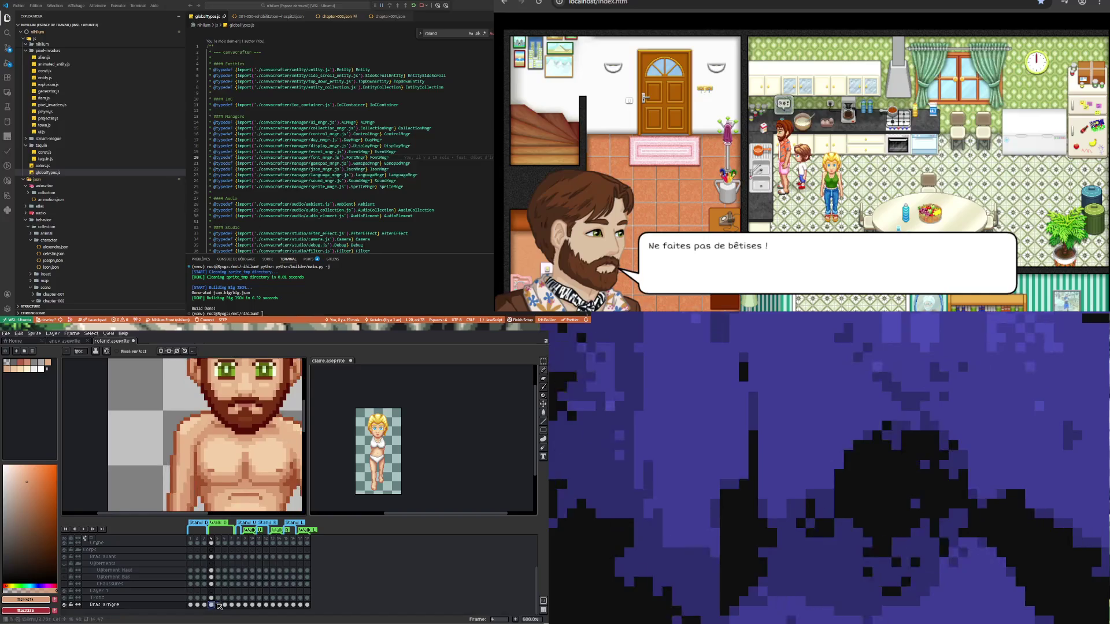
key("Left")
left_click(212, 605)
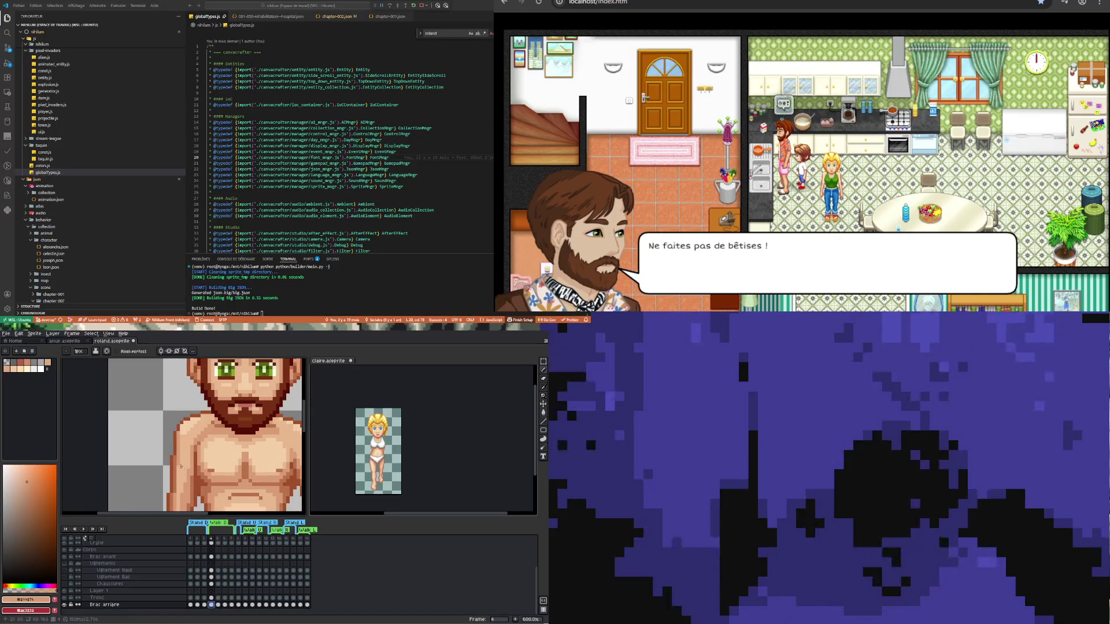
scroll(174, 493, "down", 2)
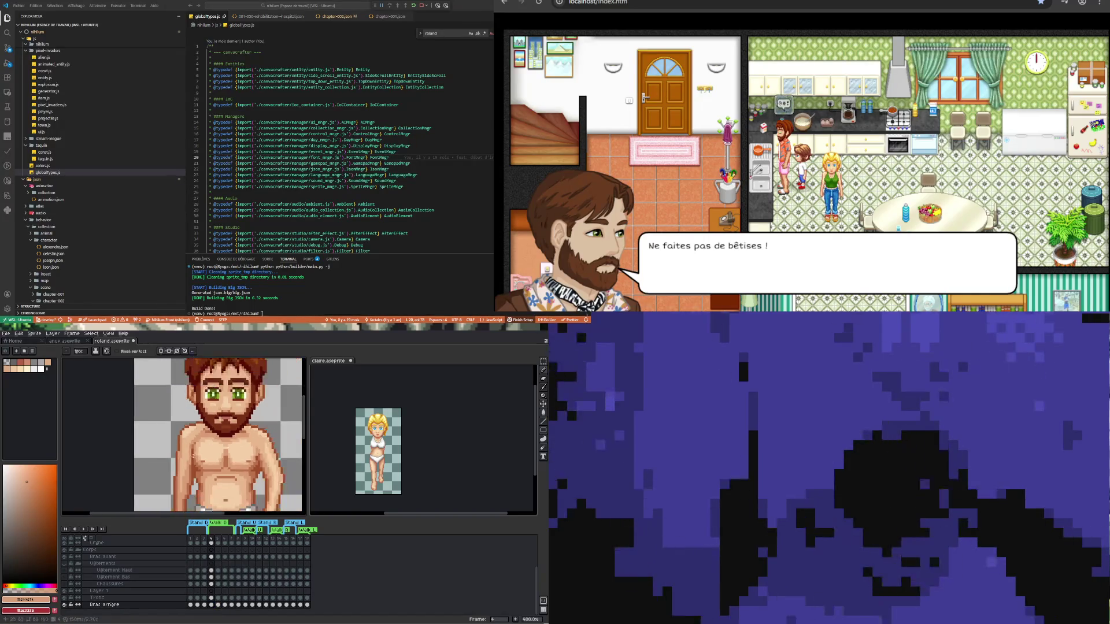
scroll(190, 470, "up", 1)
scroll(187, 468, "up", 1)
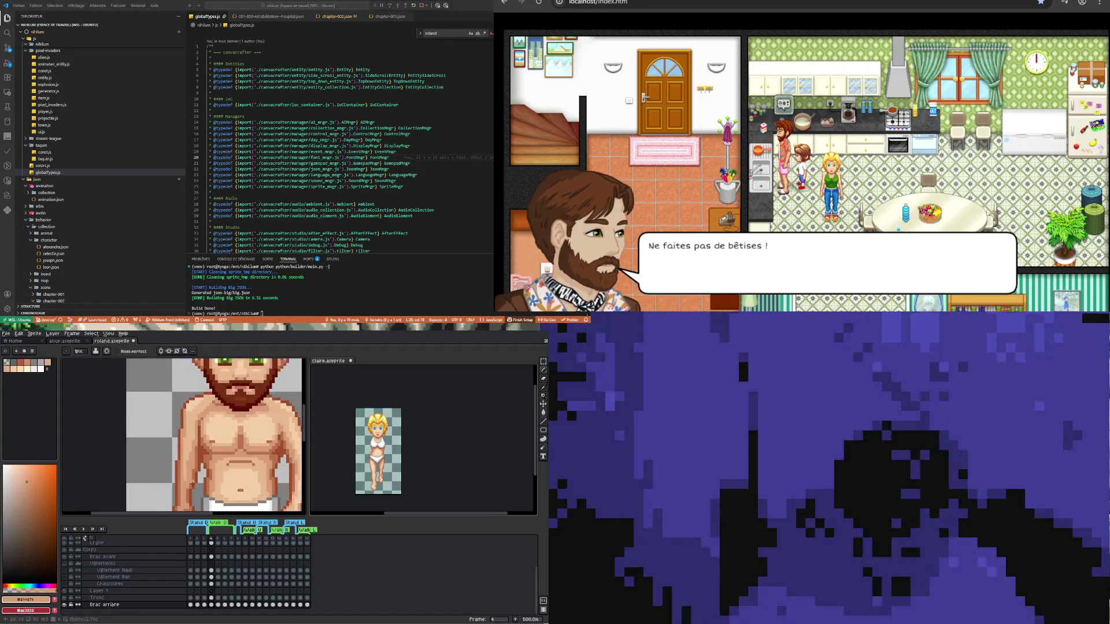
- Compare the torso across frames 4 and 5 again, settling on frame 5 while zooming around
left_click(219, 605)
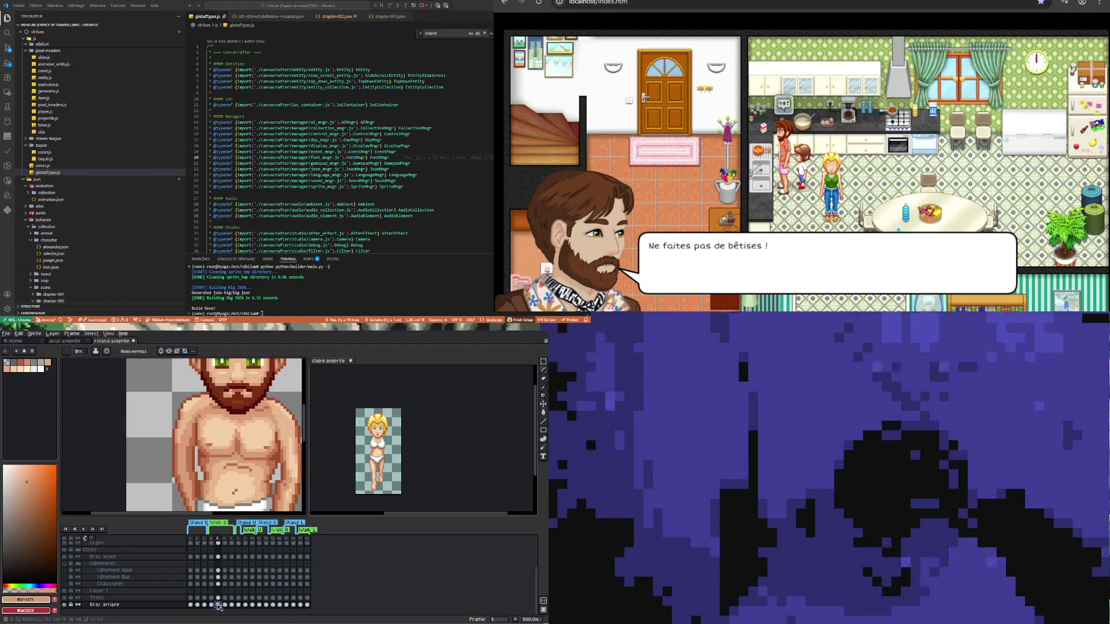
left_click(212, 604)
left_click(219, 605)
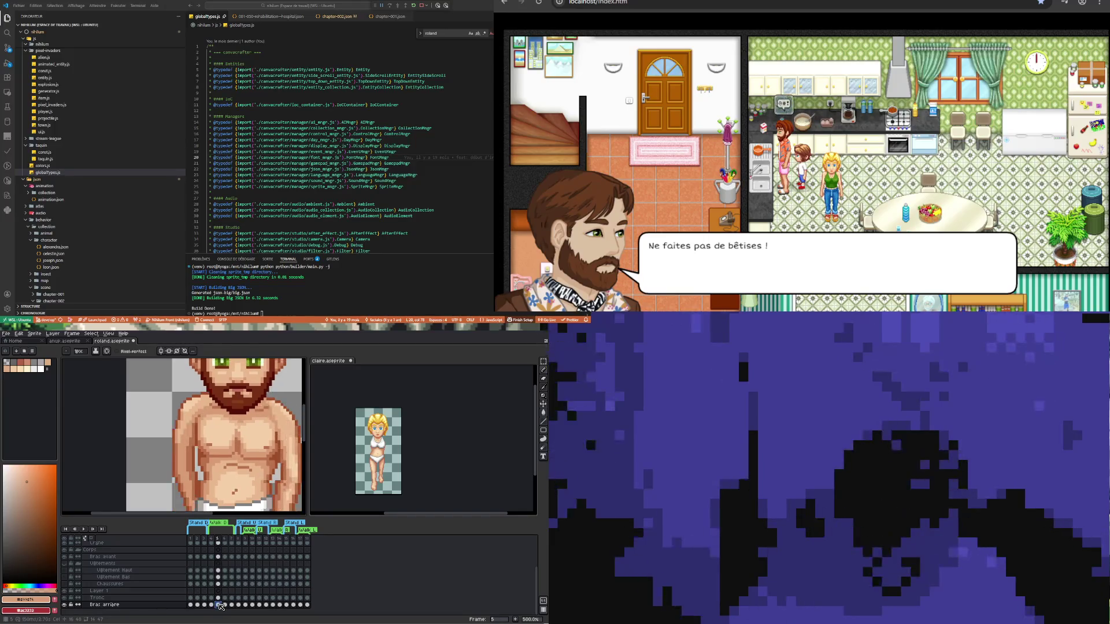
left_click(213, 605)
left_click(219, 605)
scroll(208, 434, "down", 2)
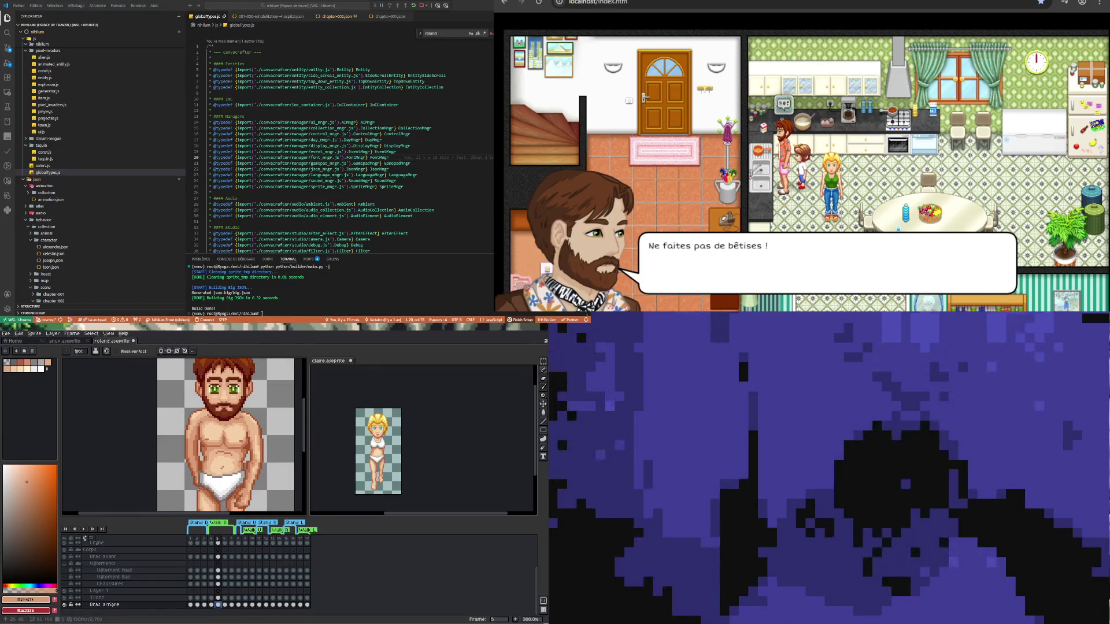
scroll(199, 480, "up", 2)
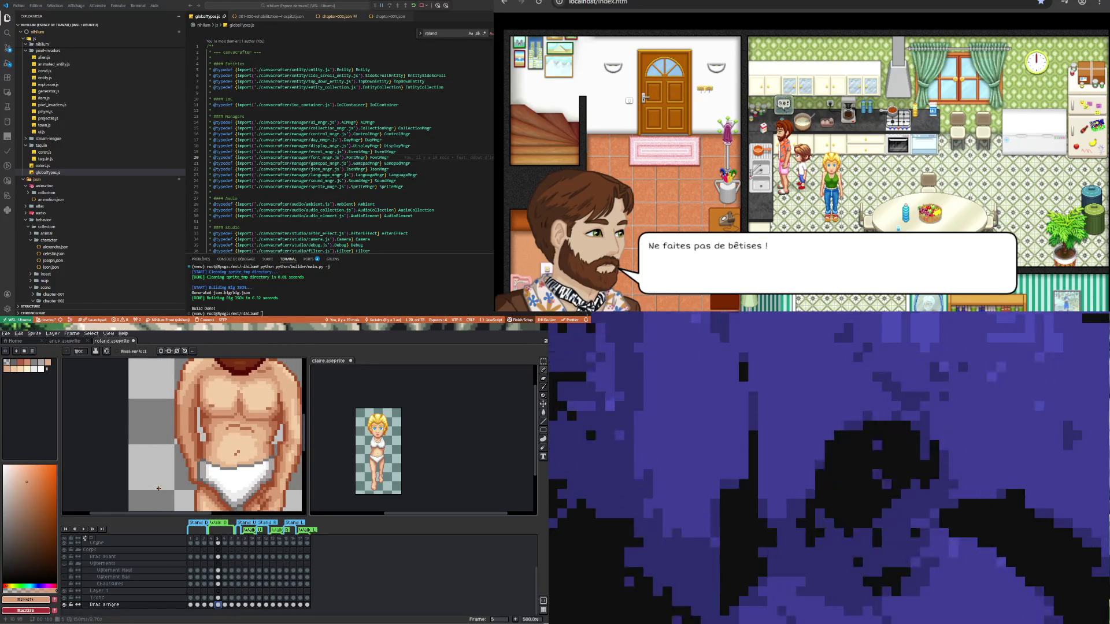
scroll(181, 467, "down", 1)
scroll(181, 467, "down", 1)
scroll(194, 442, "up", 2)
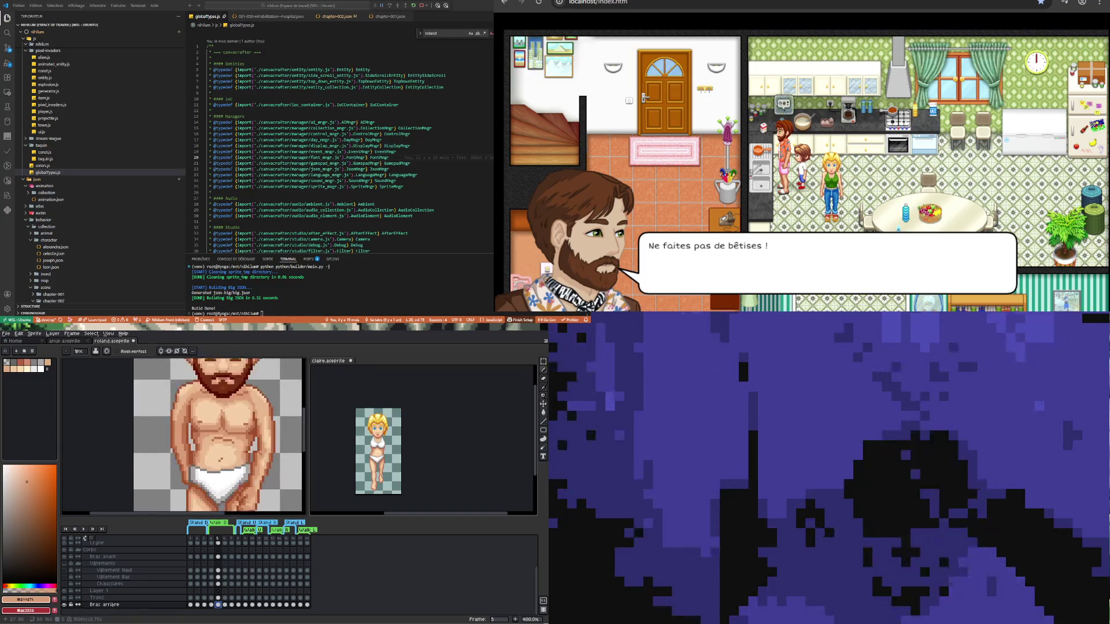
scroll(191, 459, "up", 1)
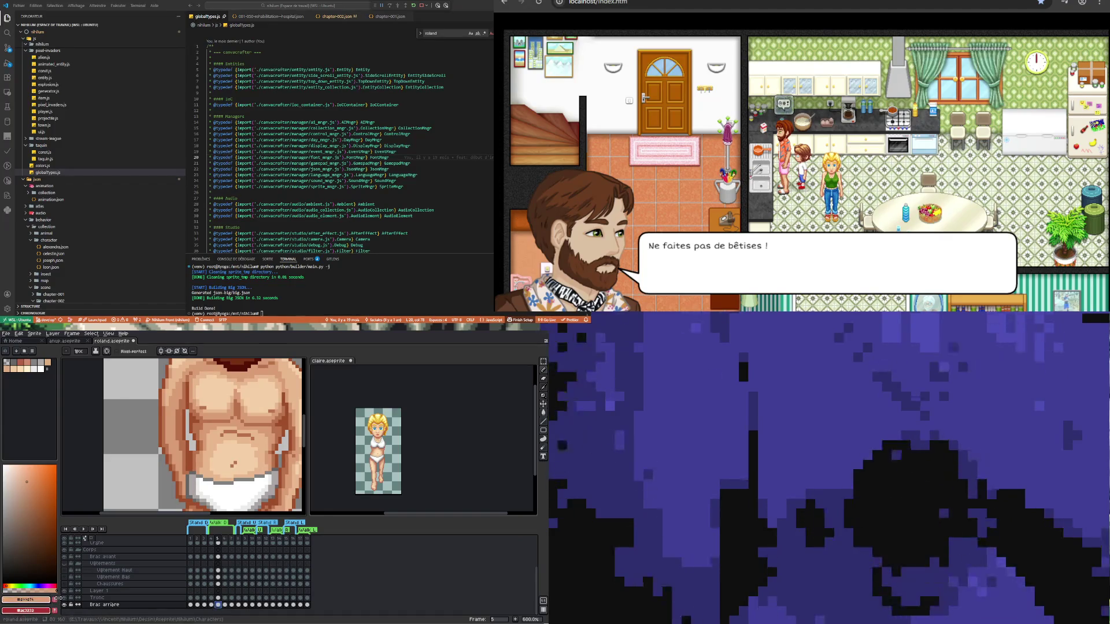
- Open the Tronc layer's properties and close them again
left_click(133, 599)
double_click(132, 599)
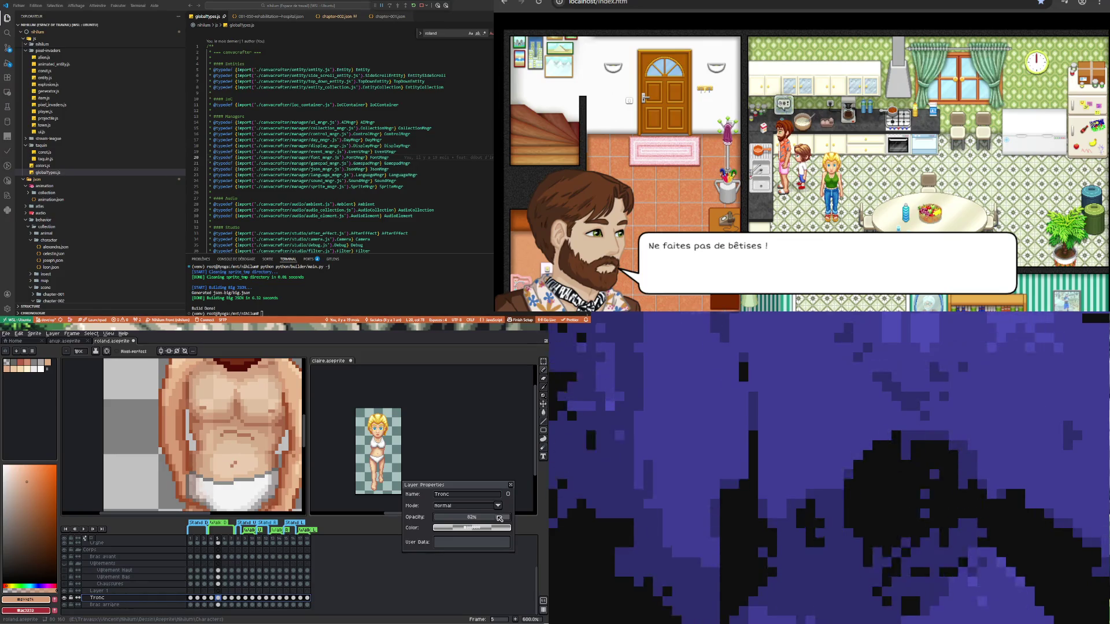
left_click(512, 486)
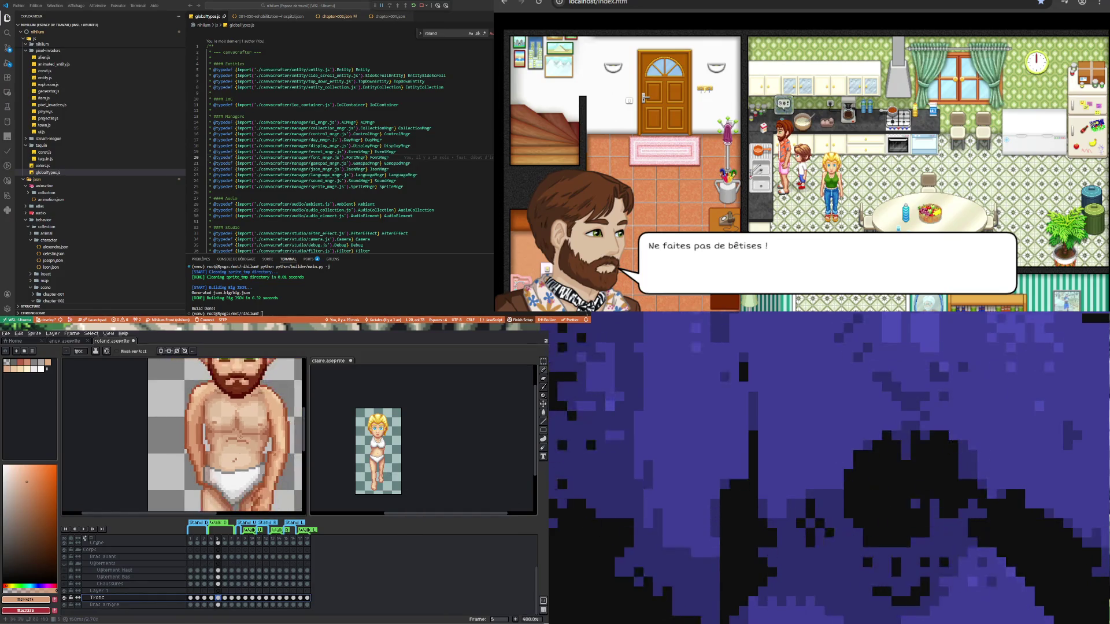
- Compare the Bras arrière cels in frames 4 and 5, then eyedrop a lighter chest skin tone
left_click(218, 606)
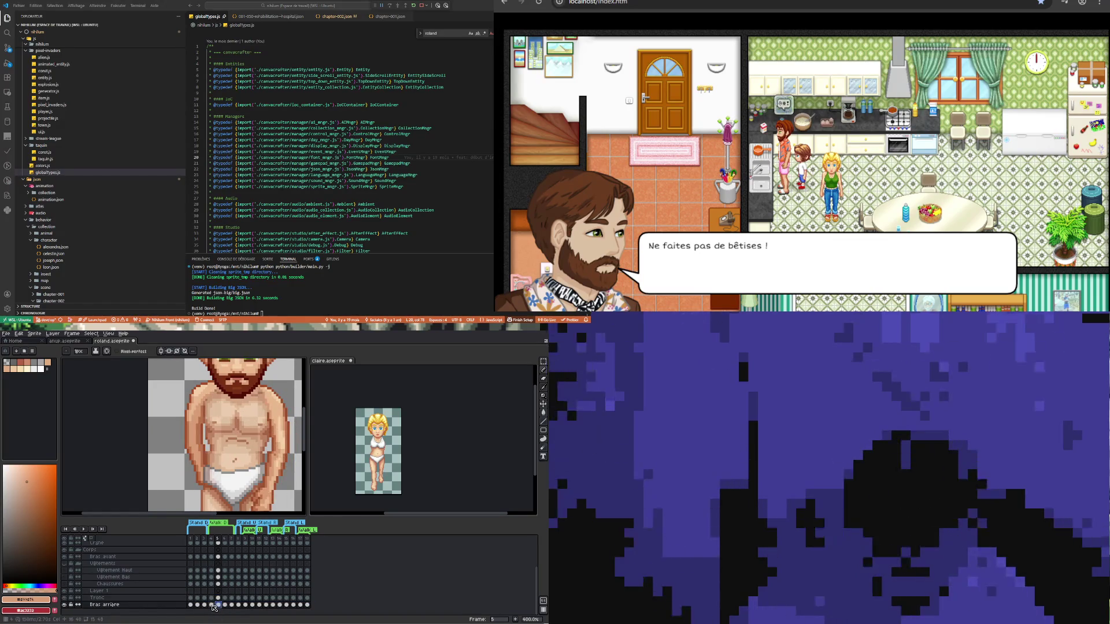
left_click(211, 606)
left_click(219, 605)
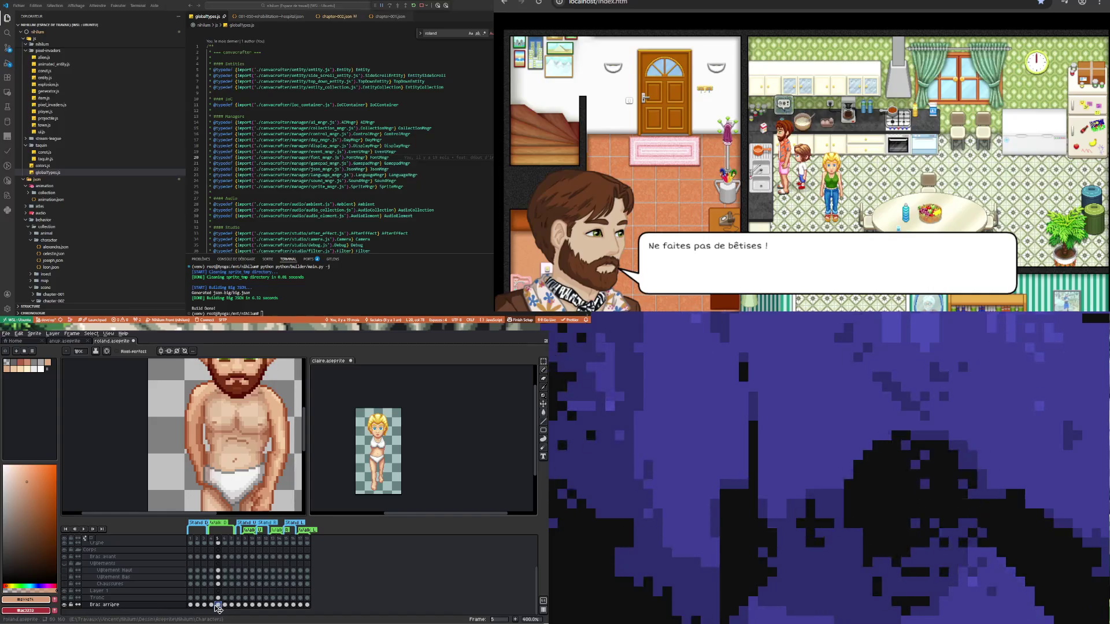
left_click(211, 606)
left_click(219, 605)
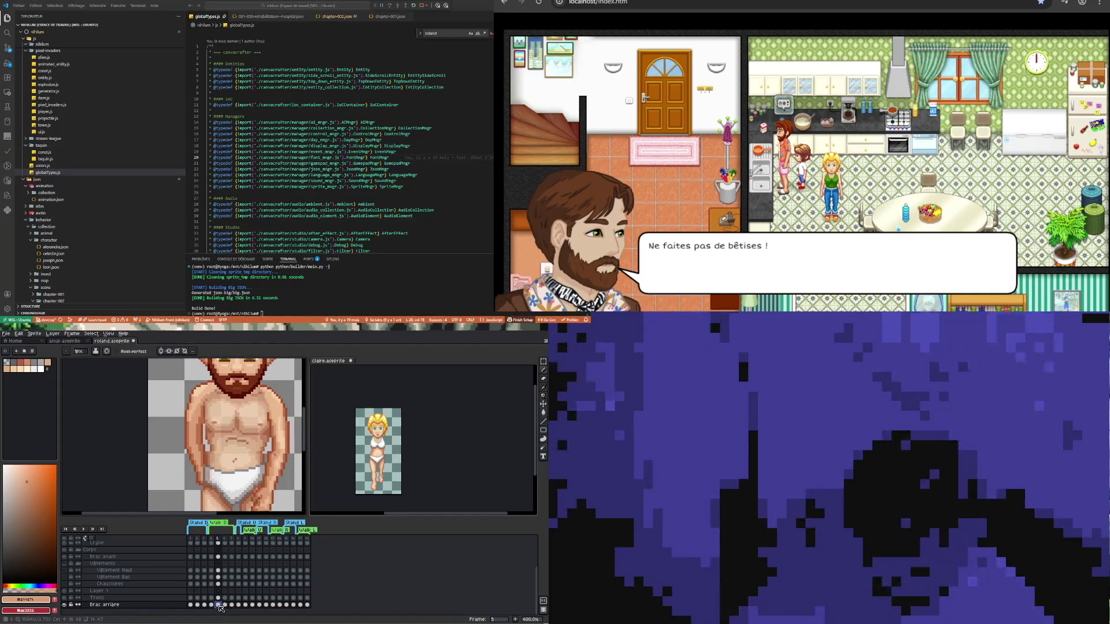
left_click(212, 605)
left_click(218, 606)
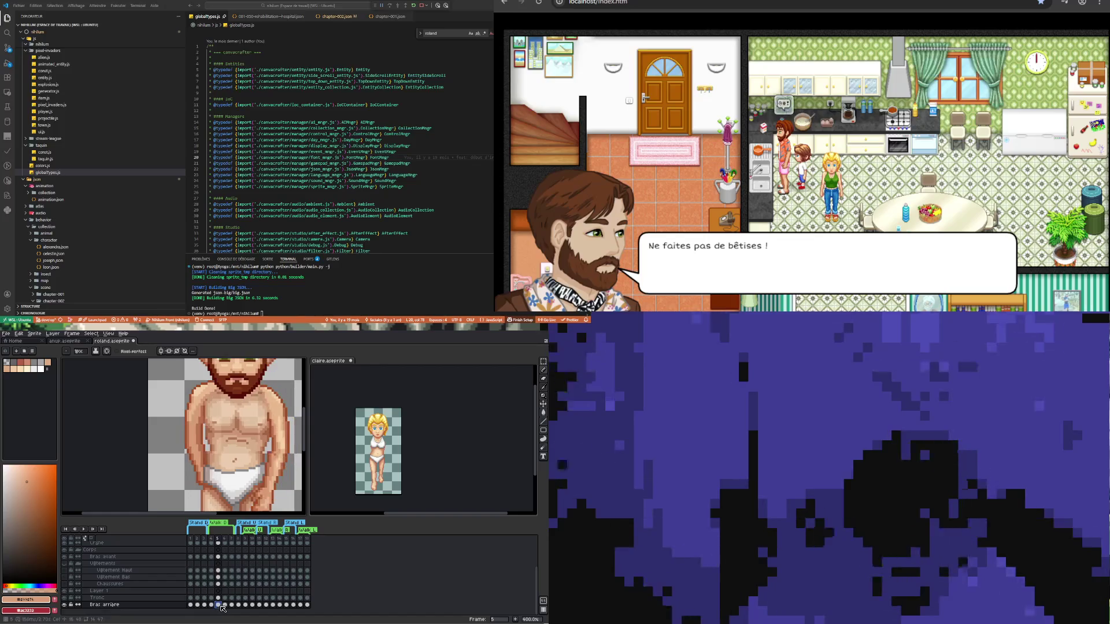
left_click(211, 605)
scroll(201, 411, "up", 3)
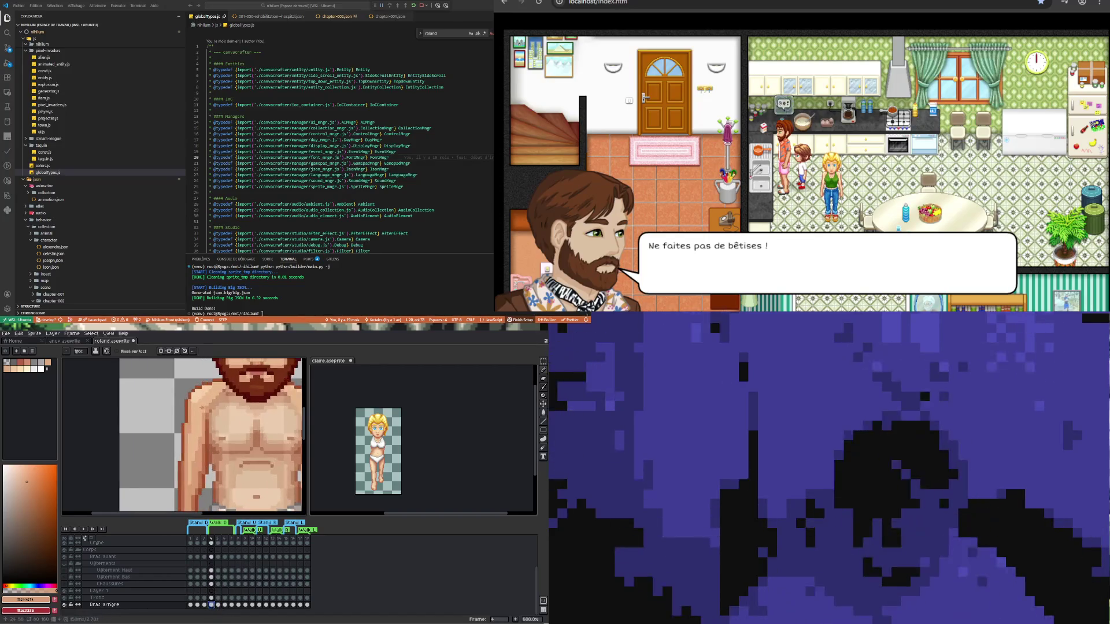
left_click(185, 399, "alt")
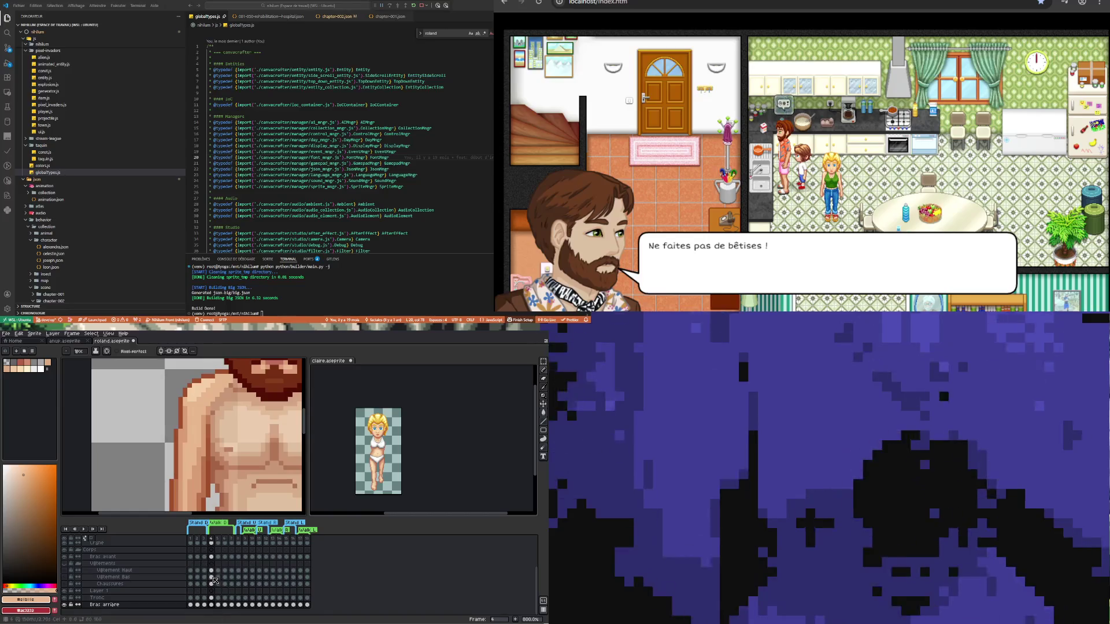
- Flick the back arm between frames 4 and 5 repeatedly, ending on frame 4
left_click(219, 605)
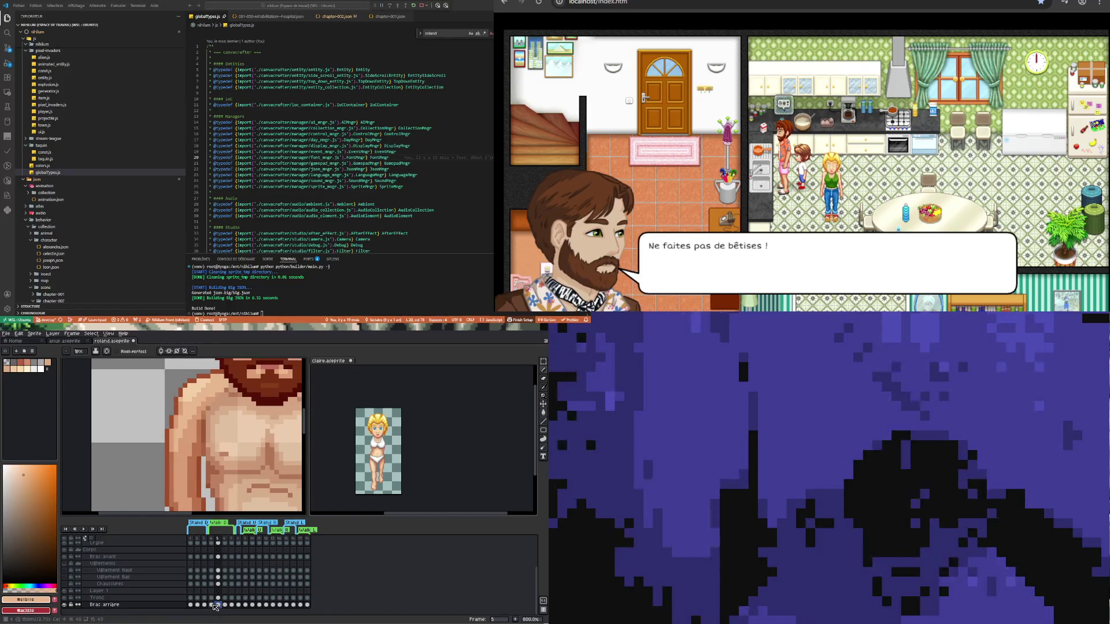
left_click(211, 605)
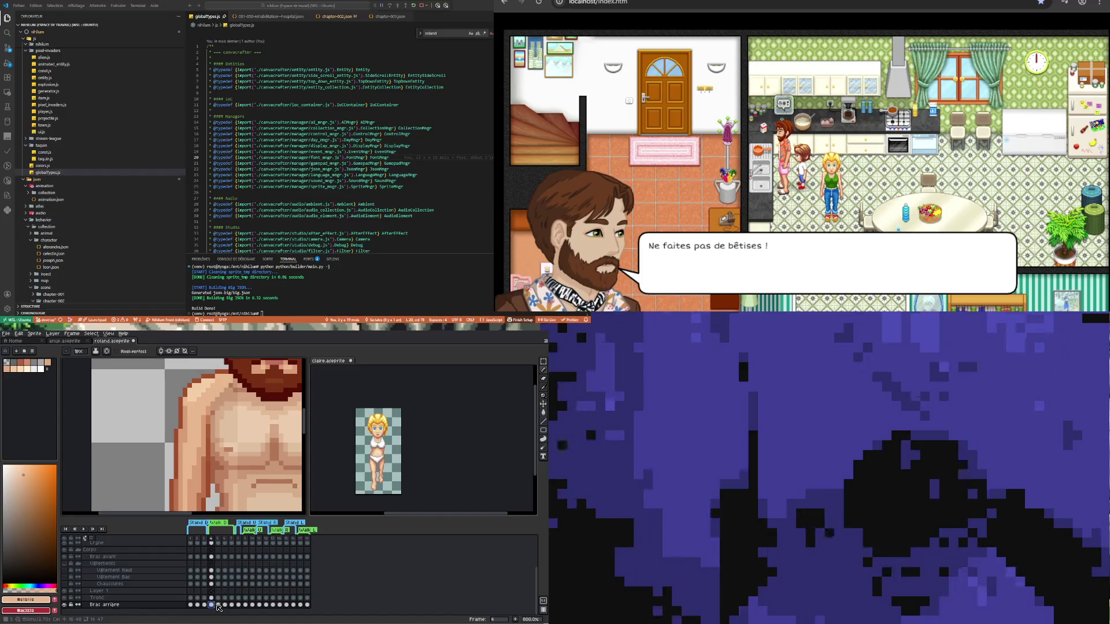
left_click(218, 606)
left_click(212, 605)
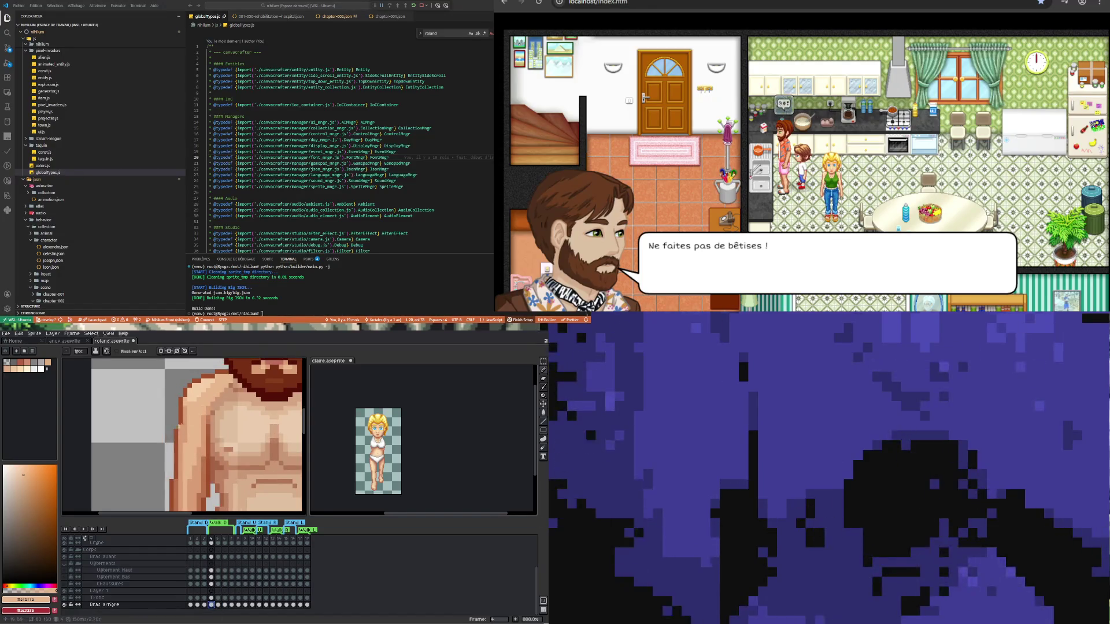
left_click(218, 606)
left_click(213, 605)
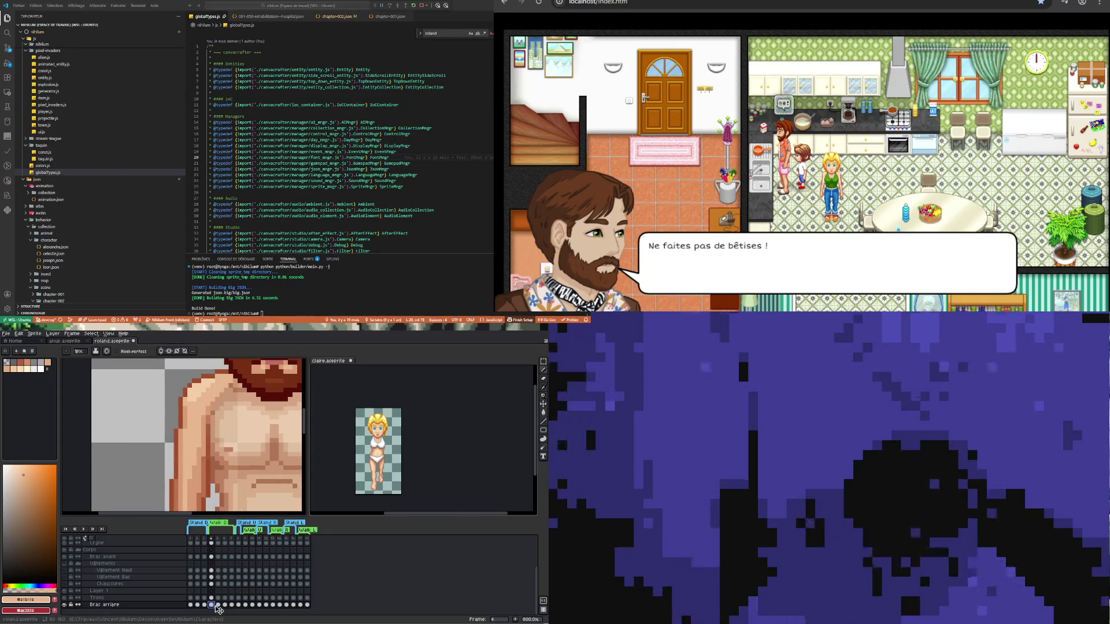
left_click(220, 605)
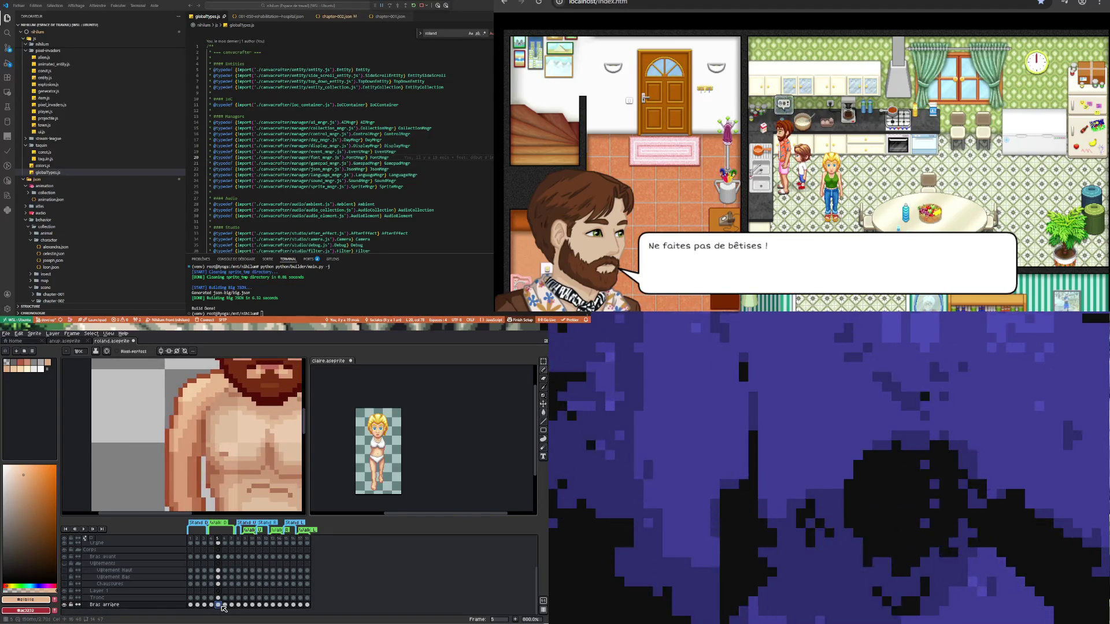
left_click(213, 605)
left_click(219, 606)
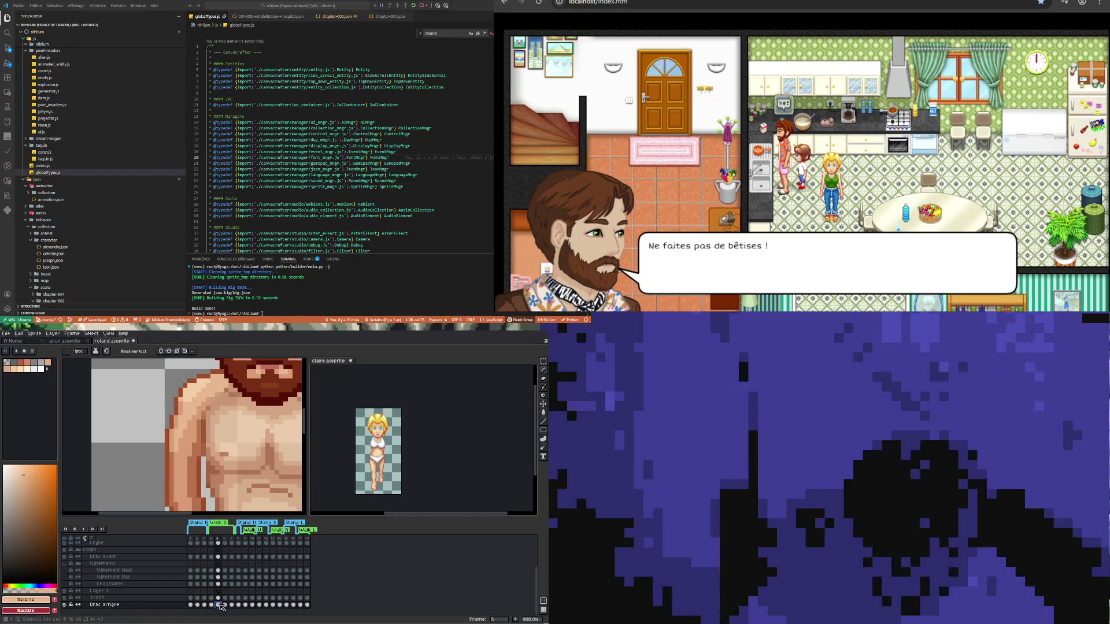
left_click(212, 605)
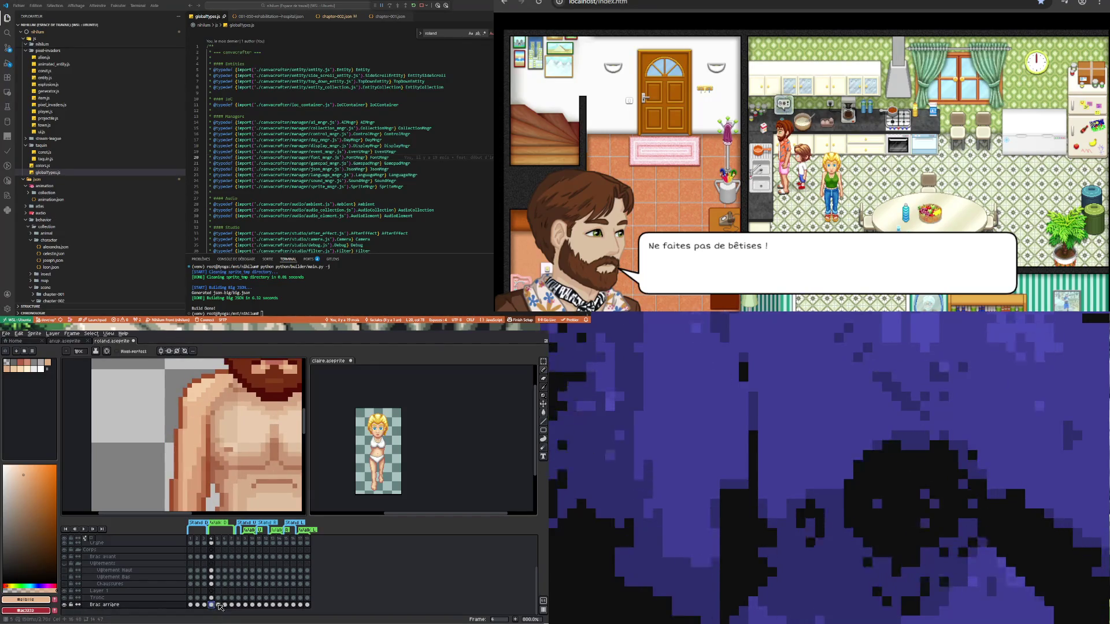
- Pick the skin tone #bb734c from the arm
scroll(229, 375, "down", 2)
scroll(209, 444, "up", 4)
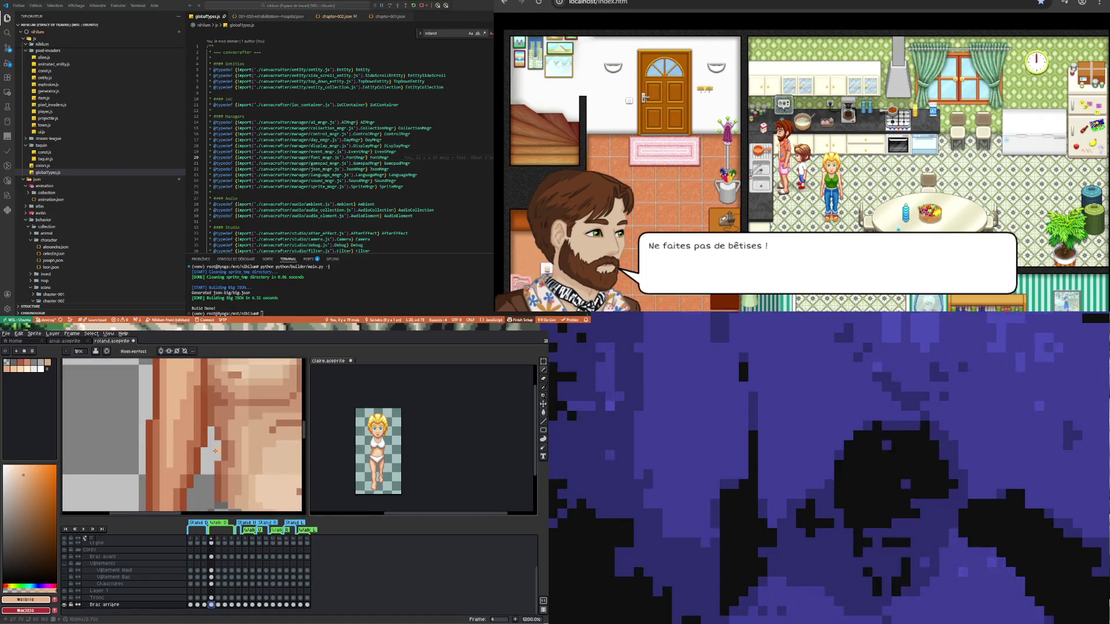
scroll(208, 444, "up", 1)
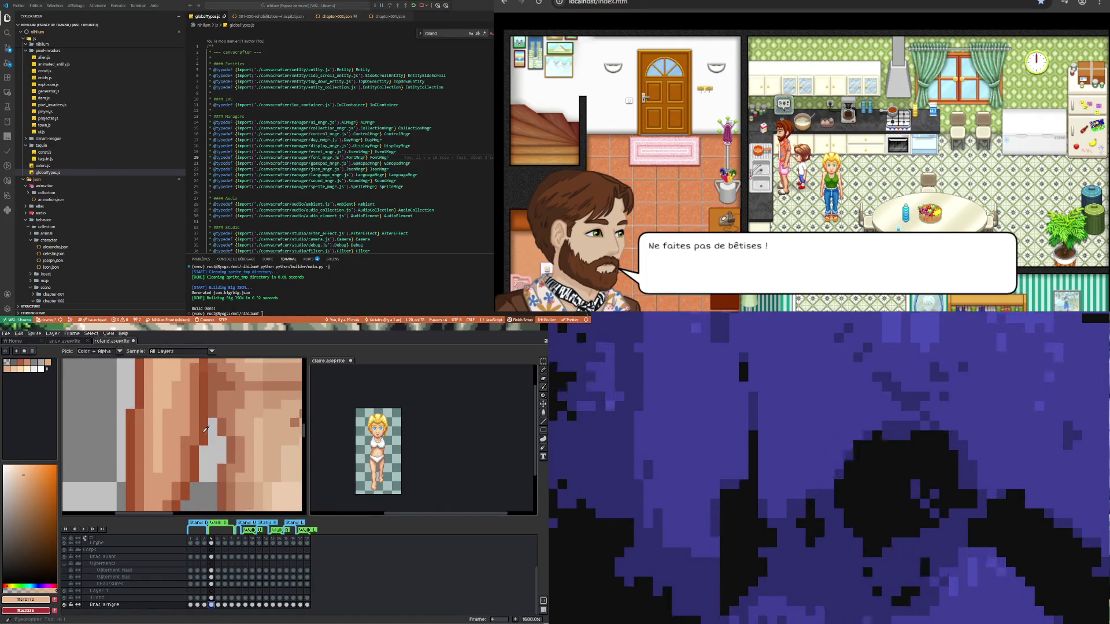
left_click(198, 426, "alt")
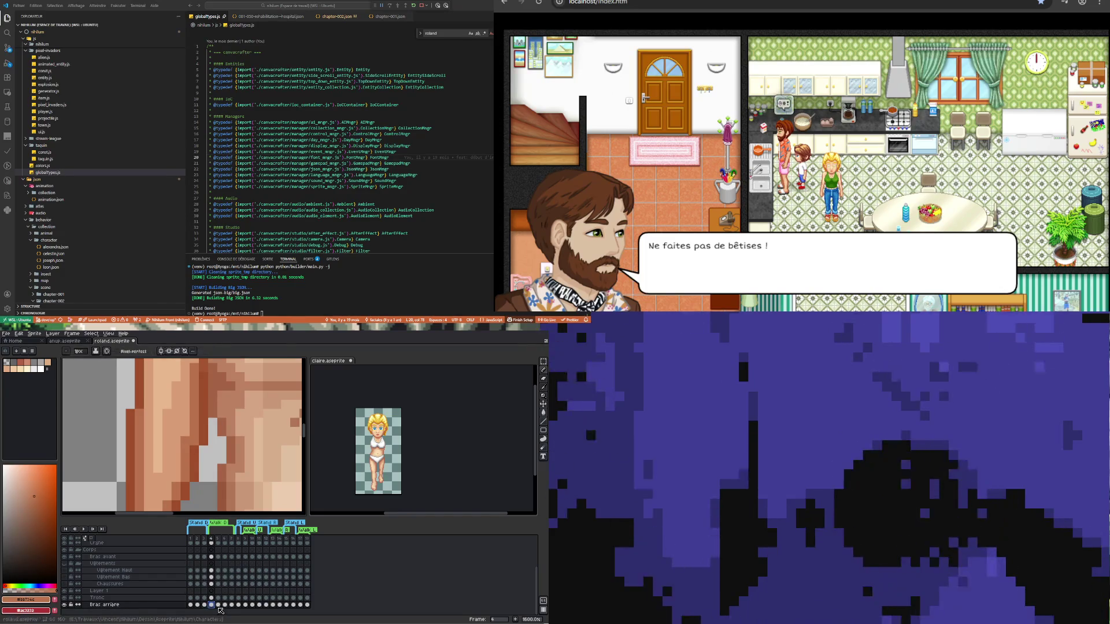
- Zoom out and compare the back arm in frames 4 and 5, ending on frame 4
left_click(219, 605)
key("minus")
key("minus")
key("minus")
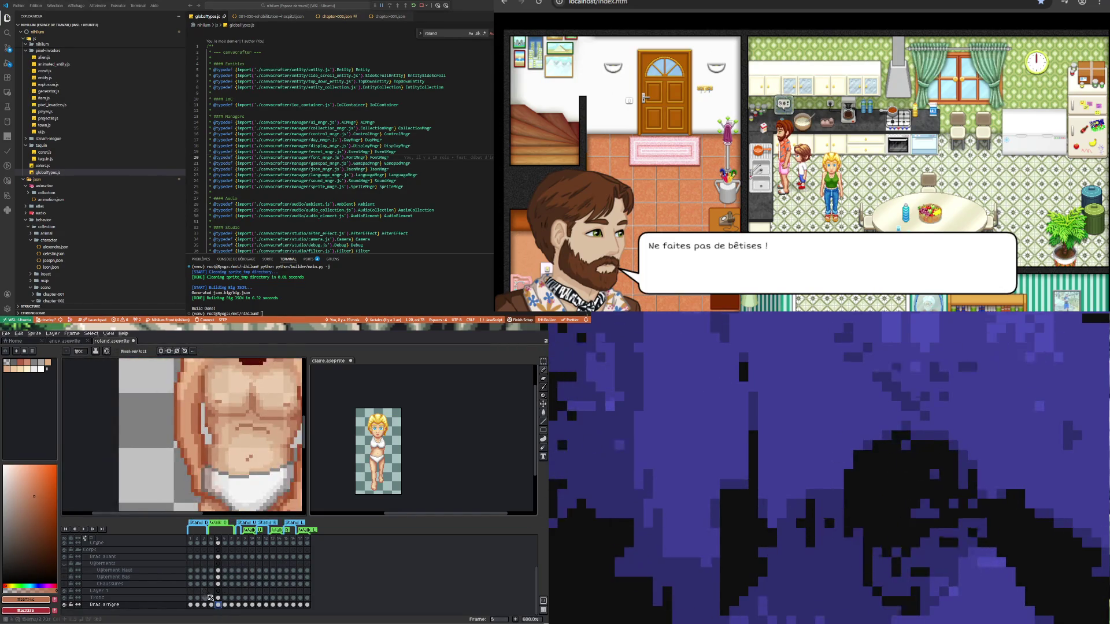
left_click(211, 605)
scroll(195, 394, "down", 1)
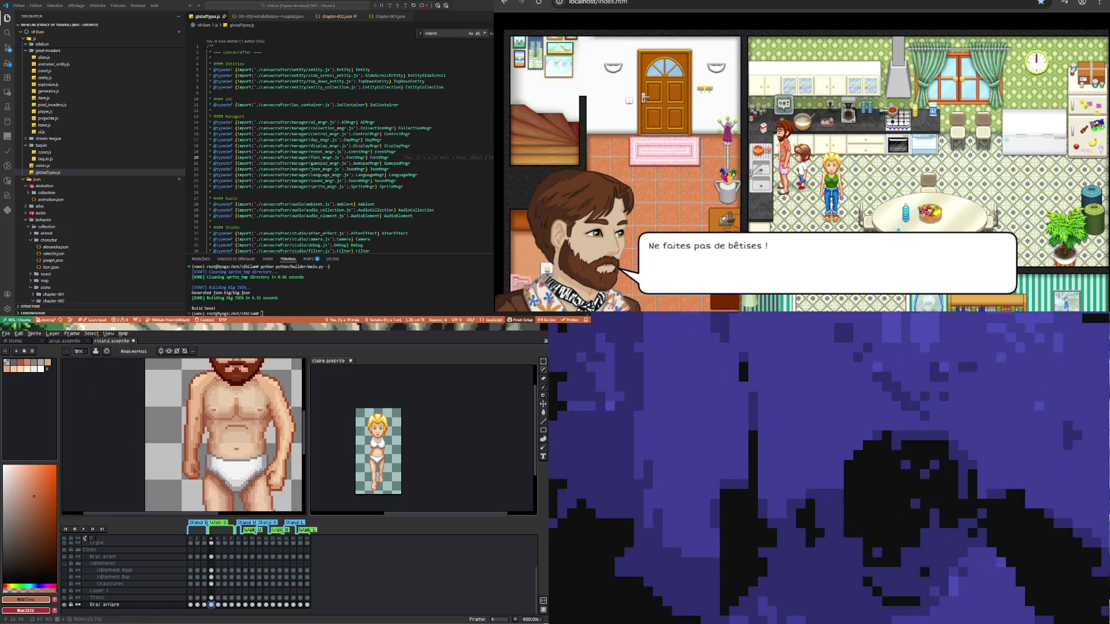
left_click(220, 605)
left_click(211, 605)
left_click(219, 605)
left_click(212, 605)
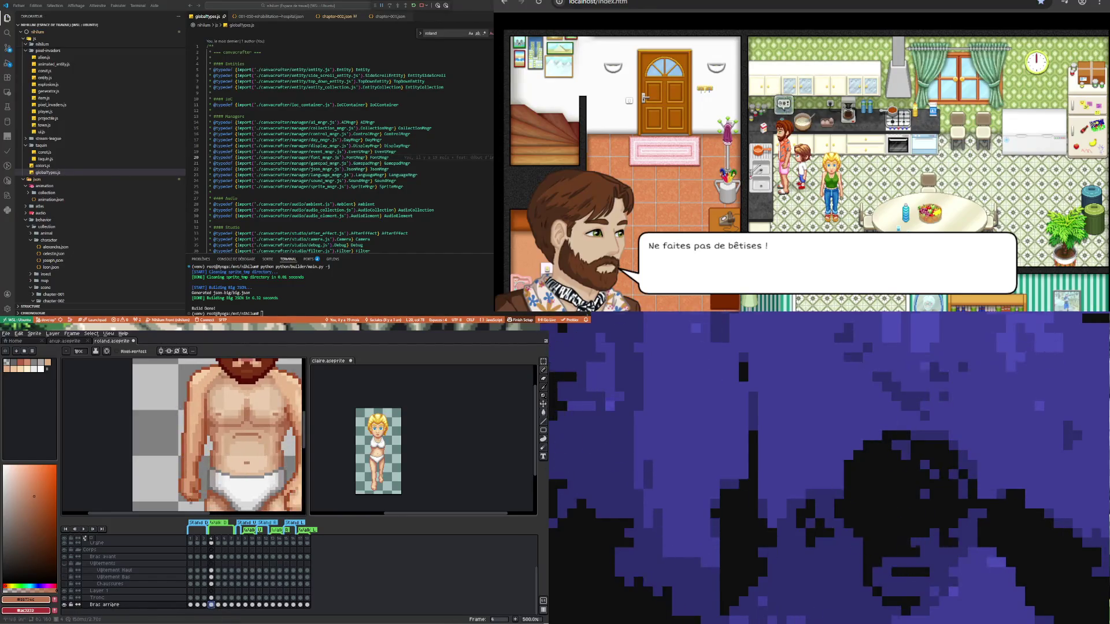
scroll(193, 455, "up", 2)
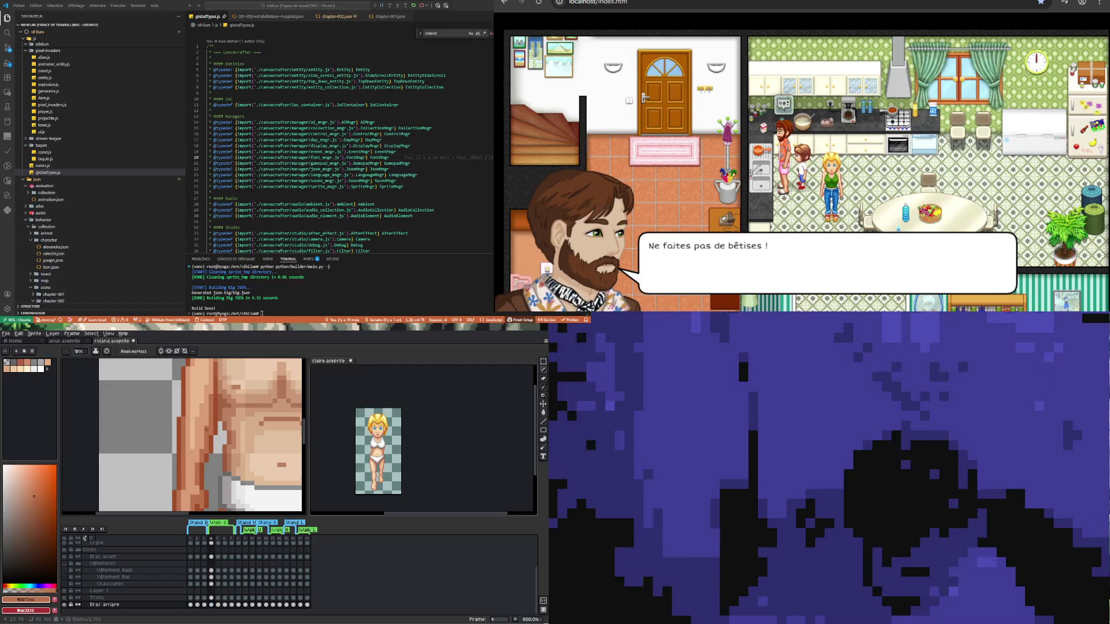
scroll(213, 477, "down", 4)
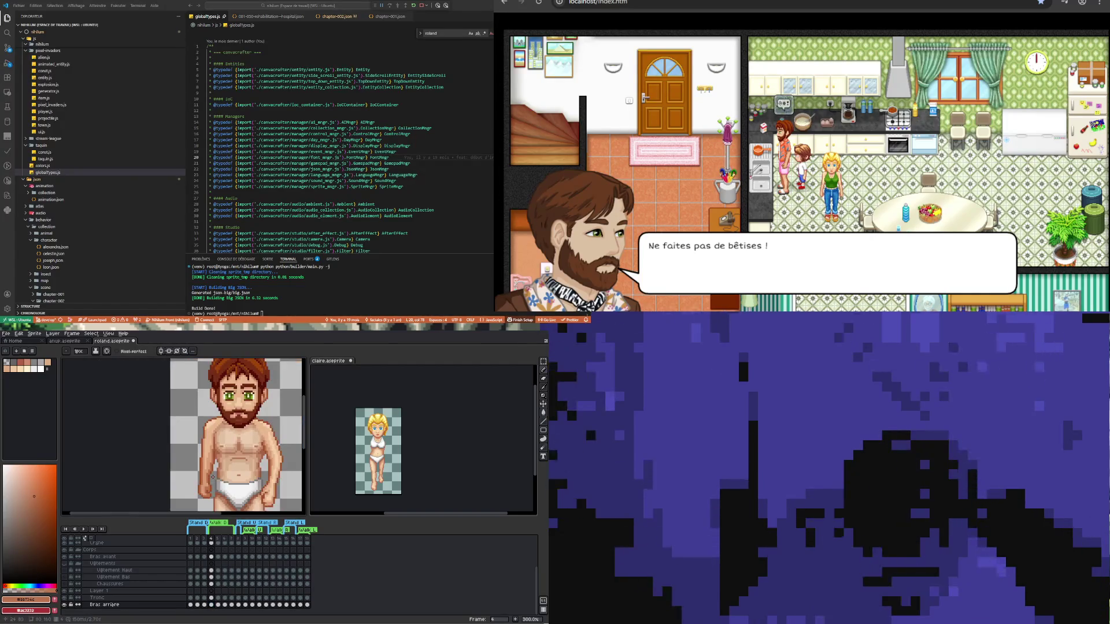
- Sample skin from the arm, then choose a darker brown for shading with the pencil
scroll(212, 480, "up", 4)
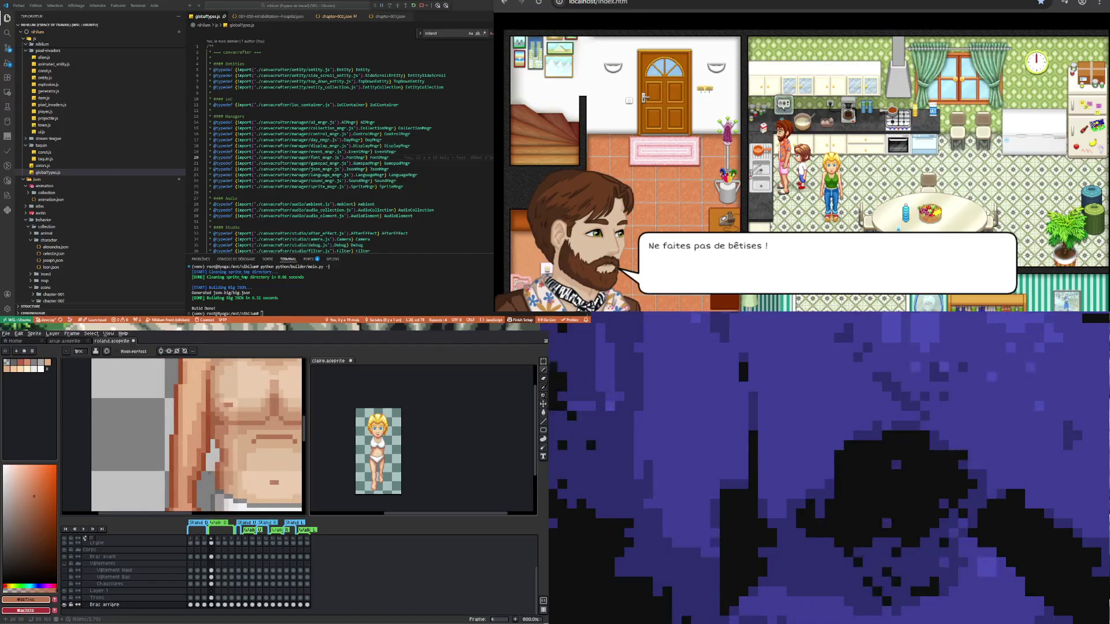
key("i")
left_click(208, 463)
key("b")
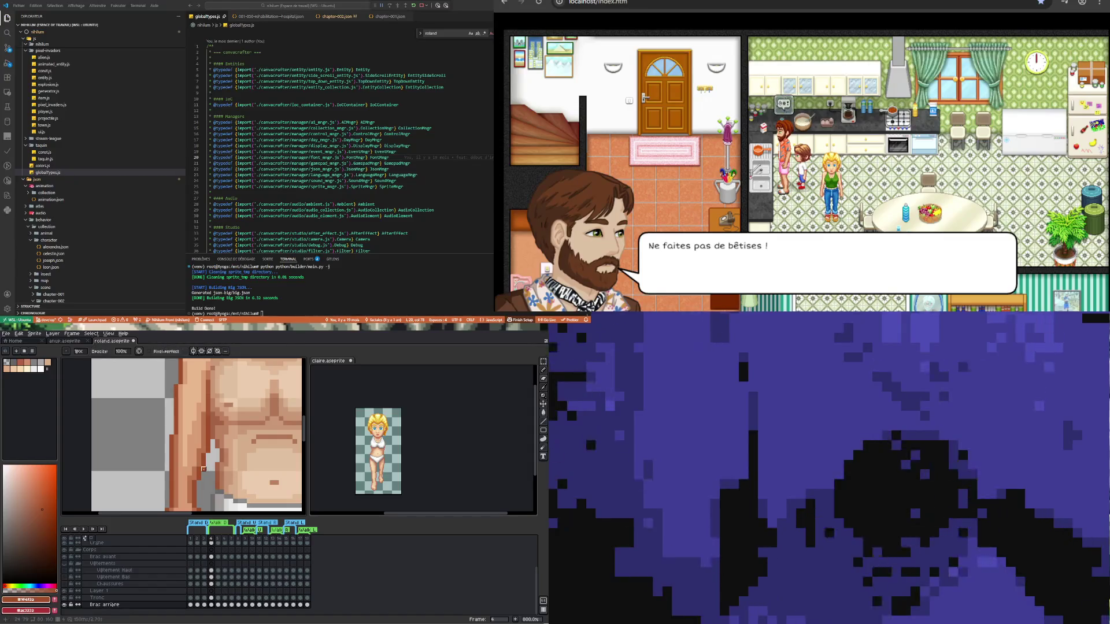
left_click(197, 466, "alt")
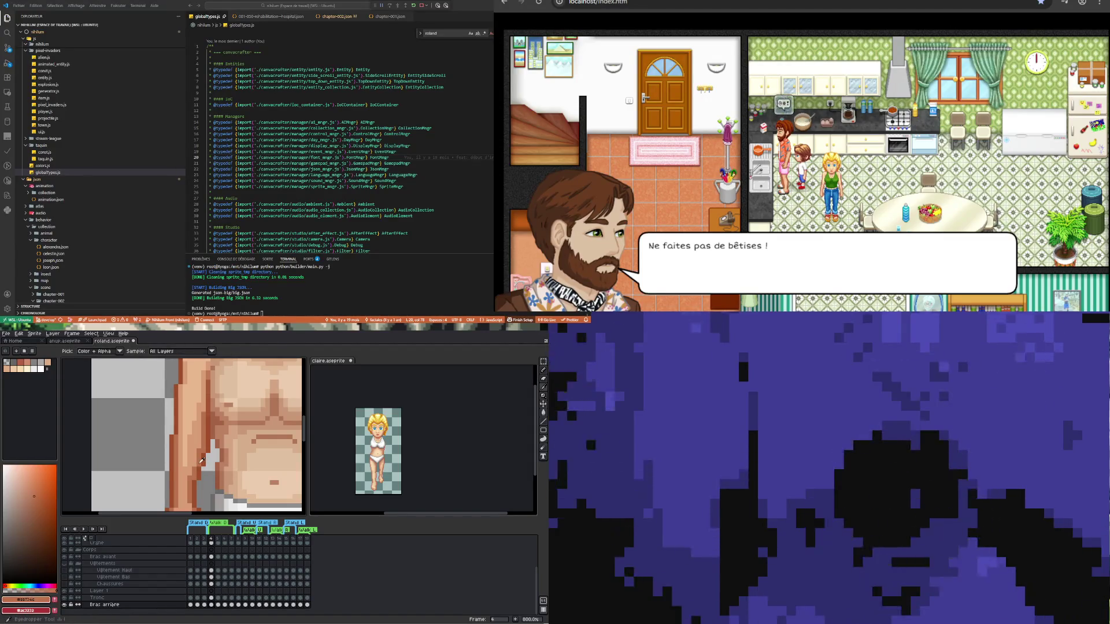
scroll(197, 466, "down", 1)
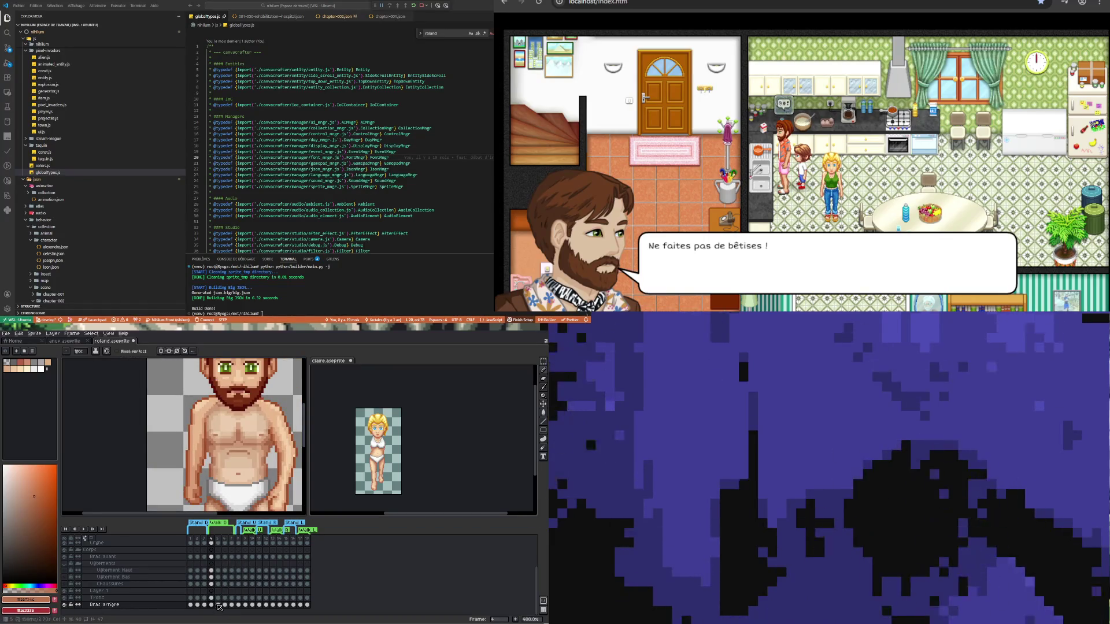
- Compare the arm poses by flicking between frames 4 and 5
left_click(219, 605)
left_click(212, 605)
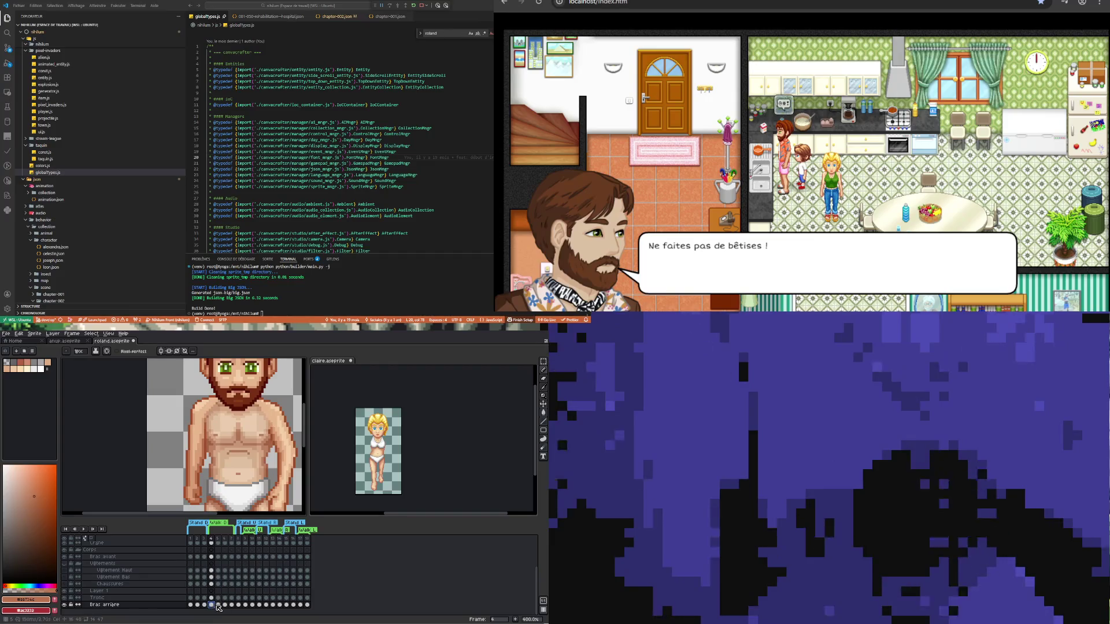
left_click(219, 605)
left_click(212, 606)
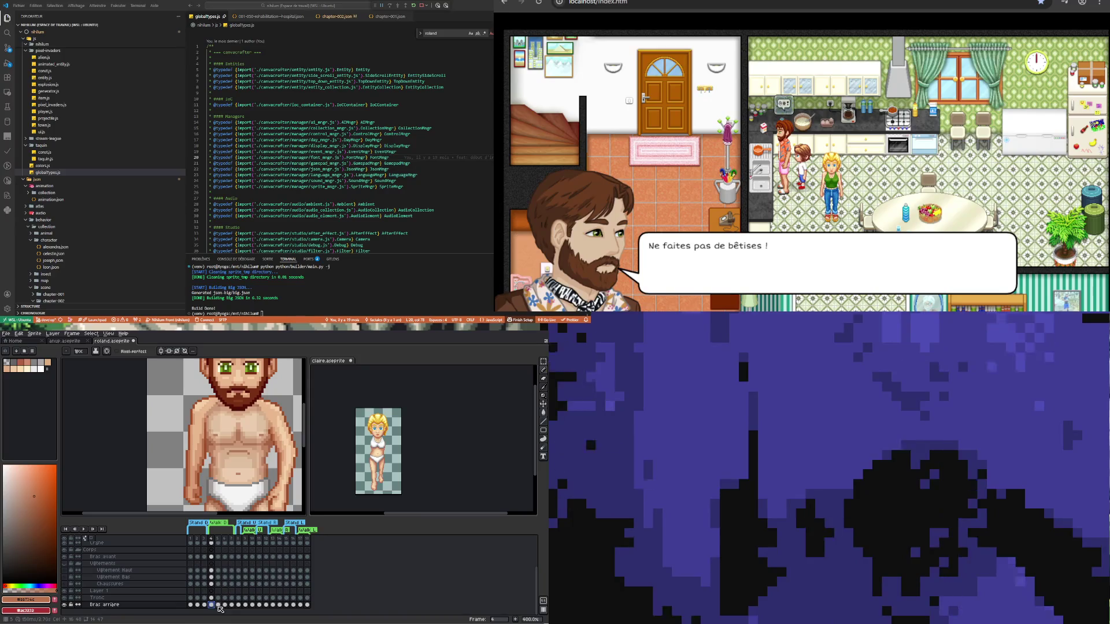
left_click(218, 606)
left_click(212, 605)
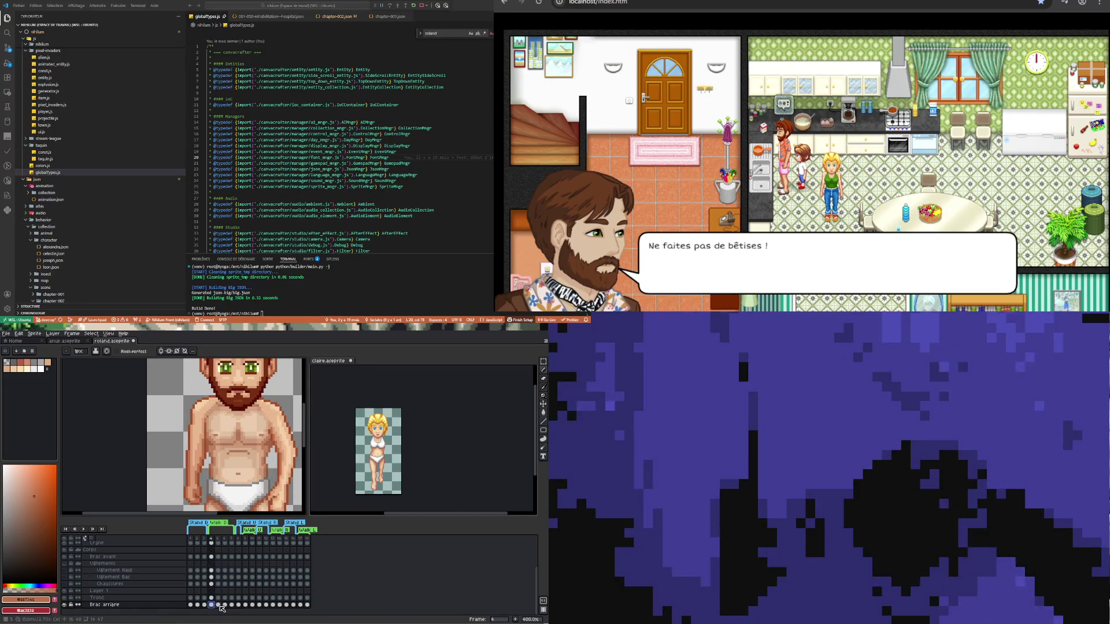
left_click(218, 605)
left_click(211, 606)
left_click(219, 605)
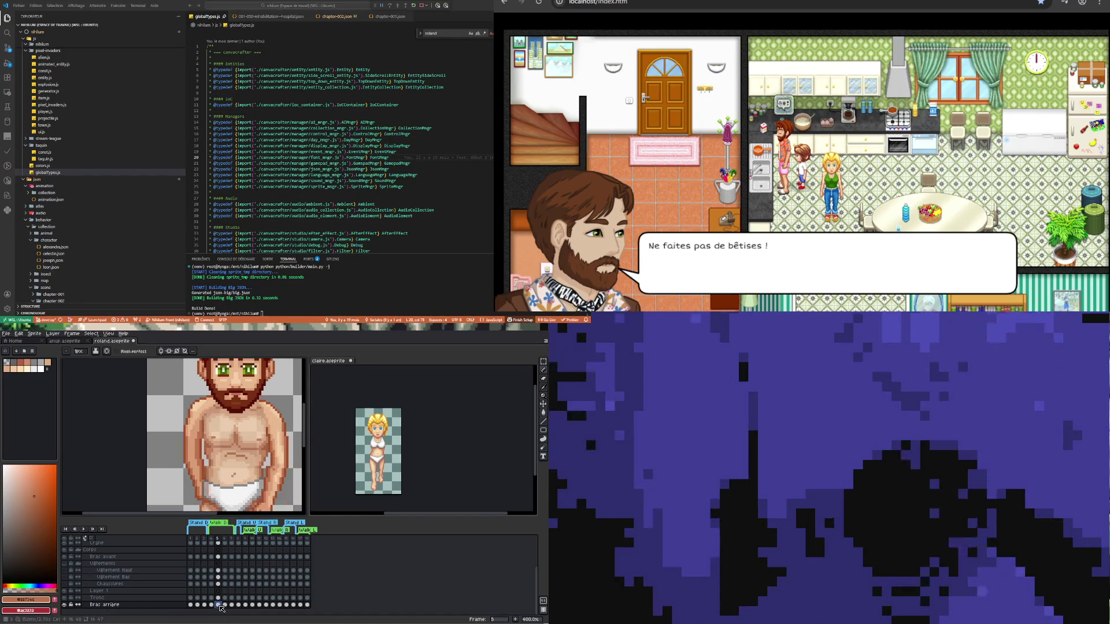
- Keep comparing the back arm in frames 4 and 5, ending on frame 5
left_click(212, 606)
left_click(220, 606)
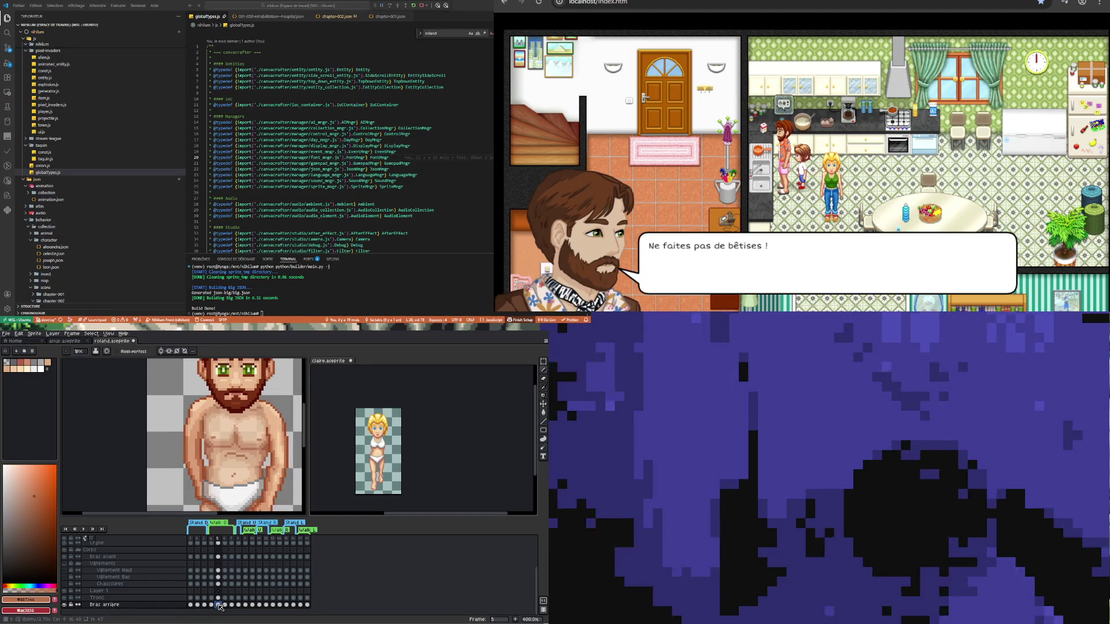
left_click(211, 605)
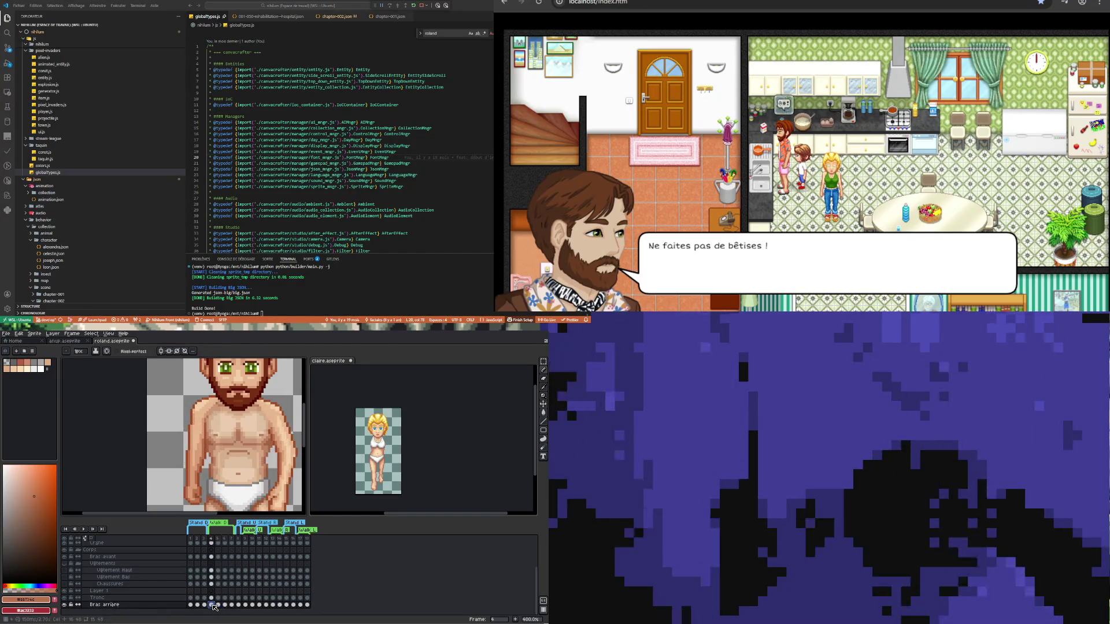
left_click(220, 605)
left_click(211, 605)
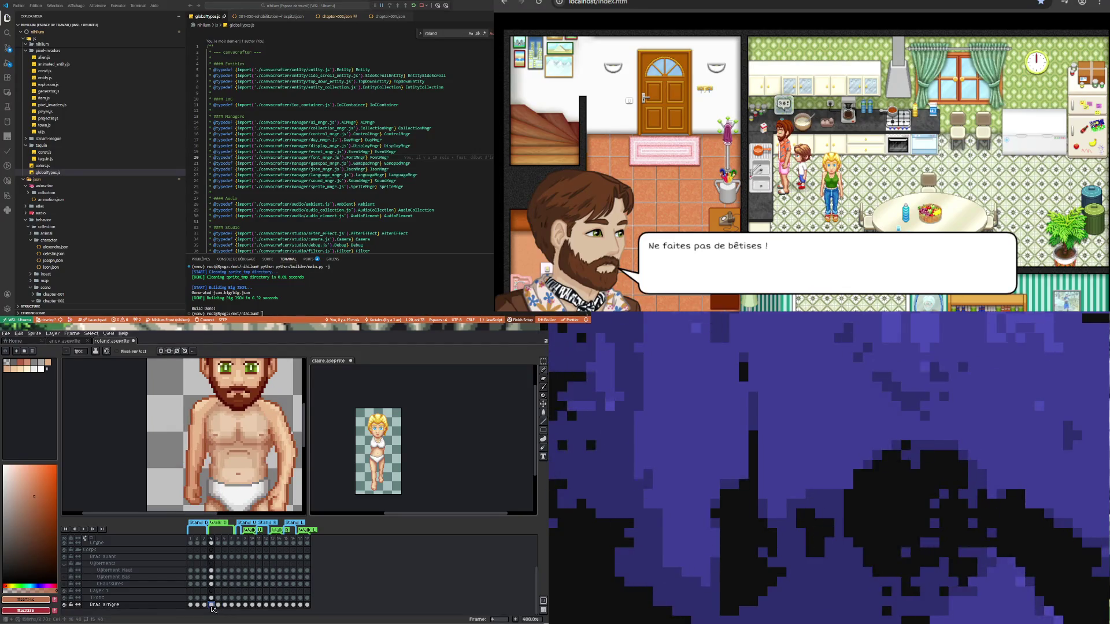
left_click(220, 606)
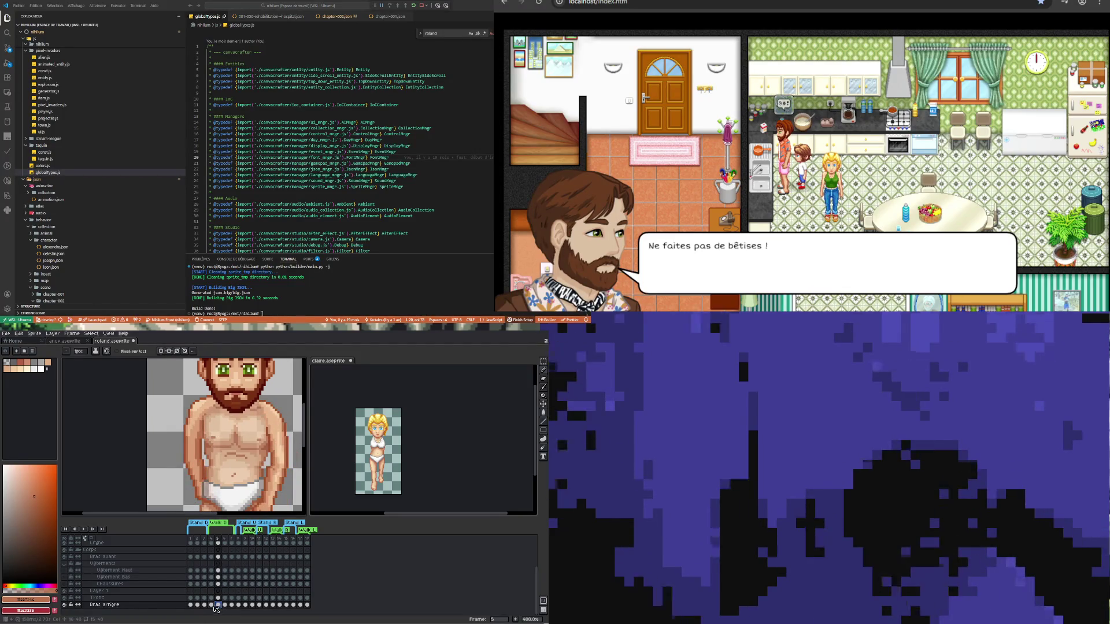
left_click(212, 605)
left_click(219, 605)
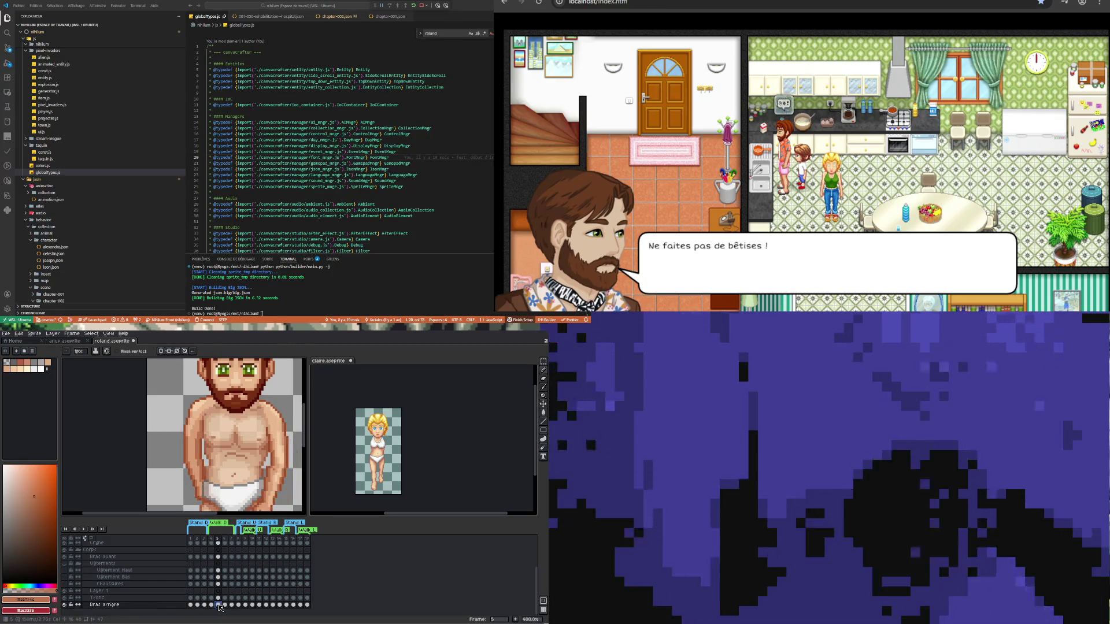
key("Left")
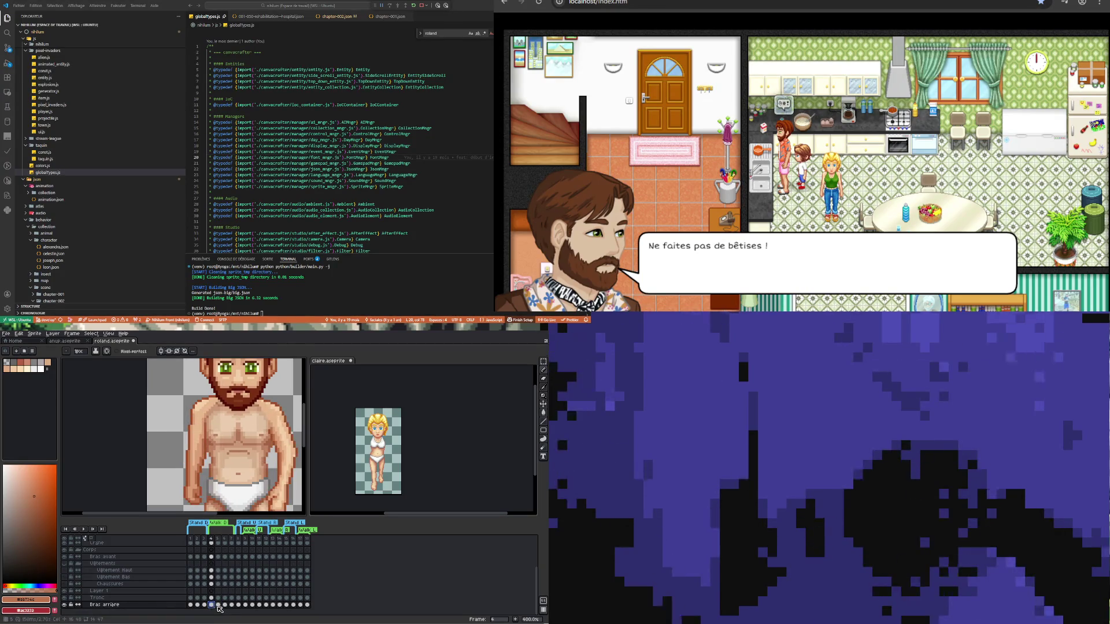
left_click(218, 604)
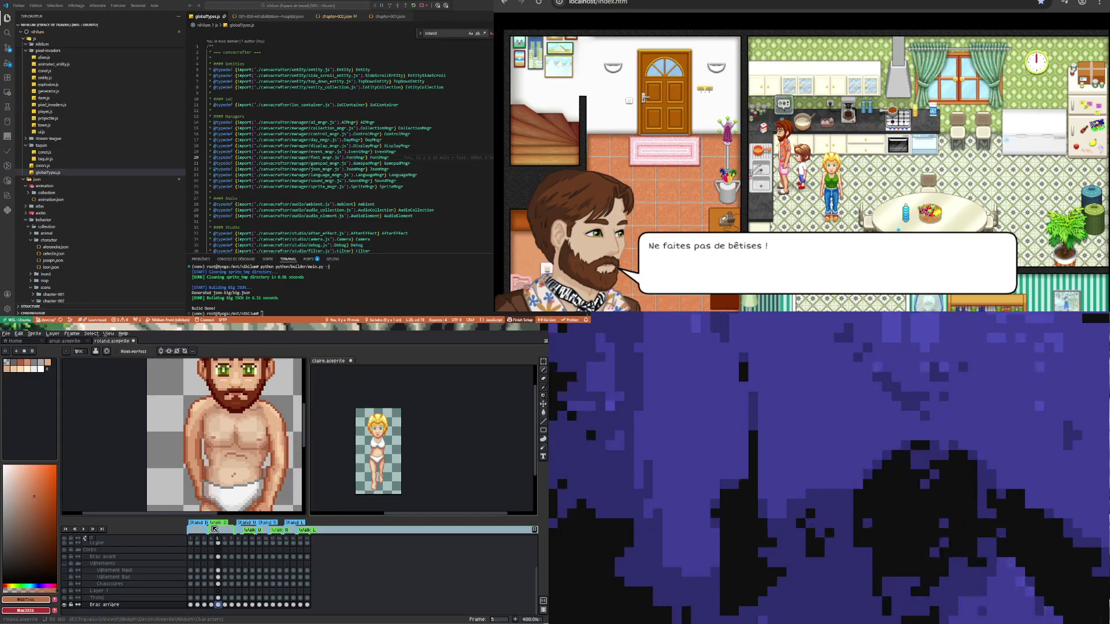
scroll(204, 497, "up", 2)
scroll(203, 497, "up", 1)
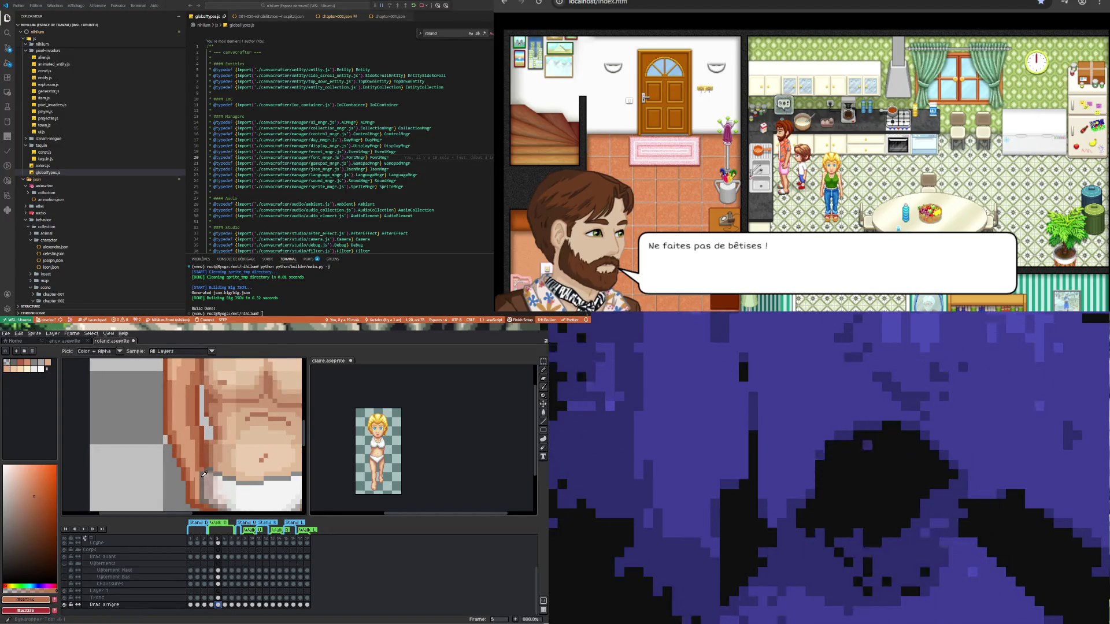
key("i")
key("b")
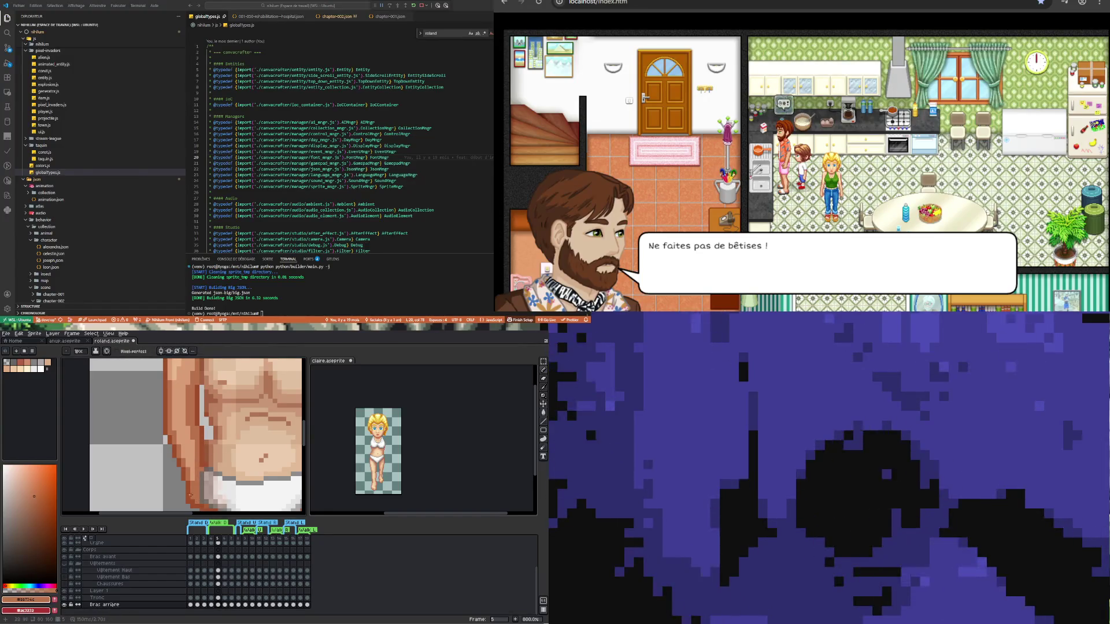
scroll(193, 479, "down", 5)
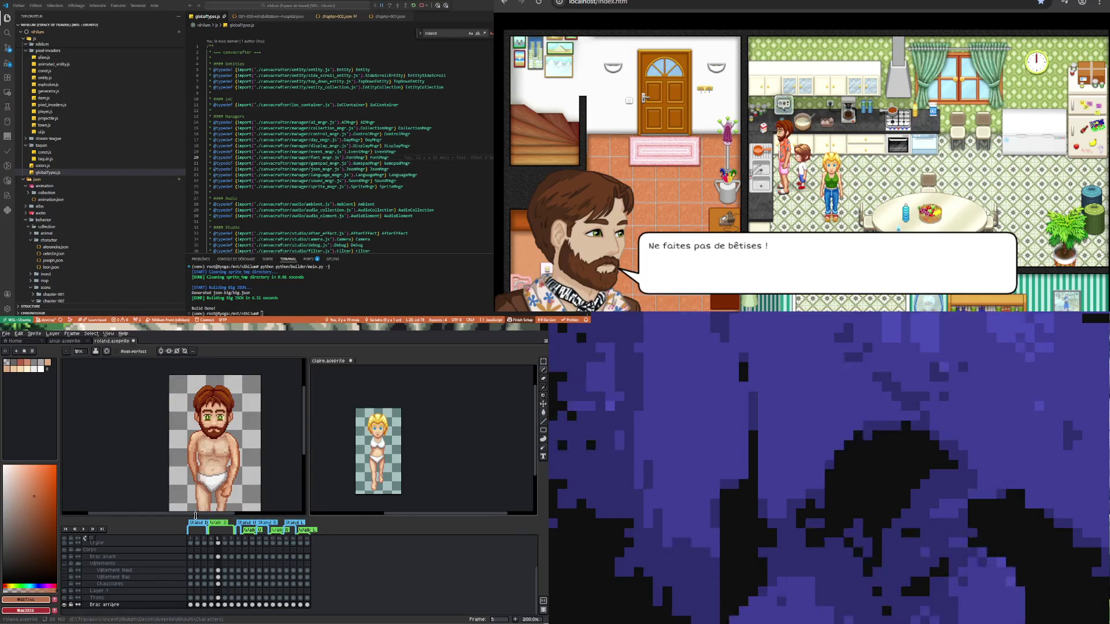
scroll(213, 487, "up", 4)
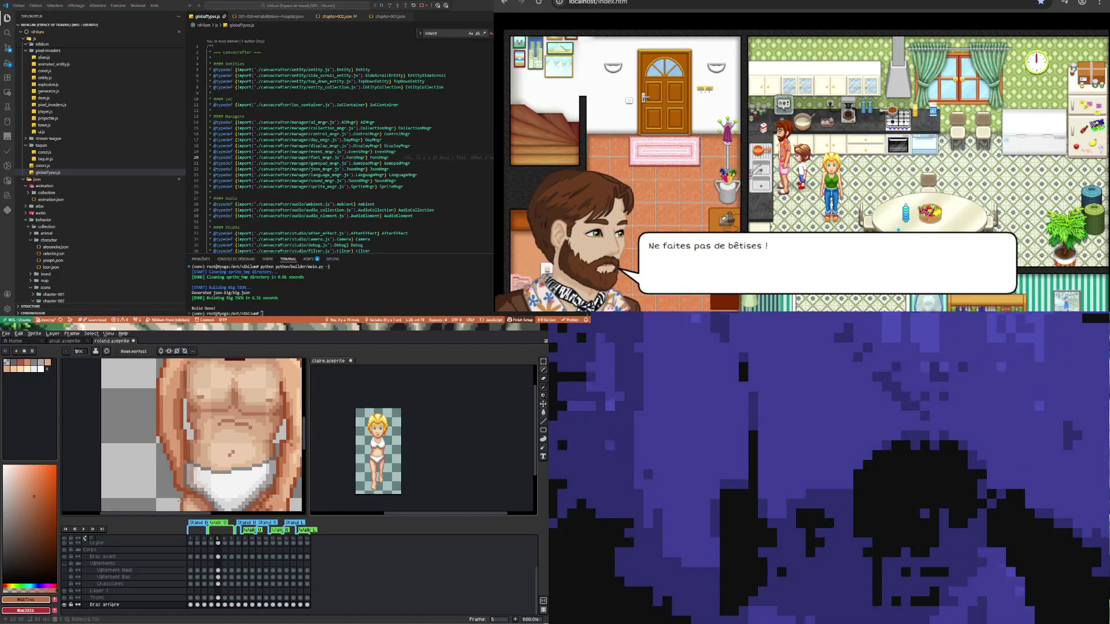
scroll(182, 467, "down", 2)
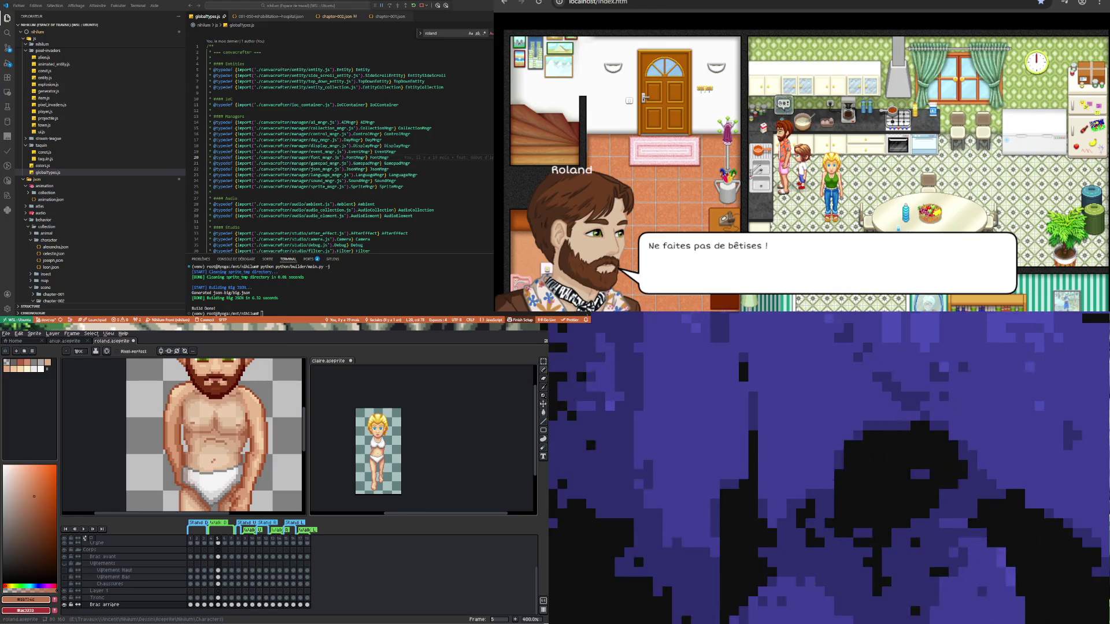
key("minus")
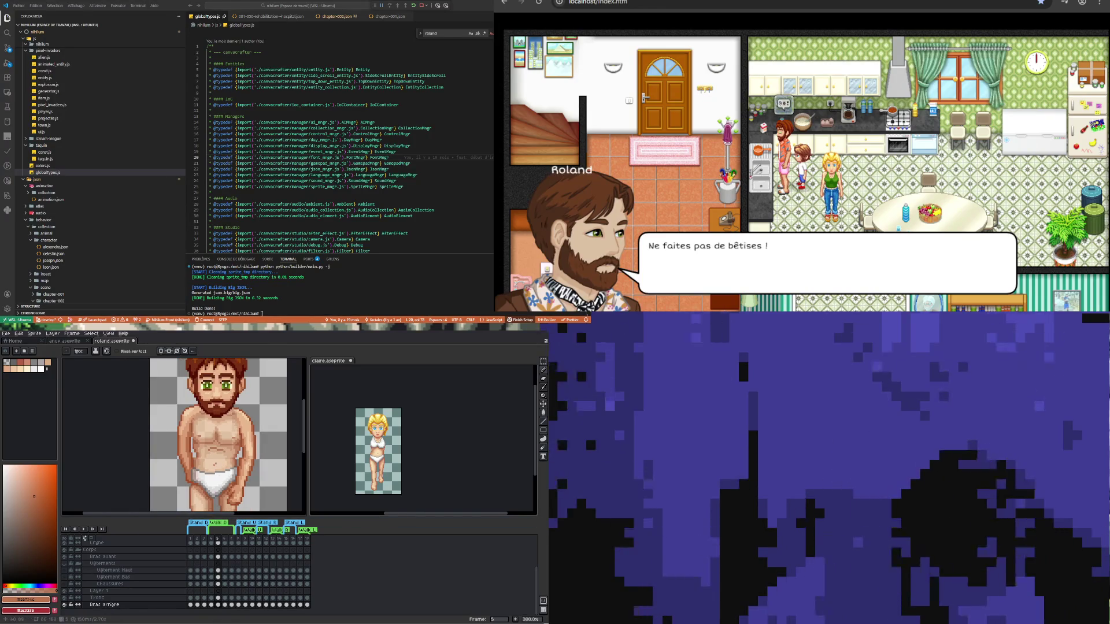
key("minus")
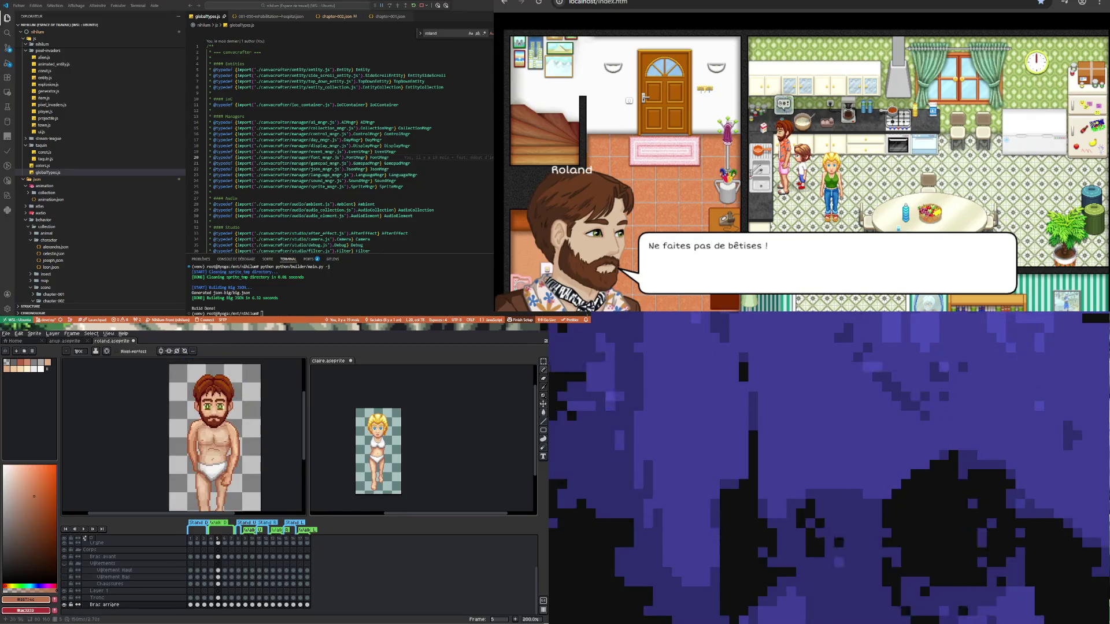
key("plus")
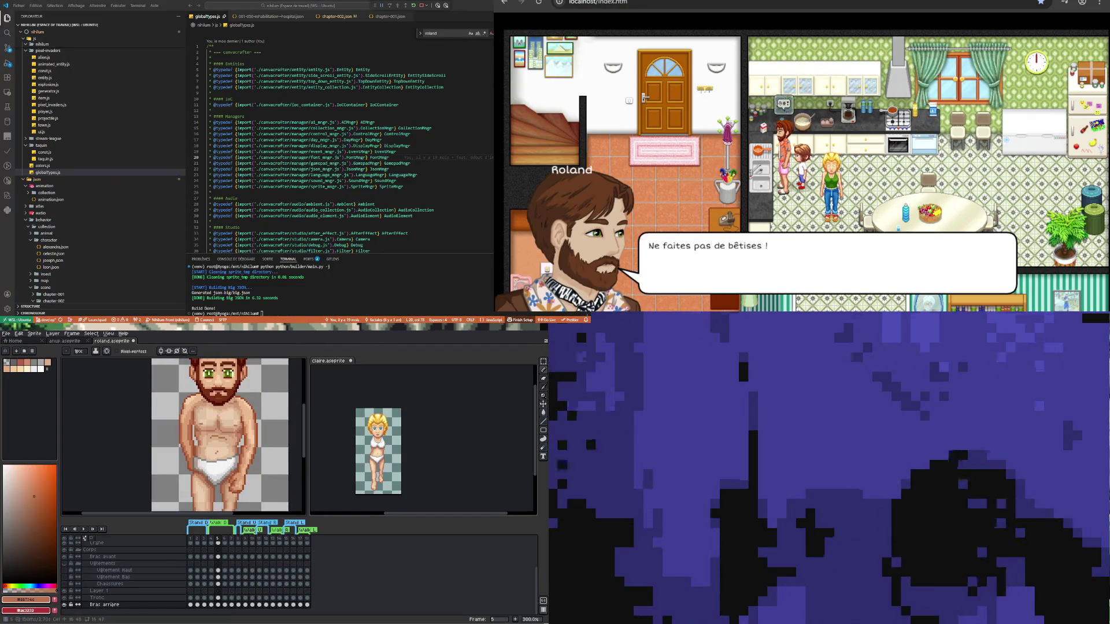
left_click(218, 605)
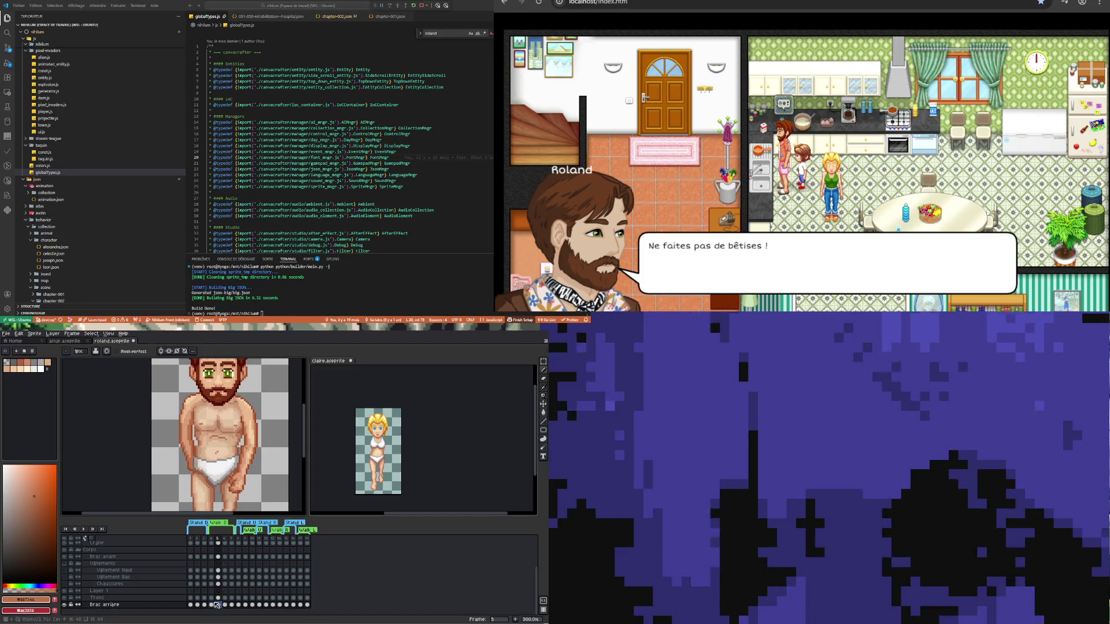
left_click(212, 605)
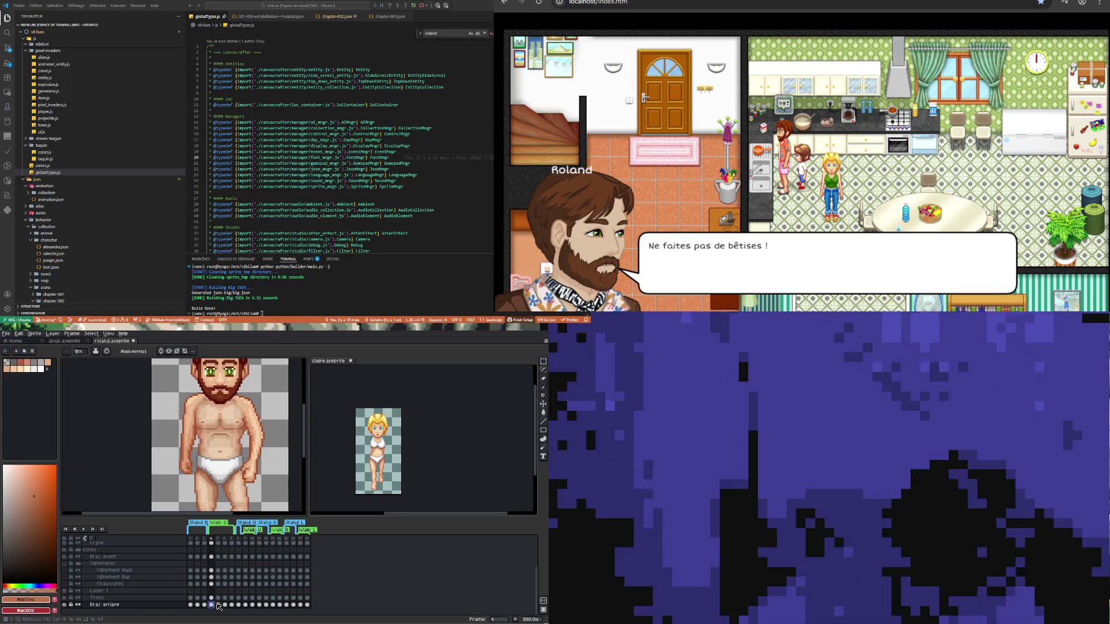
left_click(219, 606)
left_click(212, 605)
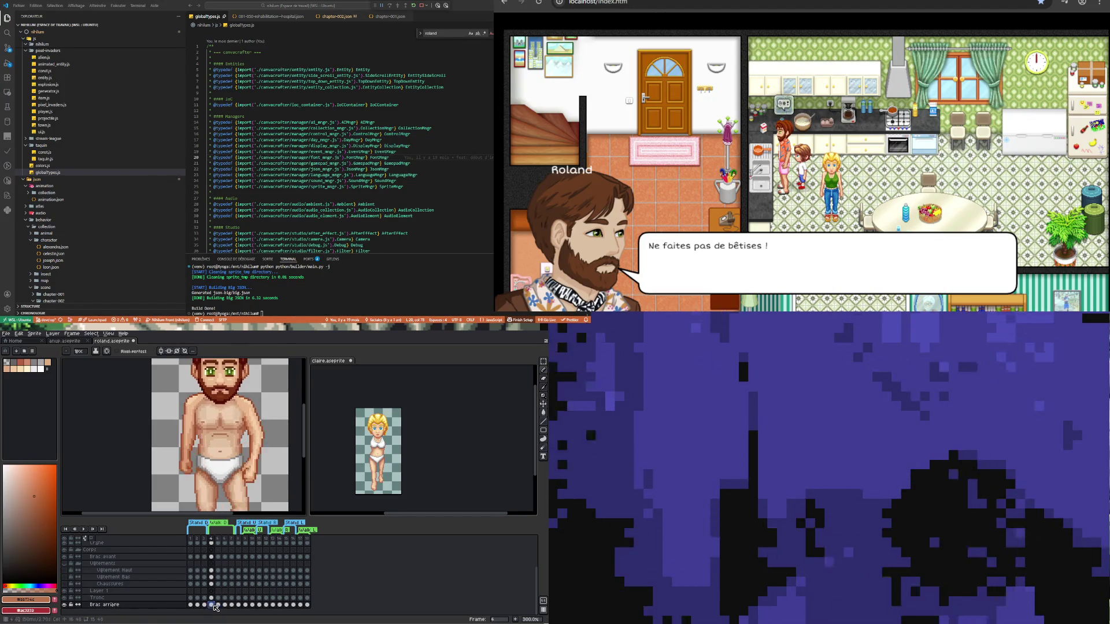
left_click(219, 605)
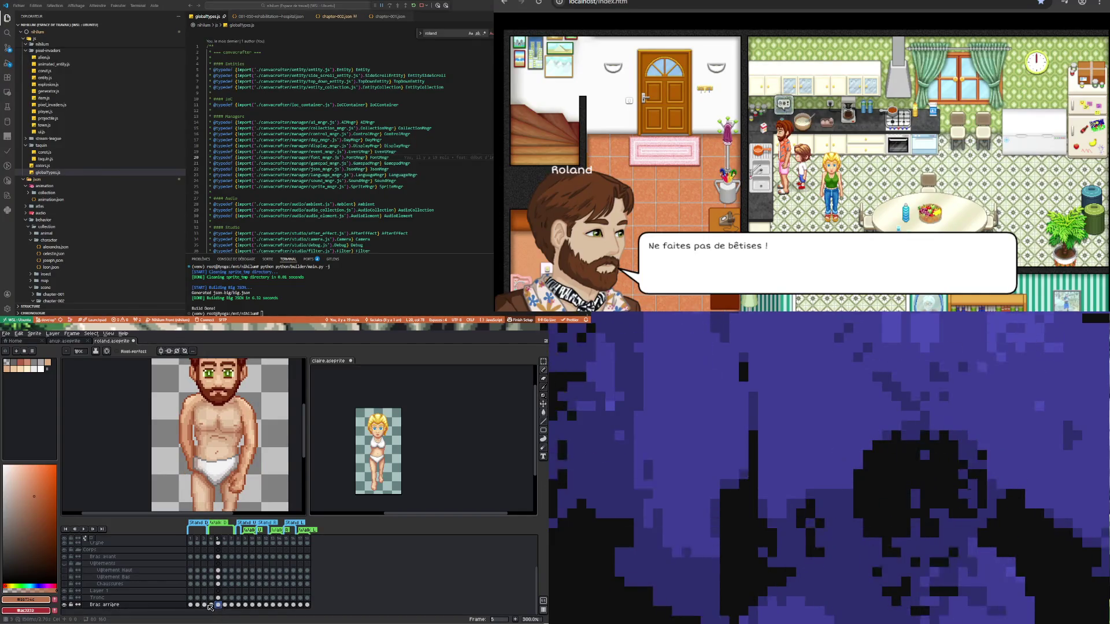
left_click(204, 605)
left_click(219, 605)
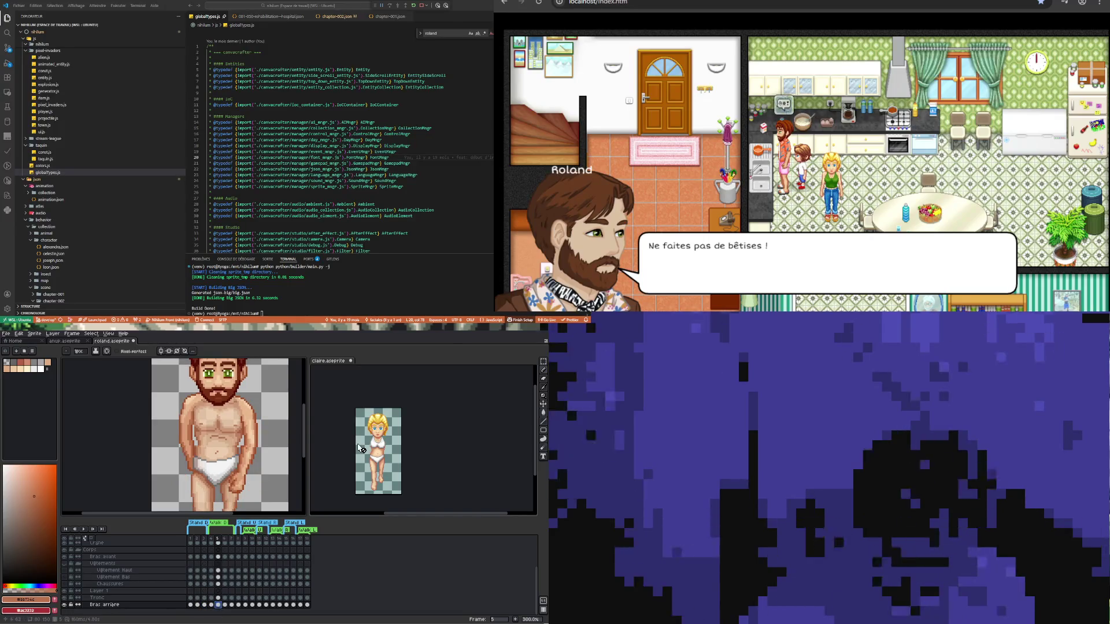
- Unlock Bras Avant in claire.aseprite, show her frame 4 and enlarge her editor
left_click(430, 484)
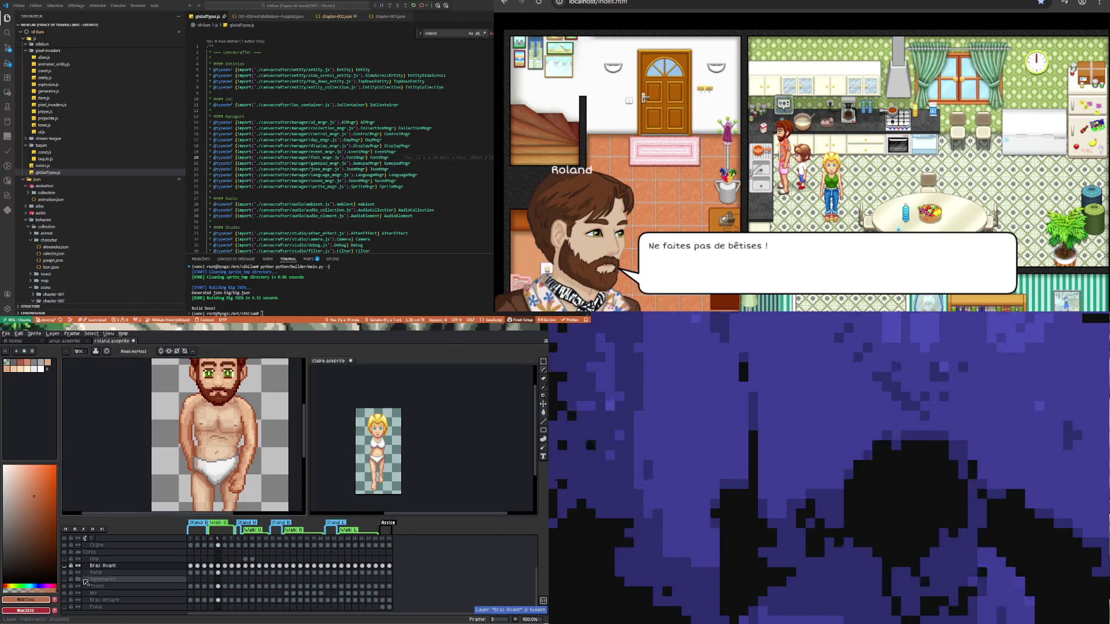
left_click(70, 567)
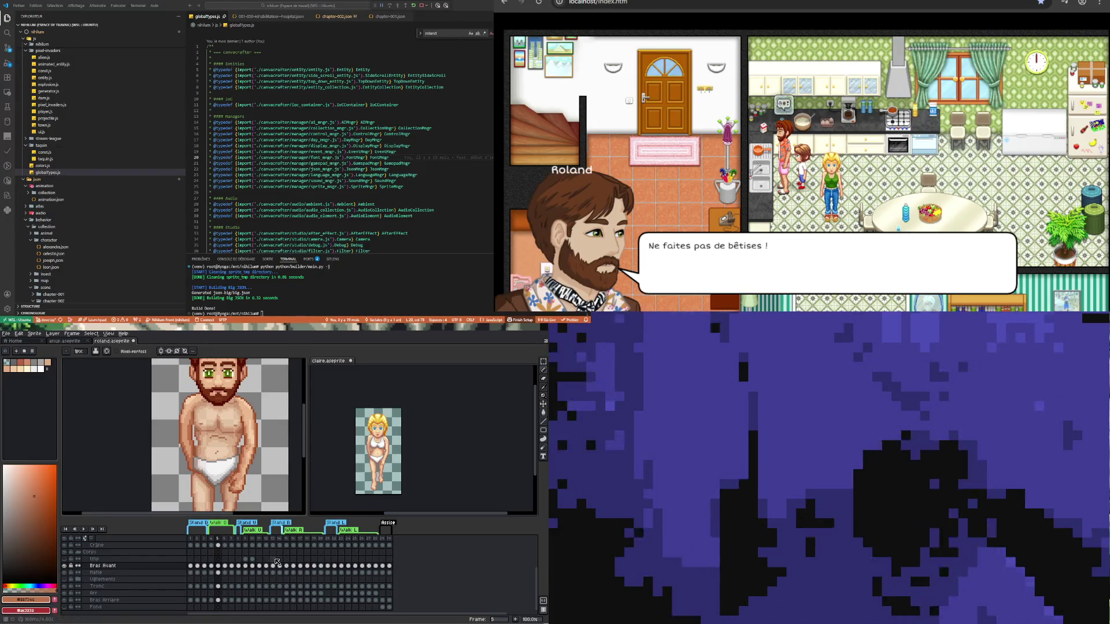
left_click(211, 567)
scroll(395, 456, "up", 1)
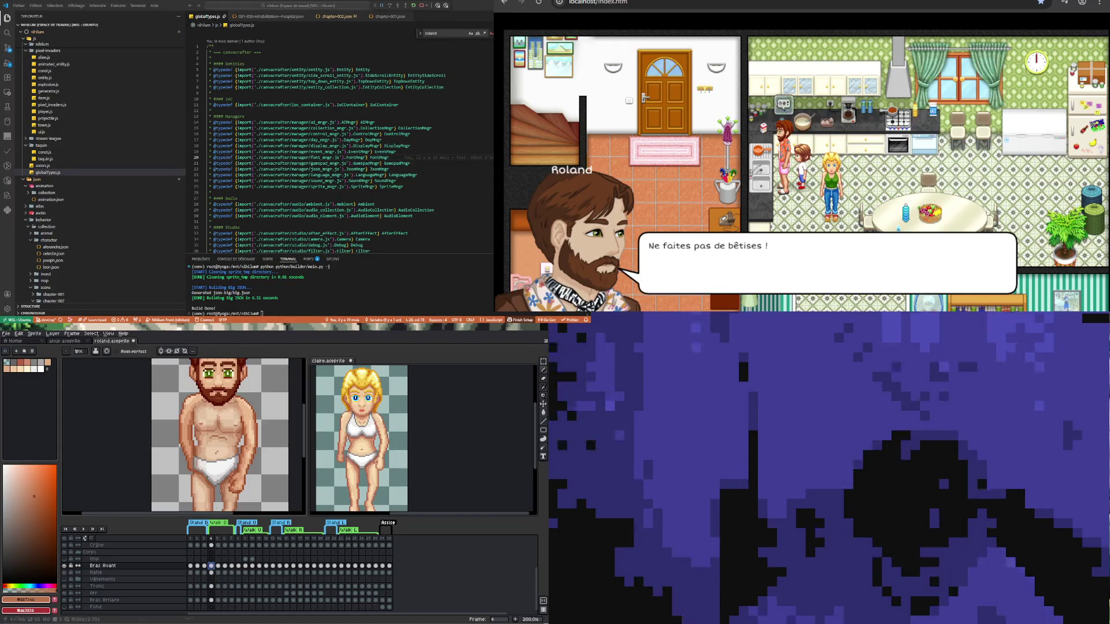
key("ctrl+Tab")
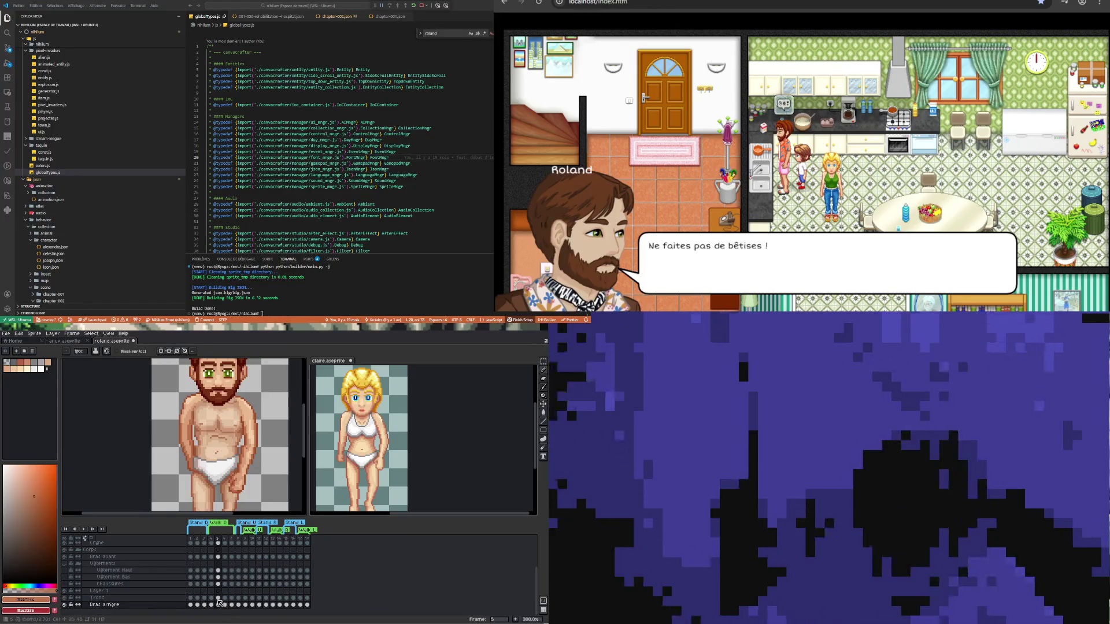
- Flip Roland's Tronc cels between frames 4 and 5, ending on frame 4
left_click(211, 598)
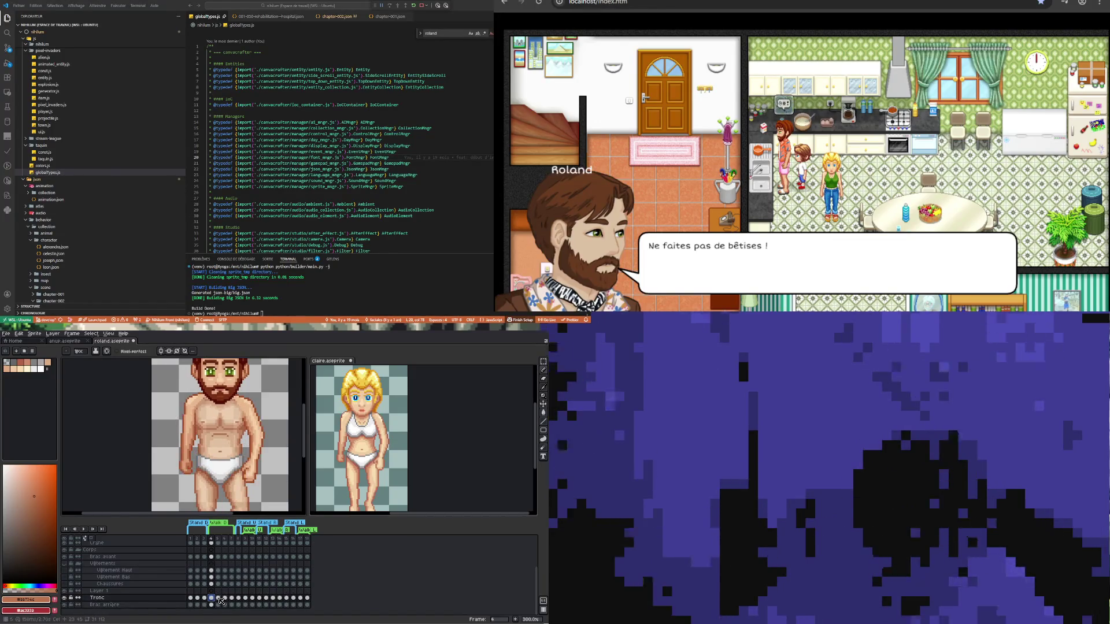
left_click(219, 599)
left_click(212, 599)
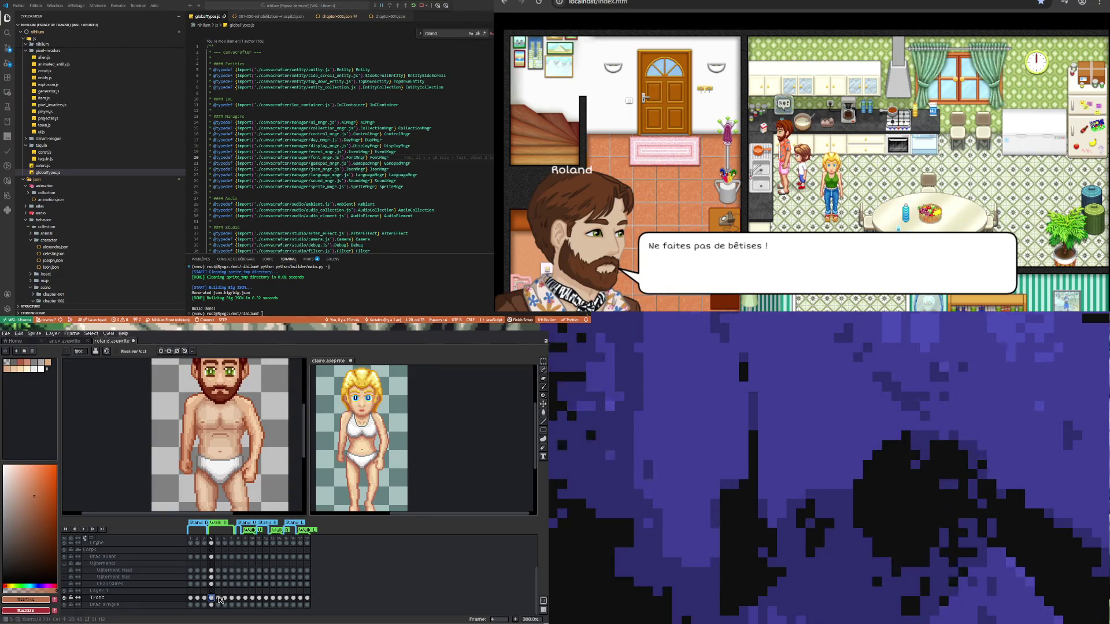
left_click(219, 598)
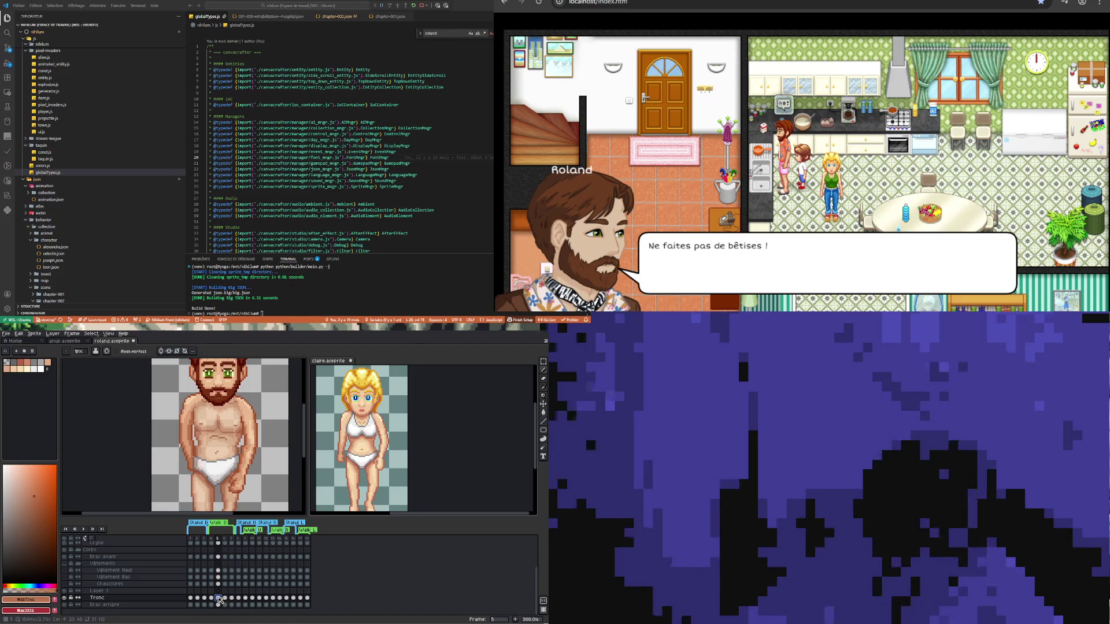
left_click(212, 599)
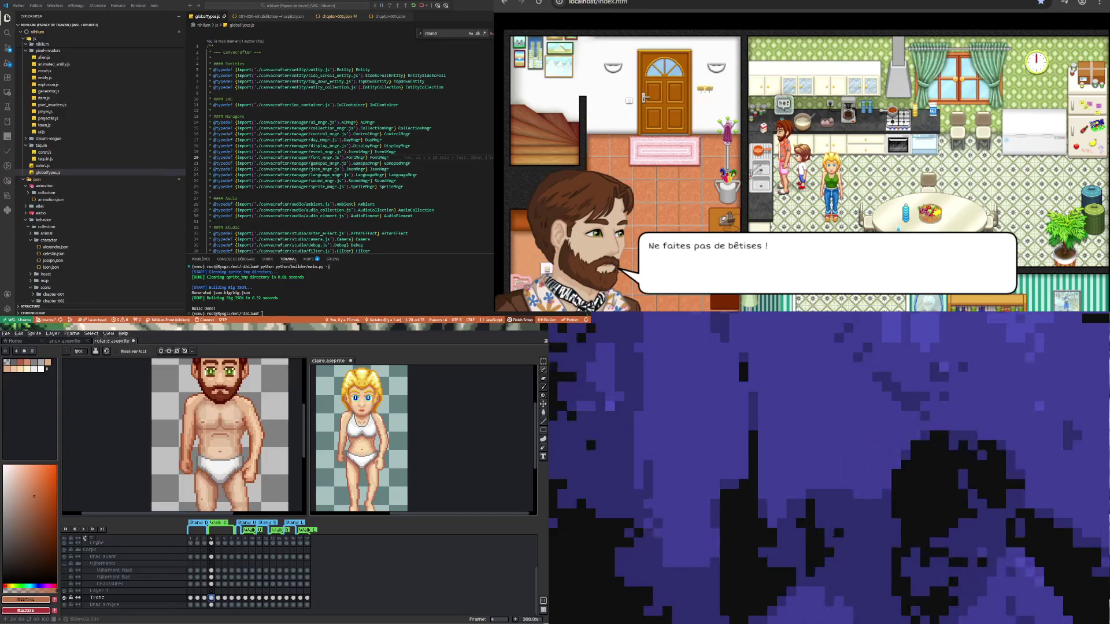
- Zoom to 300%, compare Bras arrière in frames 4 and 5, then go to frame 6
scroll(206, 437, "down", 2)
scroll(205, 437, "up", 1)
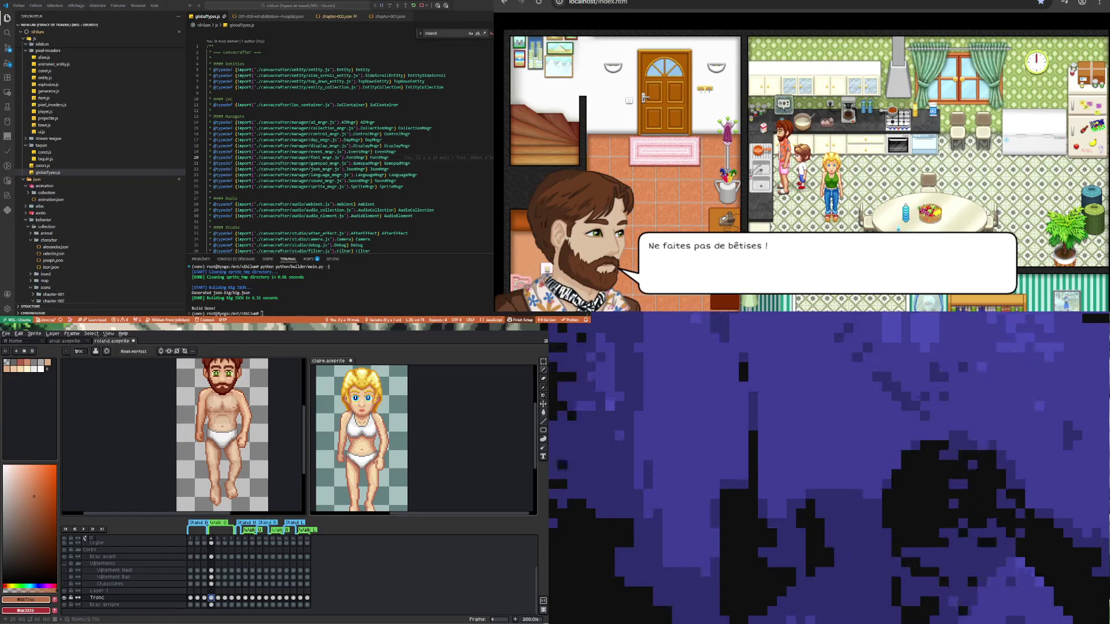
scroll(214, 432, "down", 1)
scroll(214, 437, "up", 1)
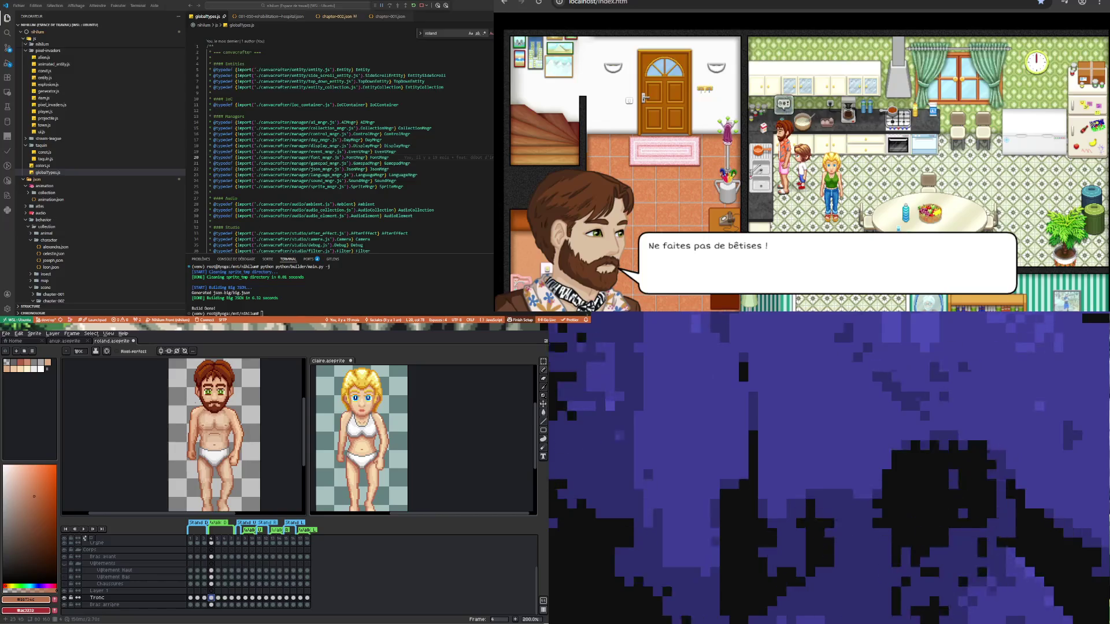
scroll(211, 435, "up", 1)
scroll(223, 435, "right", 1)
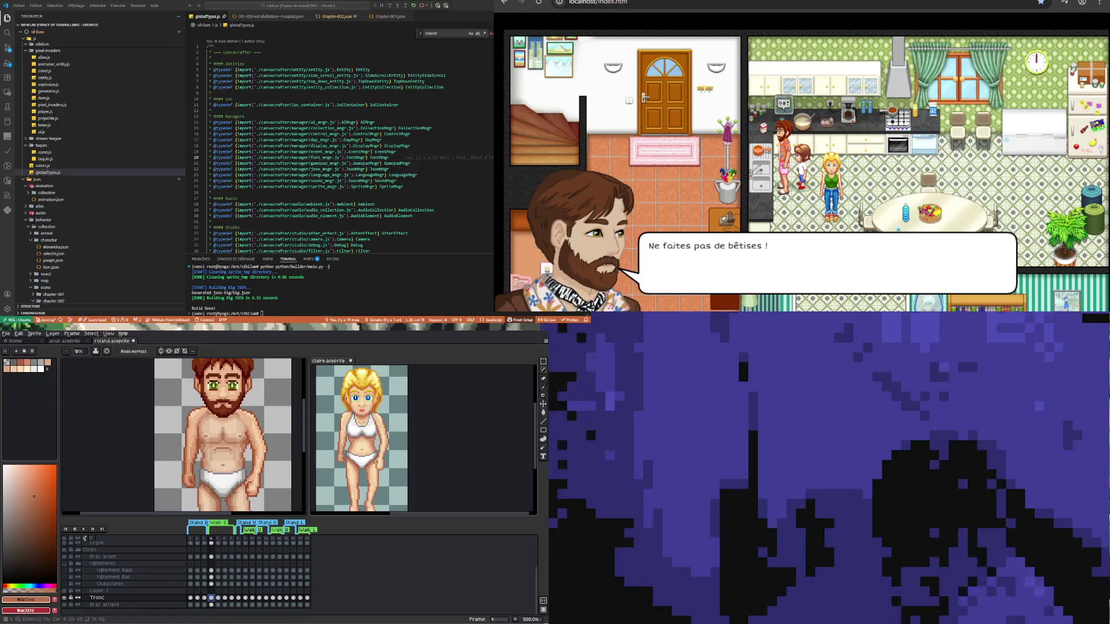
left_click(219, 605)
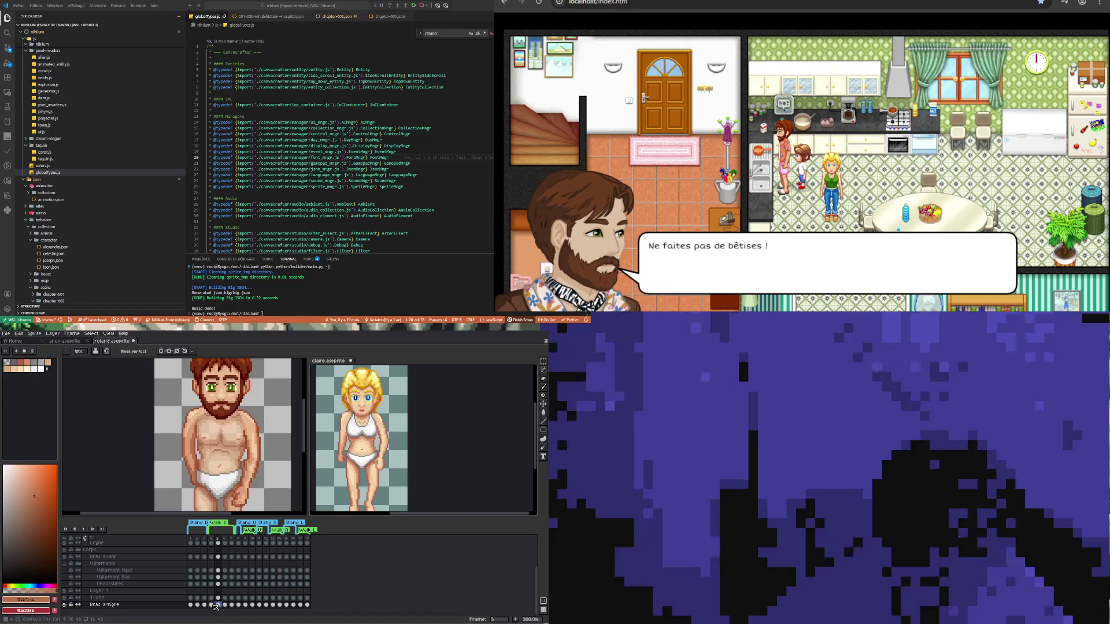
left_click(211, 605)
left_click(219, 605)
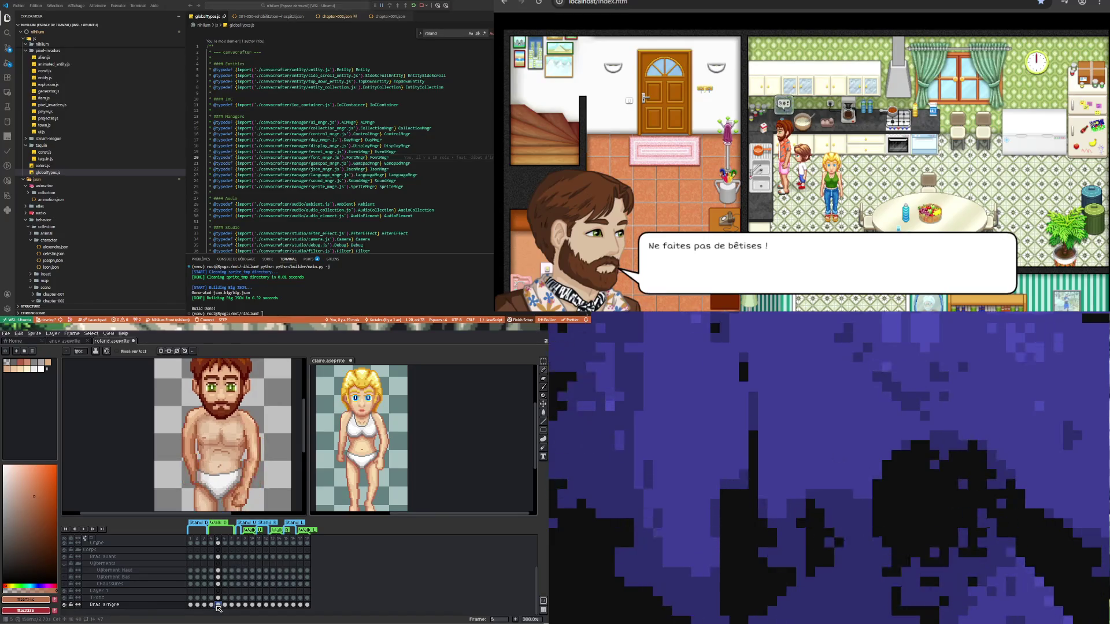
left_click(211, 605)
left_click(219, 605)
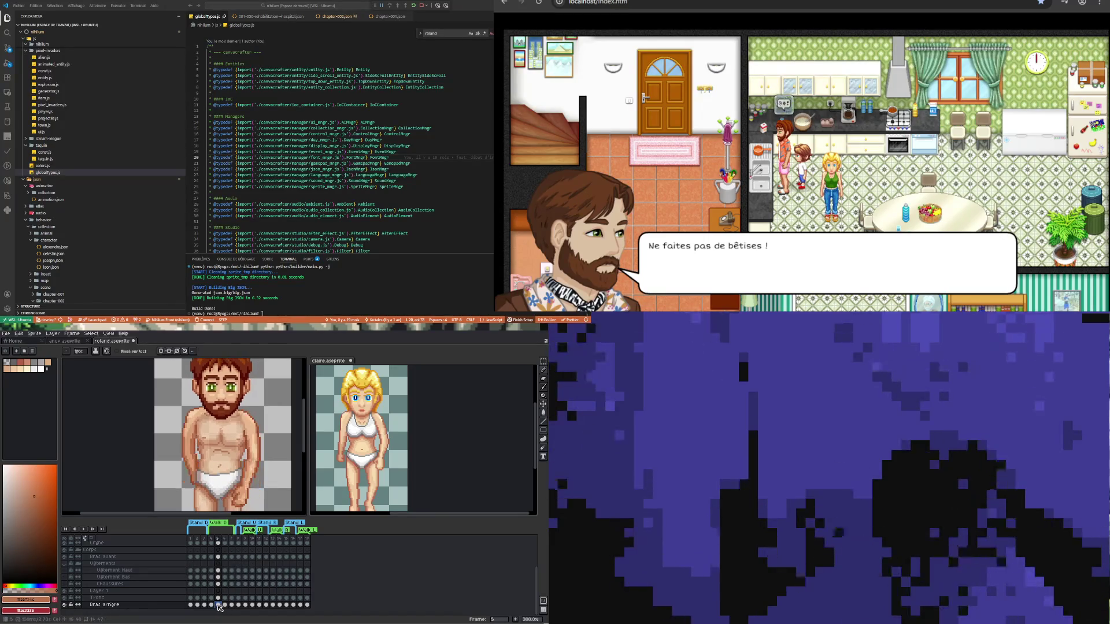
left_click(225, 605)
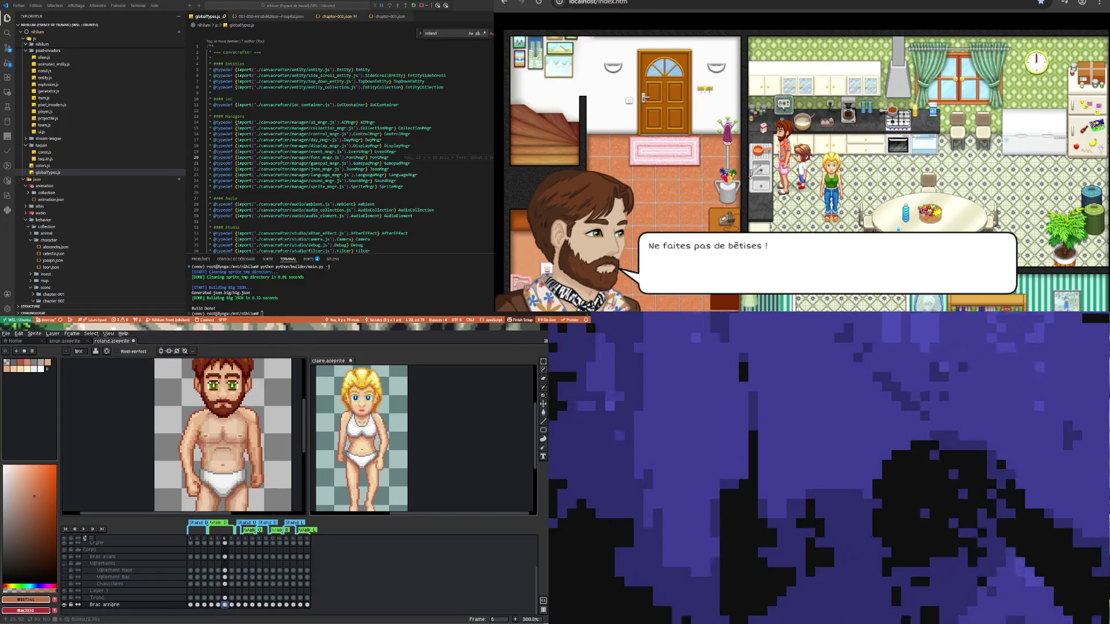
- Zoom to 600% and eyedrop the chest skin tone #d99d76, back on the pencil
scroll(187, 484, "up", 3)
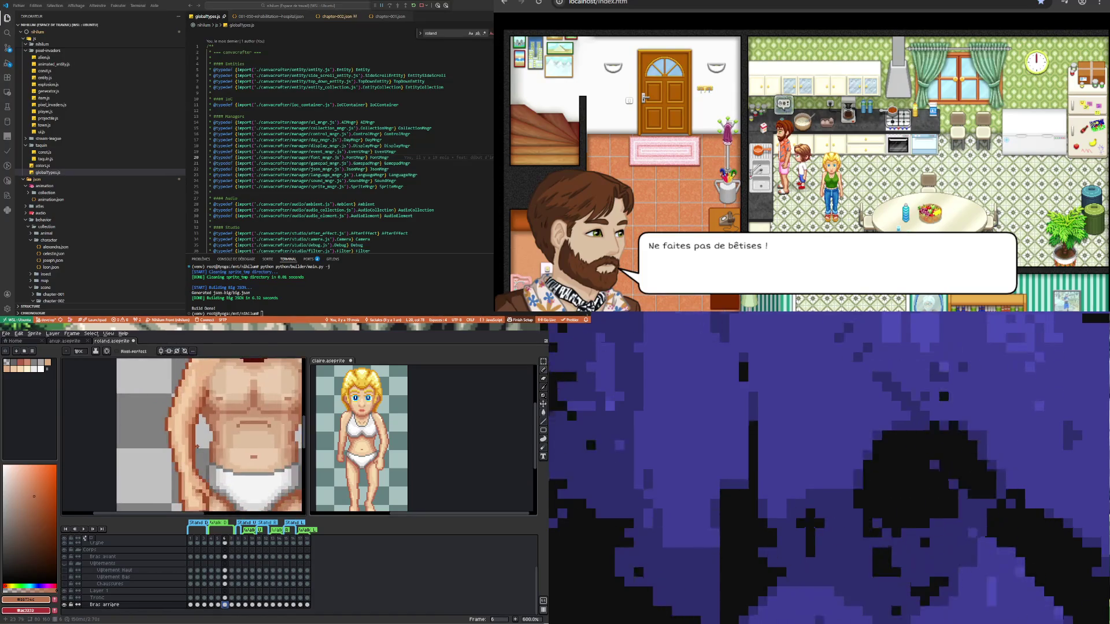
key("i")
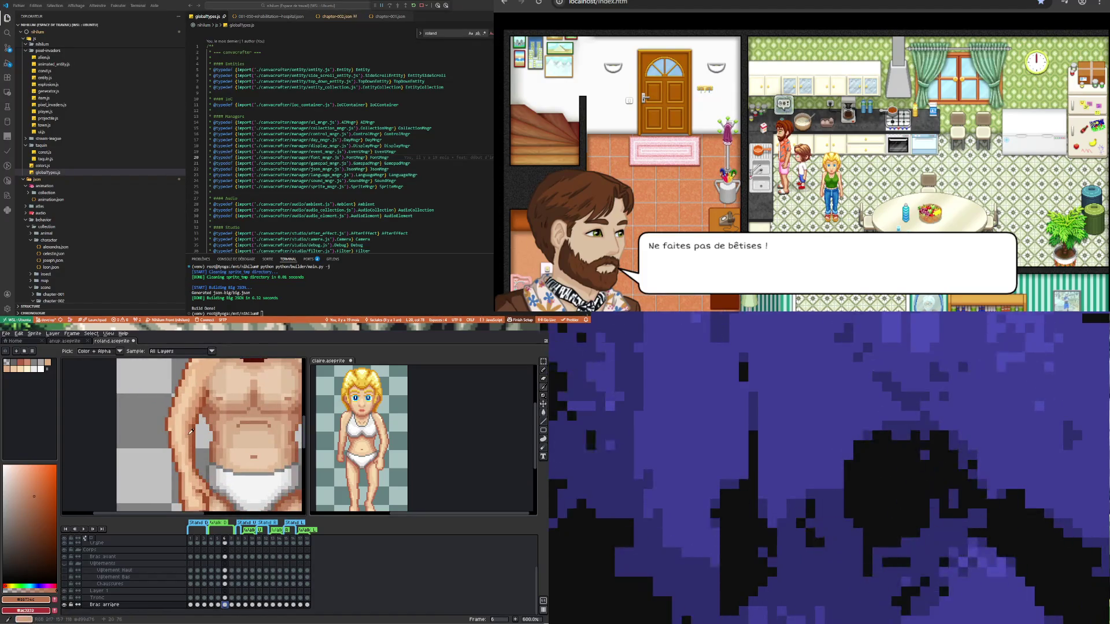
left_click(191, 429)
key("b")
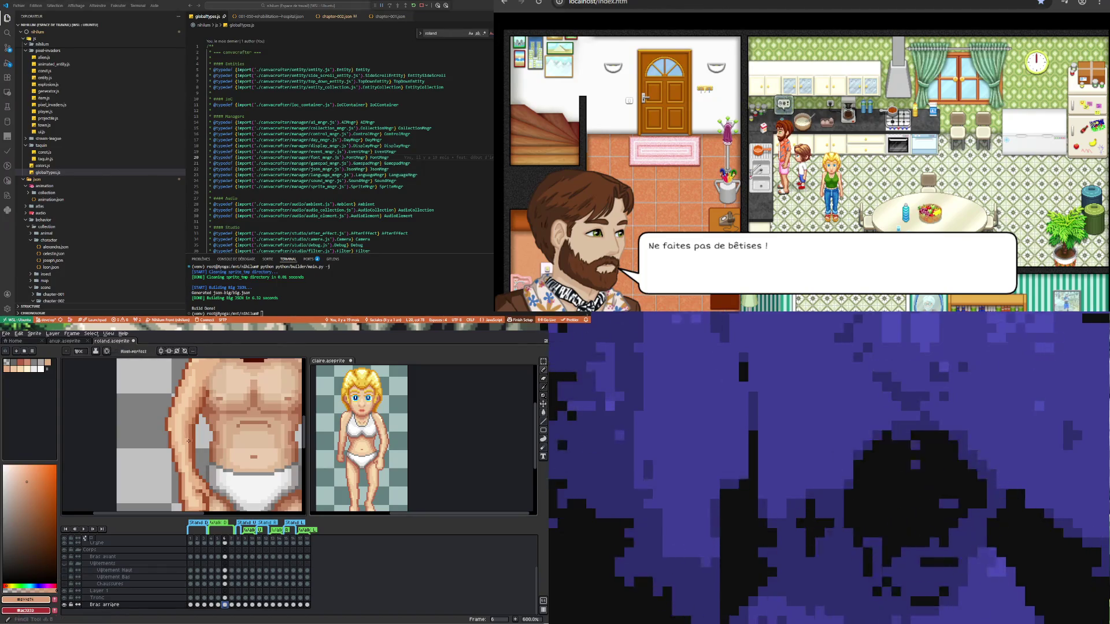
- View the arm cels in frames 4, 5 and 6, then select back-arm frames 6 and 7
left_click(226, 558)
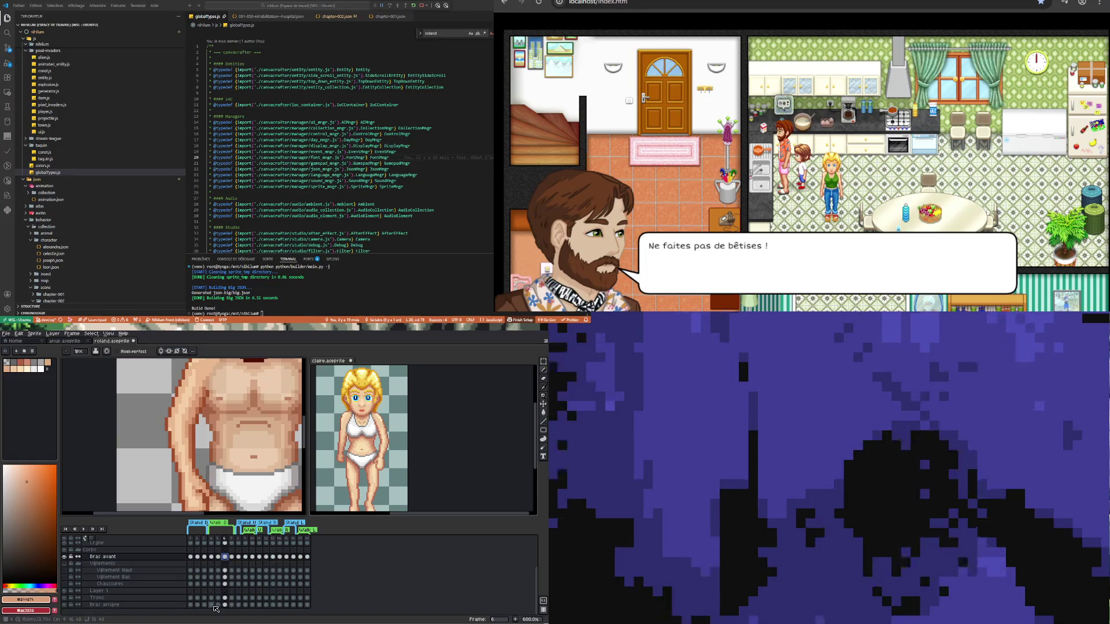
left_click(212, 605)
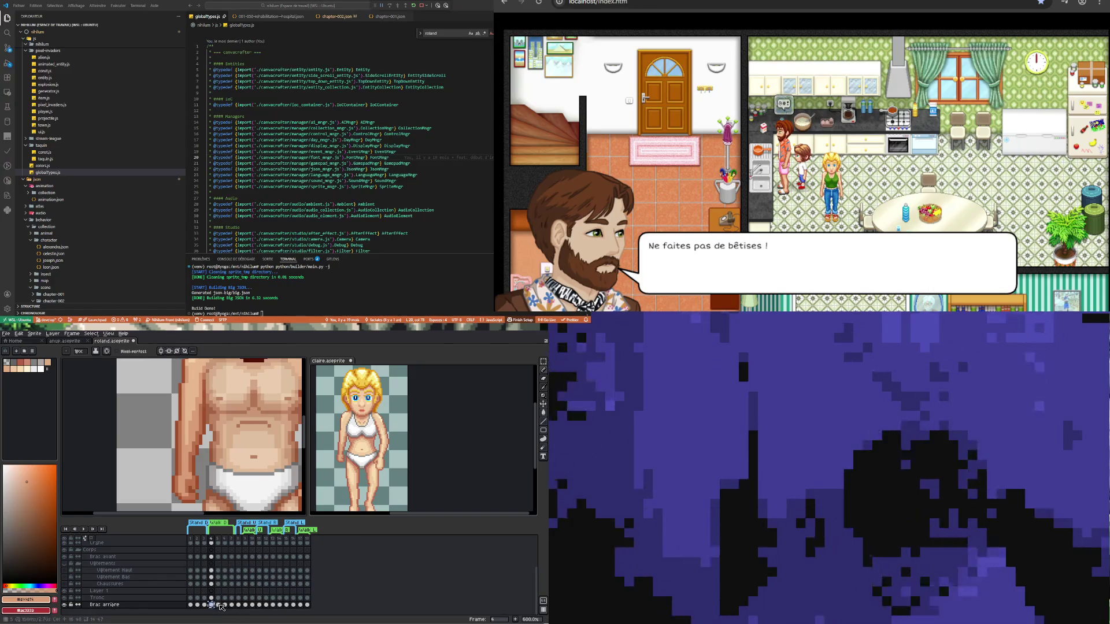
left_click(215, 605)
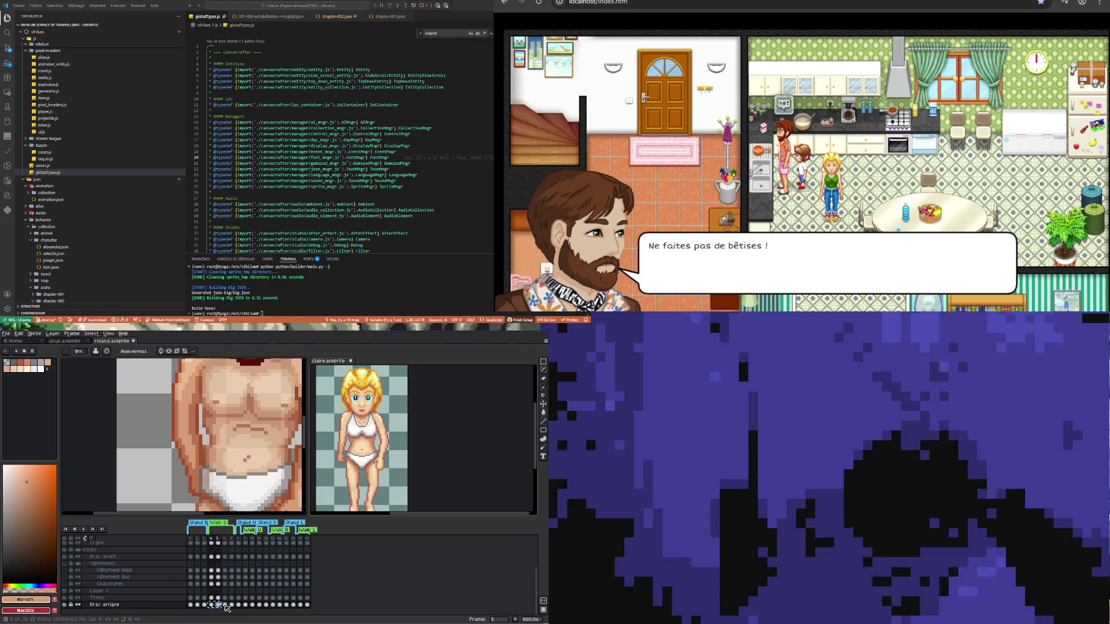
left_click(225, 605)
left_click_drag(225, 605, 230, 605)
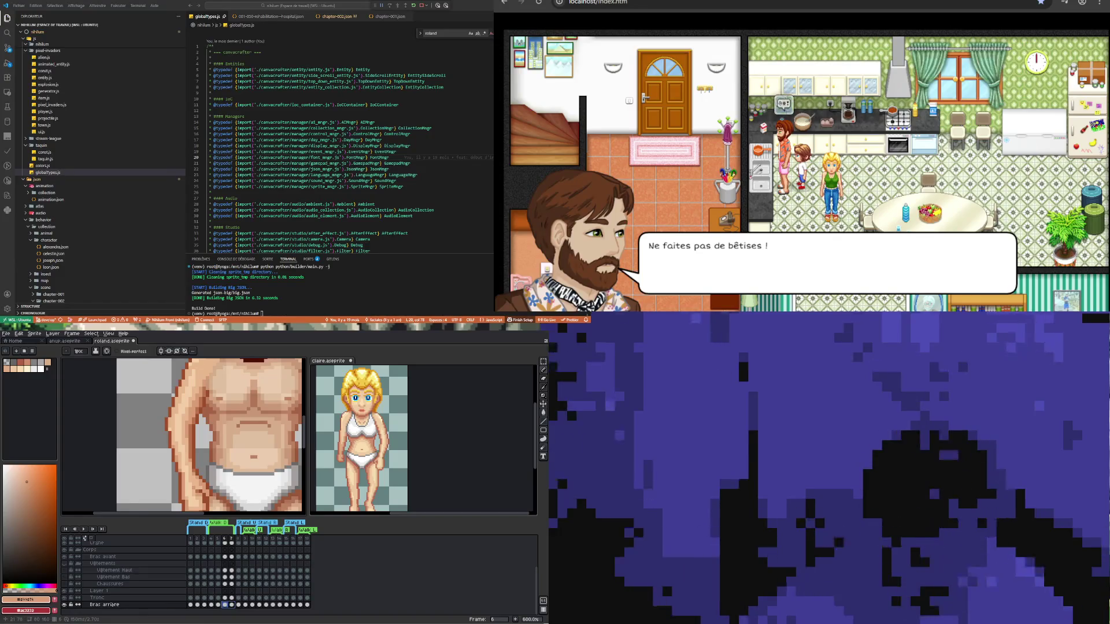
key("minus")
key("minus")
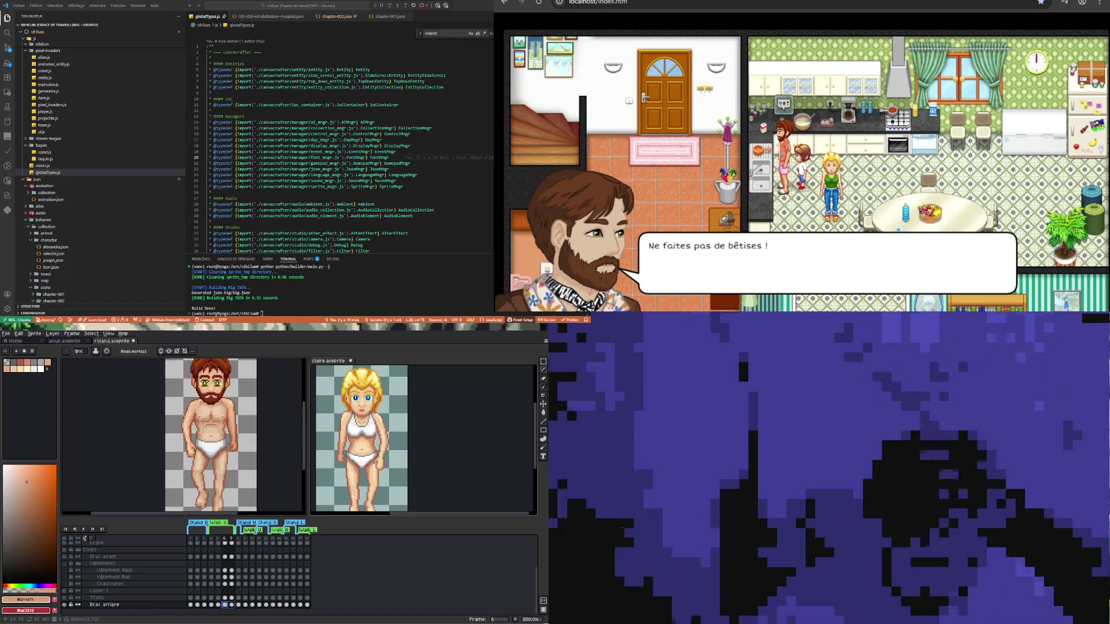
key("plus")
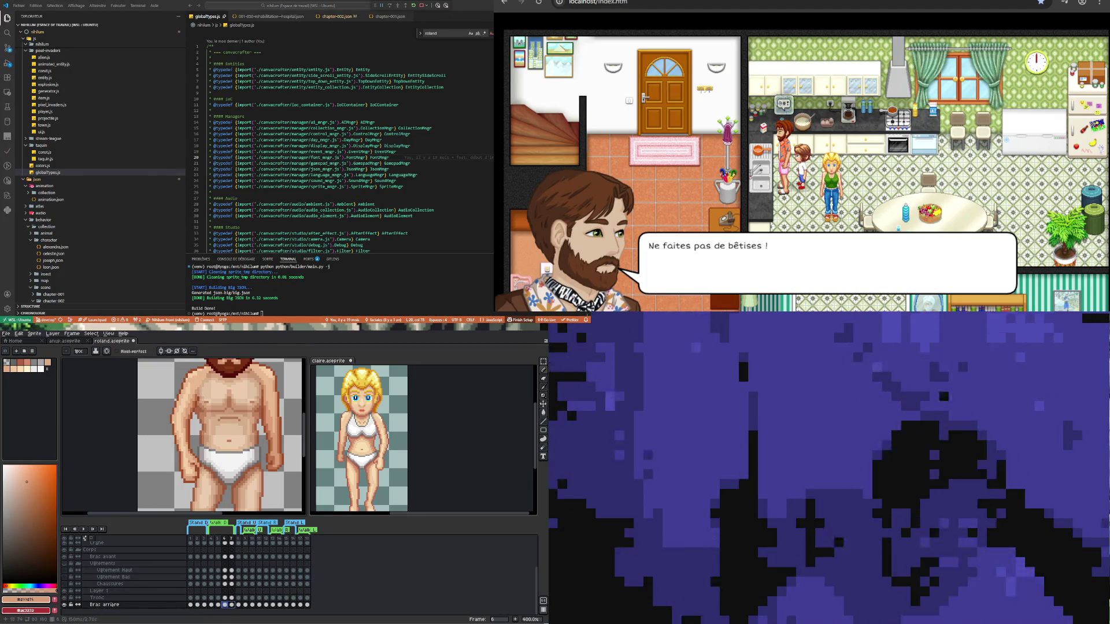
scroll(185, 399, "down", 1)
scroll(220, 434, "down", 1)
scroll(219, 434, "up", 1)
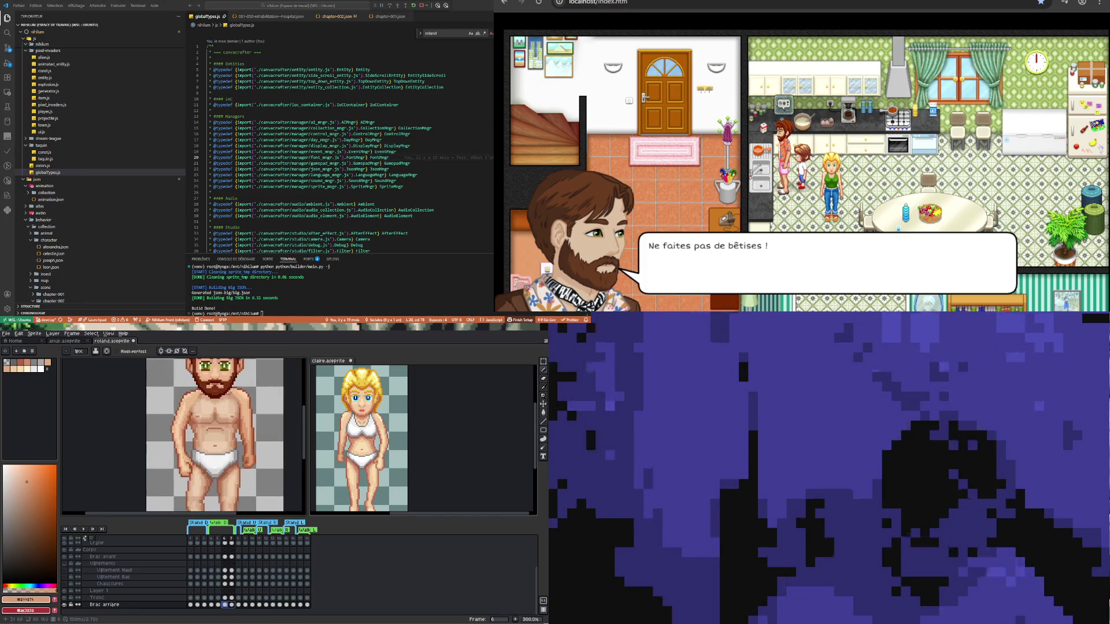
scroll(220, 434, "up", 1)
scroll(215, 434, "down", 1)
scroll(215, 434, "up", 1)
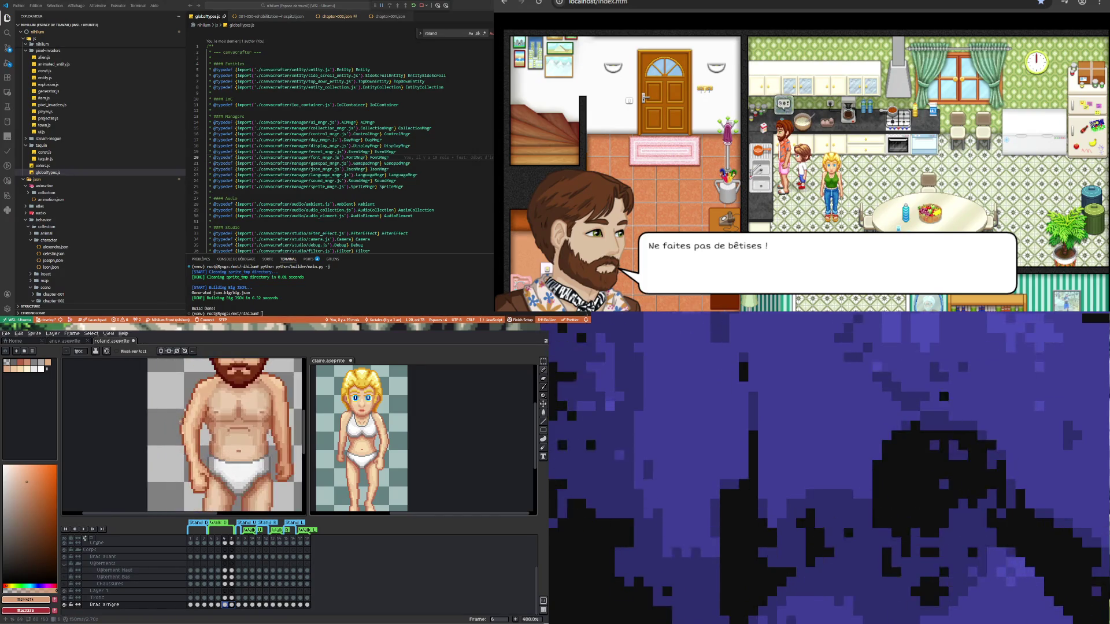
scroll(190, 427, "up", 2)
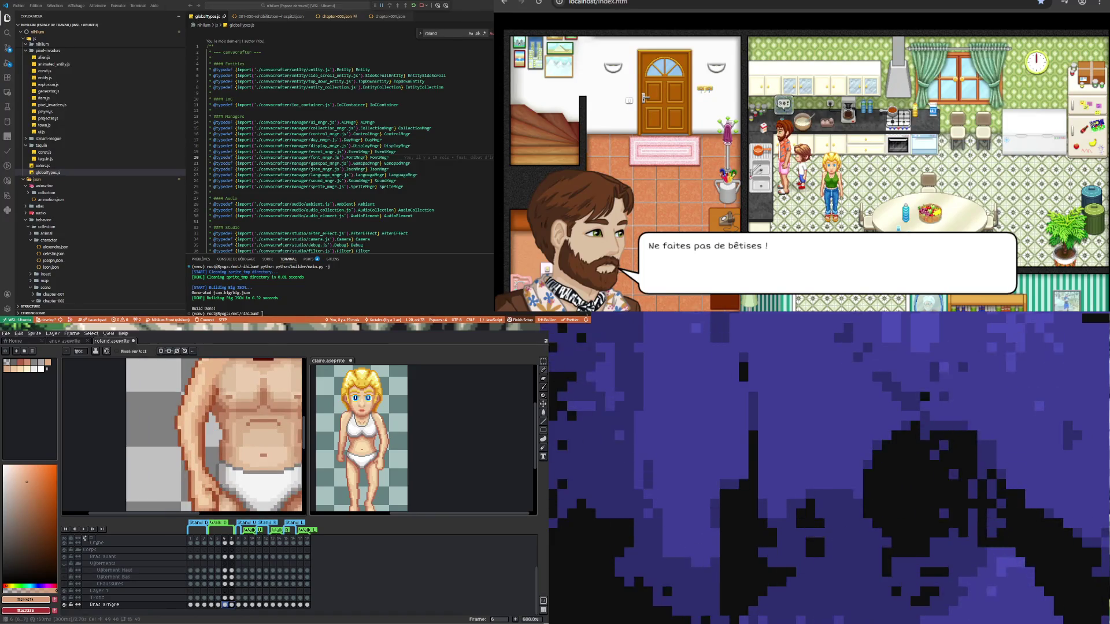
left_click(212, 606)
left_click(219, 605)
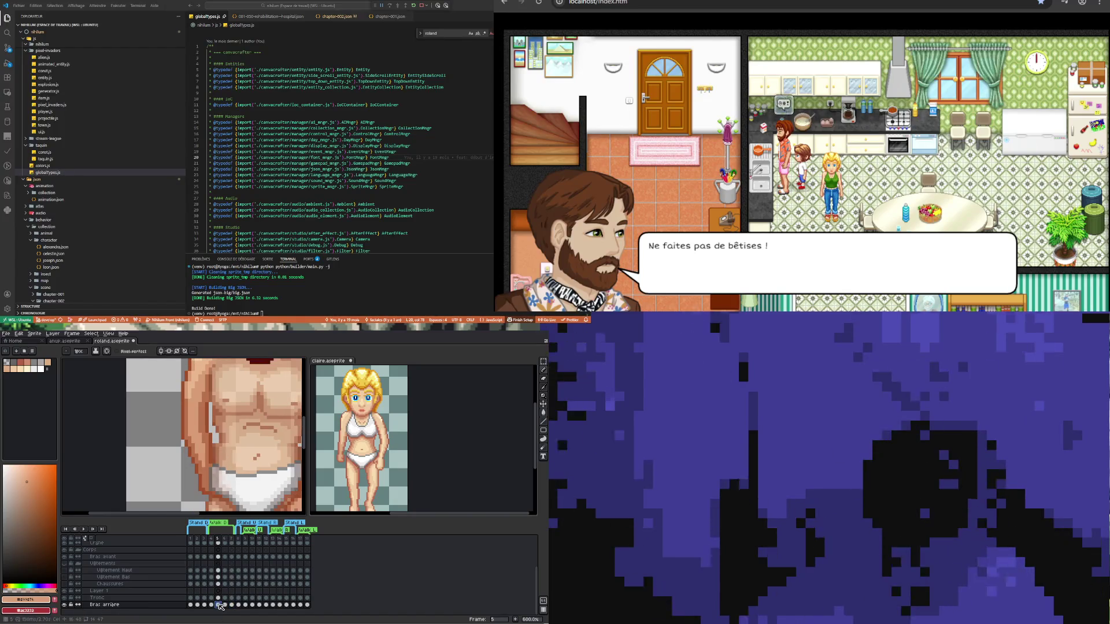
left_click(225, 605)
left_click(232, 606)
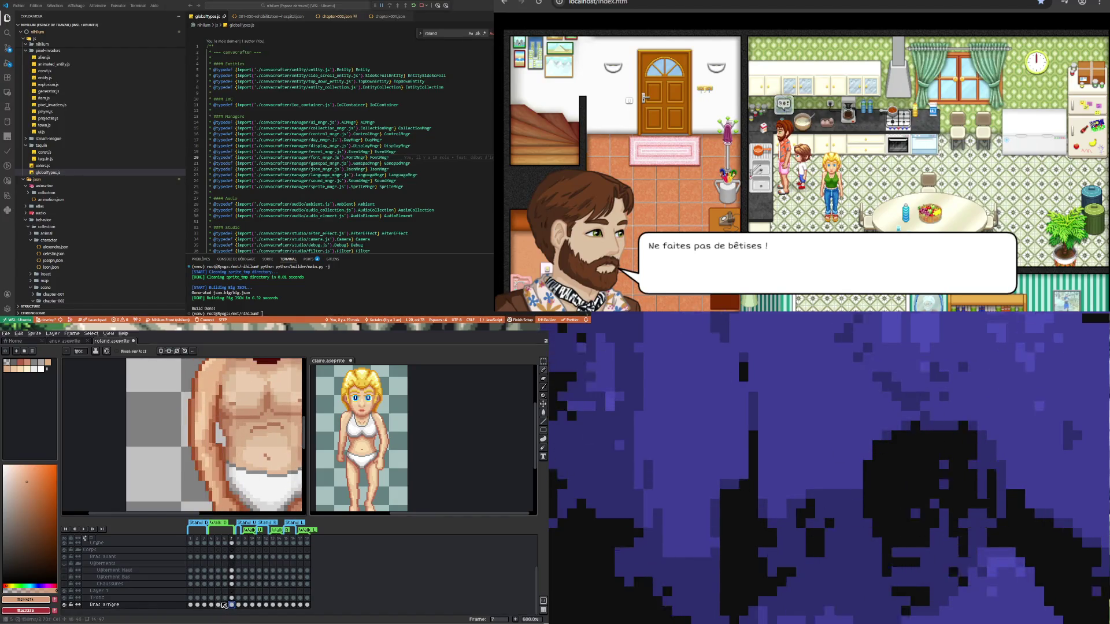
left_click(225, 606)
key("minus")
key("minus")
key("minus")
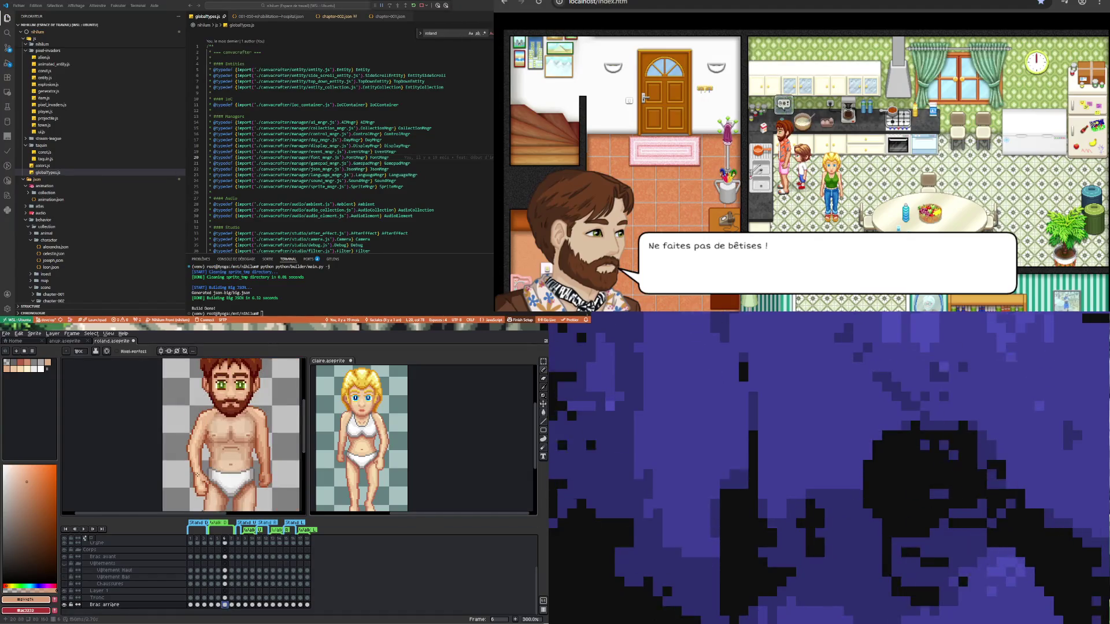
scroll(223, 603, "up", 1)
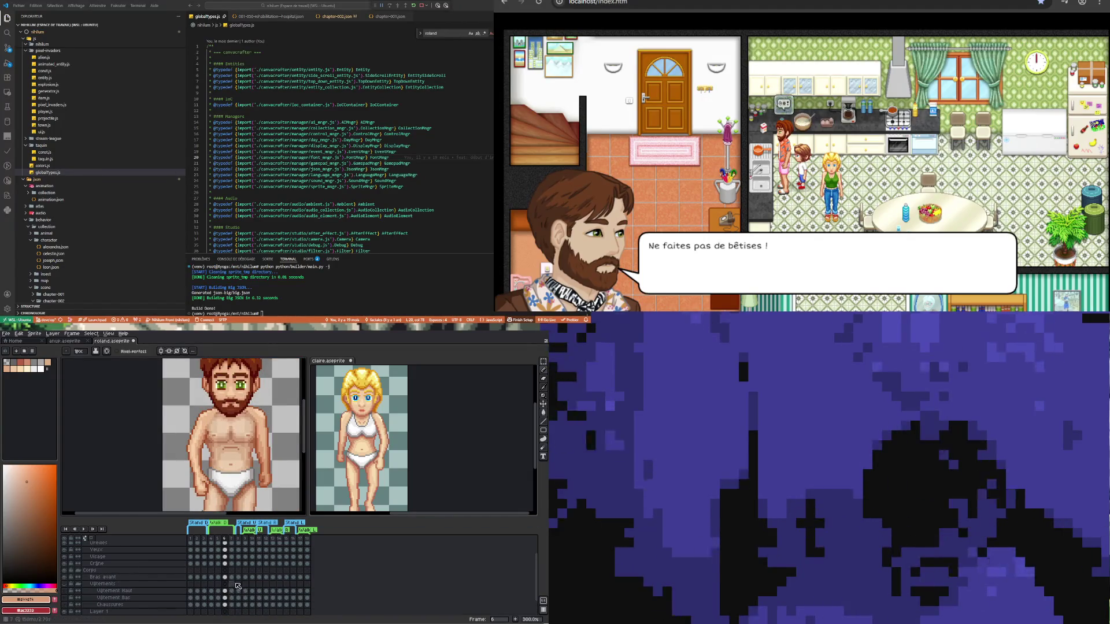
- On Bras avant frame 6, pick a lighter skin tone from the chest
left_click(226, 578)
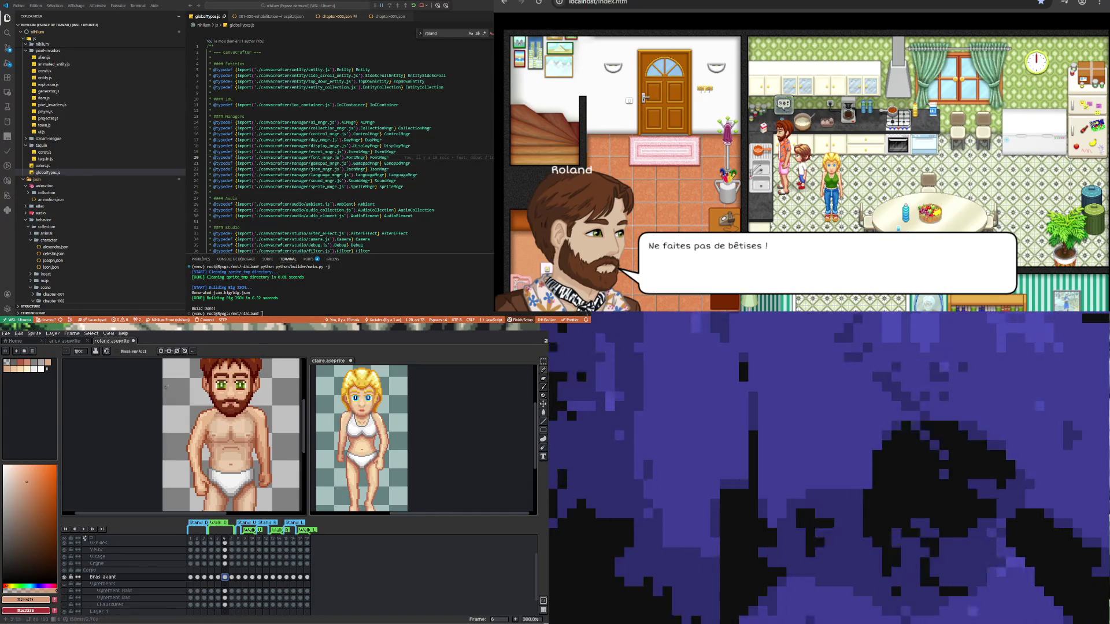
scroll(189, 443, "up", 3)
left_click(178, 448, "alt")
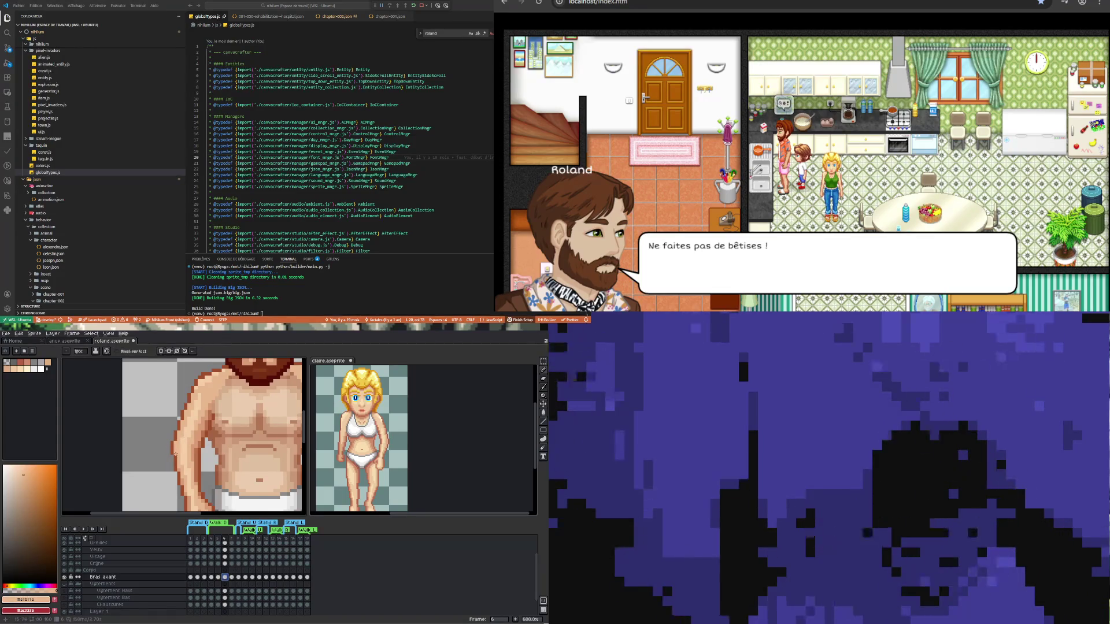
scroll(181, 475, "up", 1)
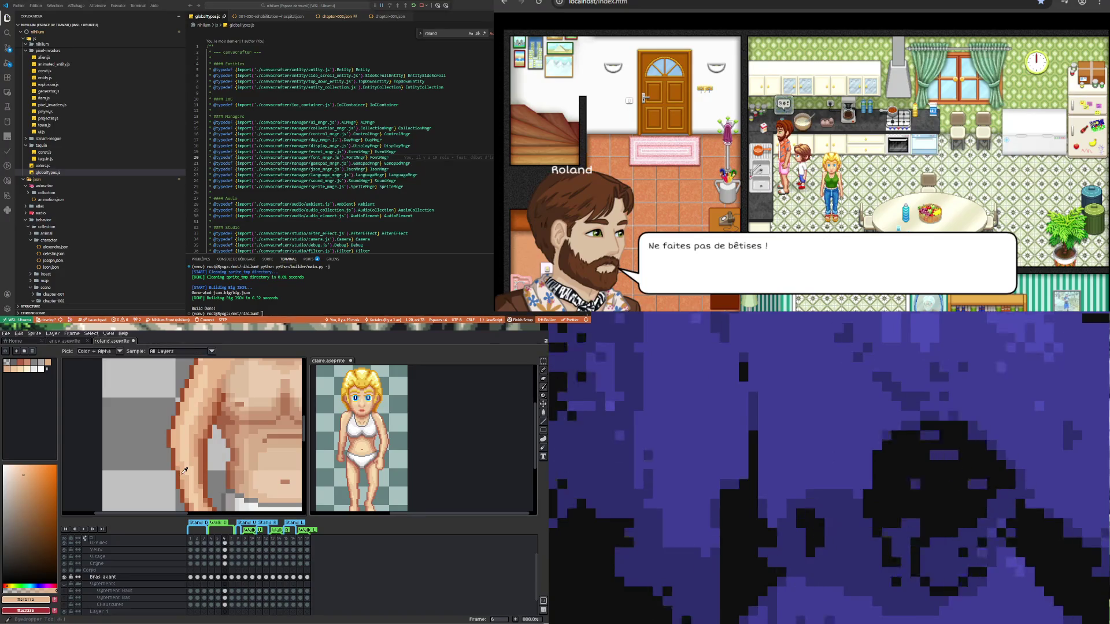
left_click(177, 444, "alt")
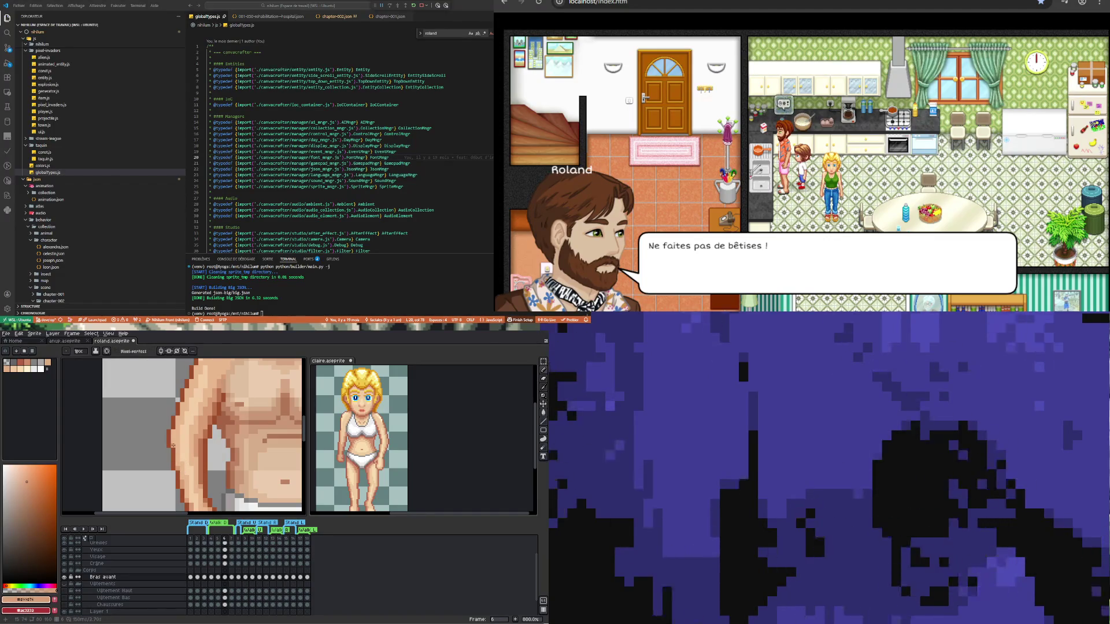
scroll(185, 450, "down", 4)
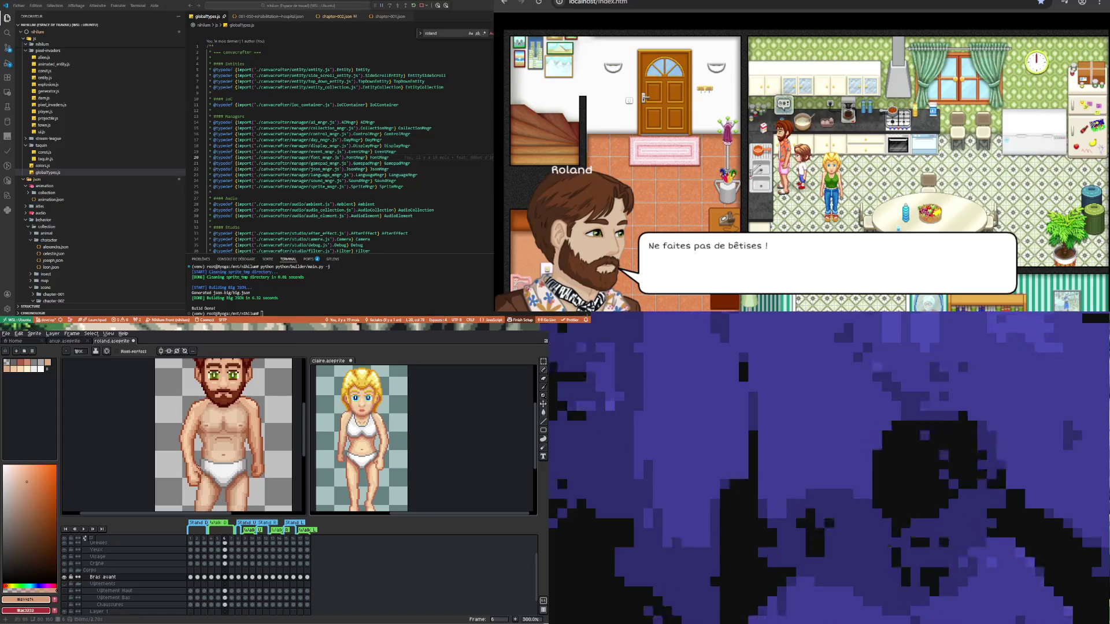
scroll(184, 448, "up", 2)
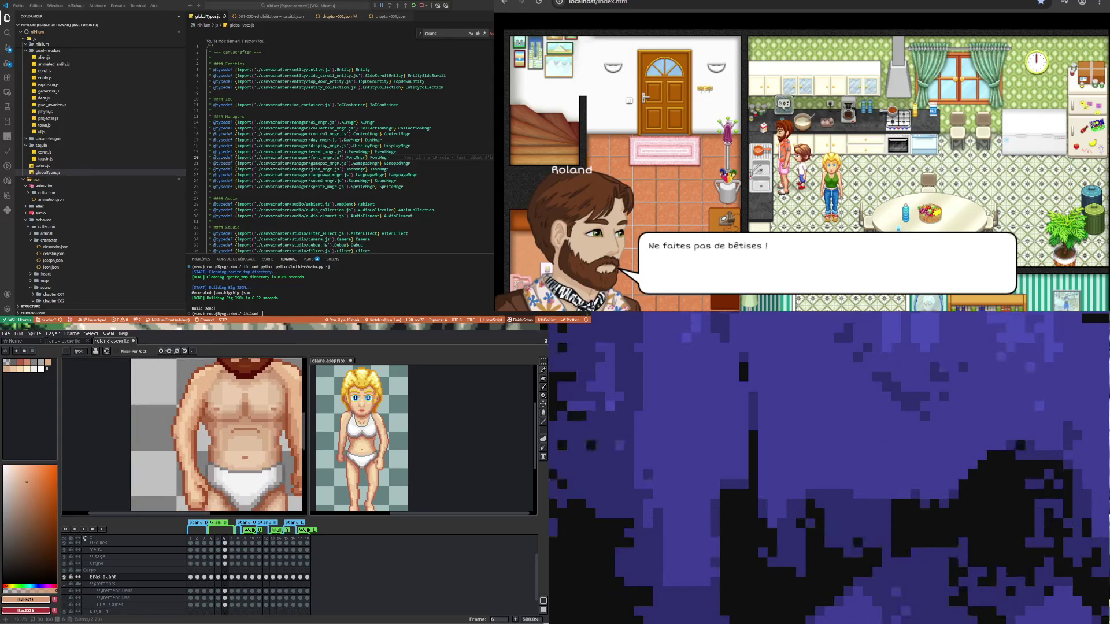
scroll(174, 438, "up", 1)
- Sample the darker brown of the arm outline for shading
key("alt")
left_click(173, 431, "alt")
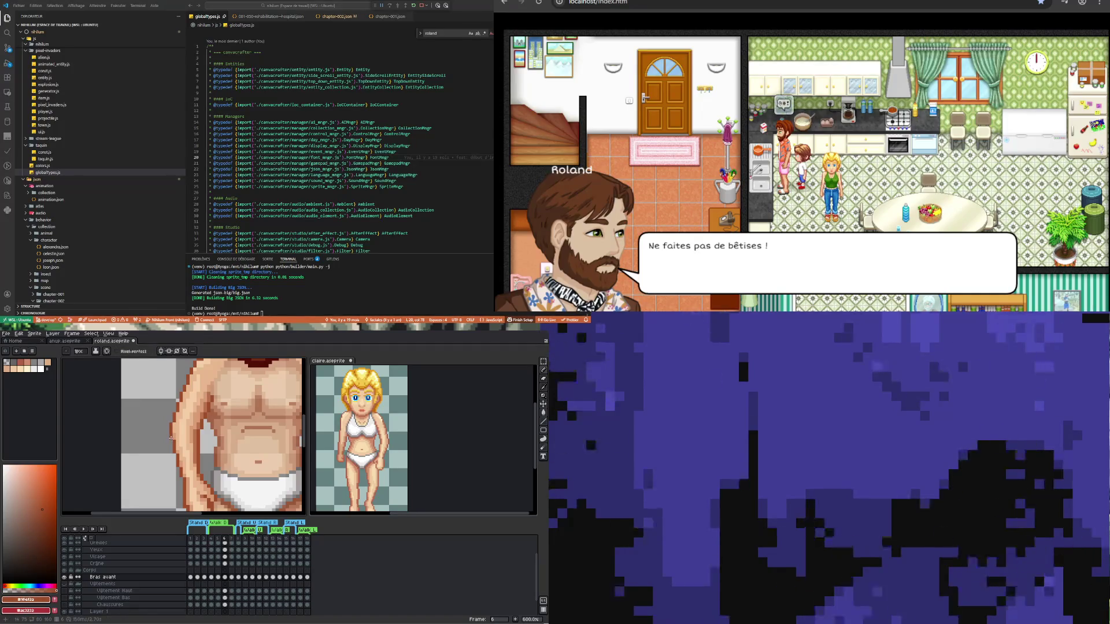
scroll(171, 441, "down", 4)
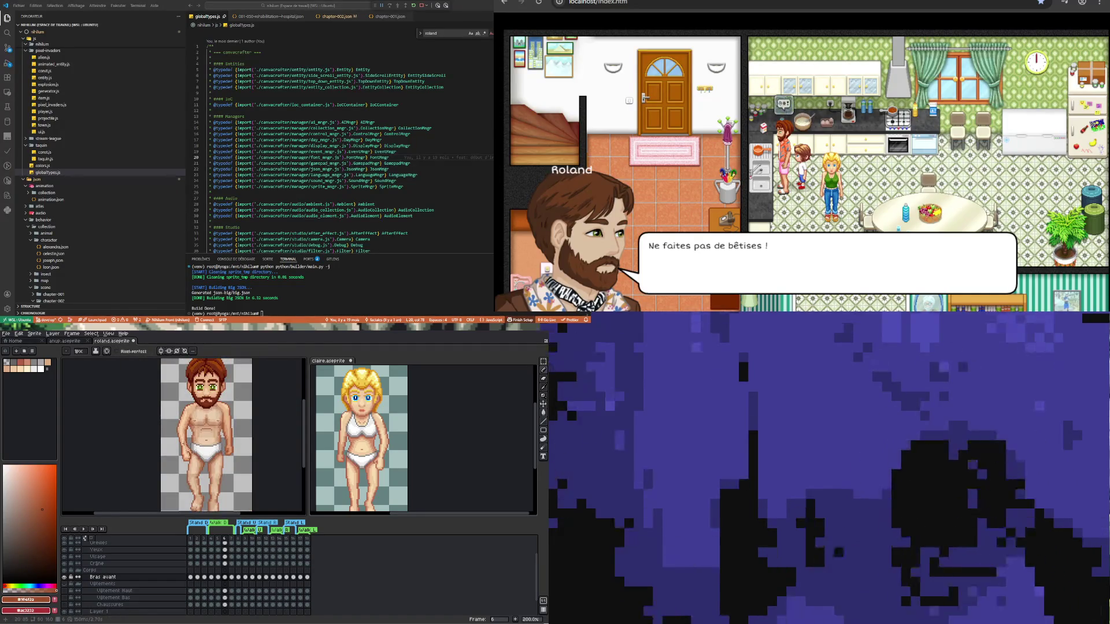
scroll(184, 434, "up", 2)
scroll(180, 420, "up", 1)
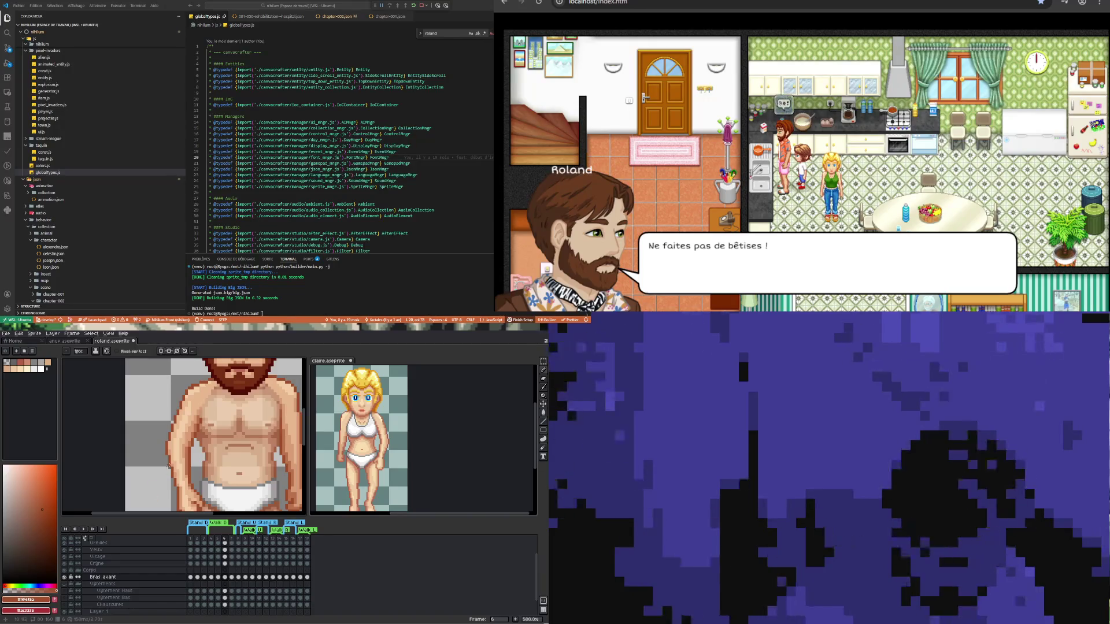
scroll(163, 435, "down", 4)
scroll(195, 449, "up", 1)
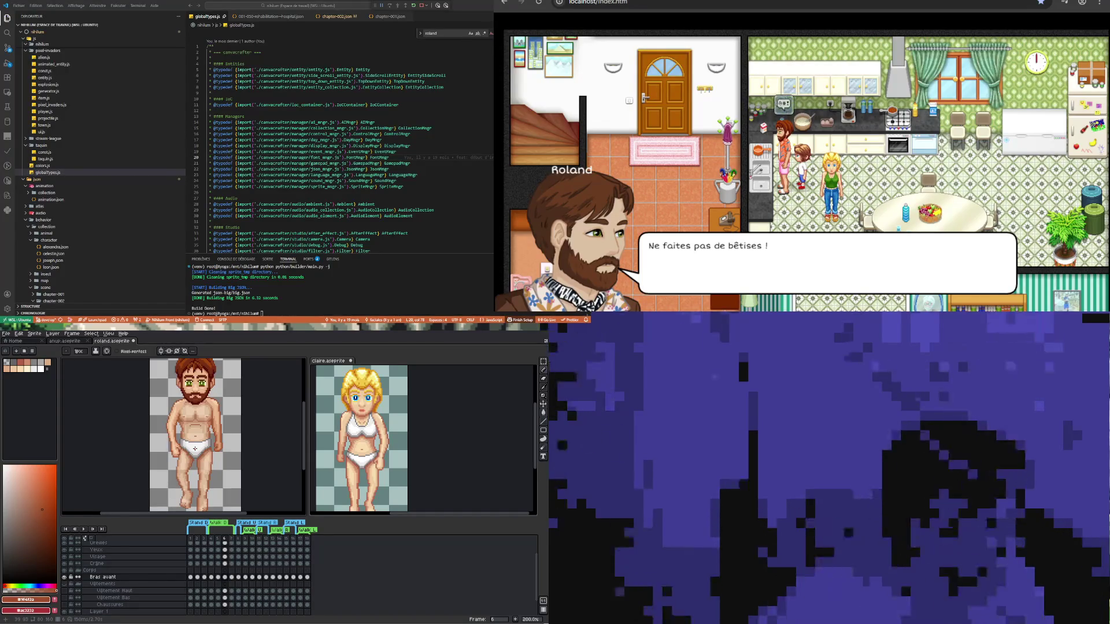
scroll(184, 443, "up", 4)
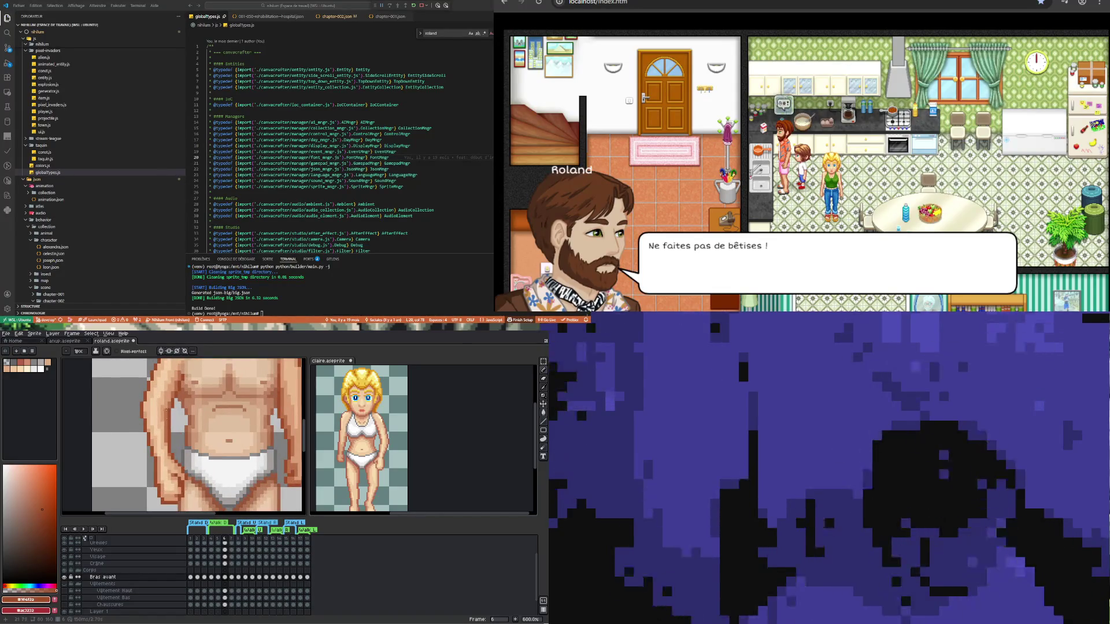
- Sample a lighter torso skin colour for the pencil, then show front-arm frame 5
key("i")
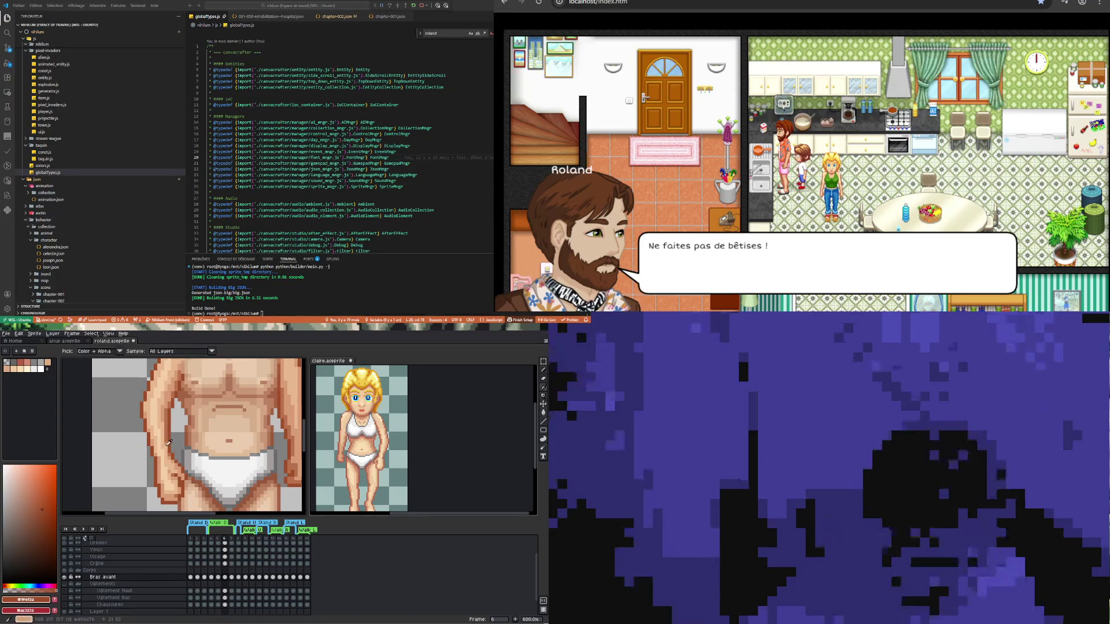
left_click(168, 442)
key("b")
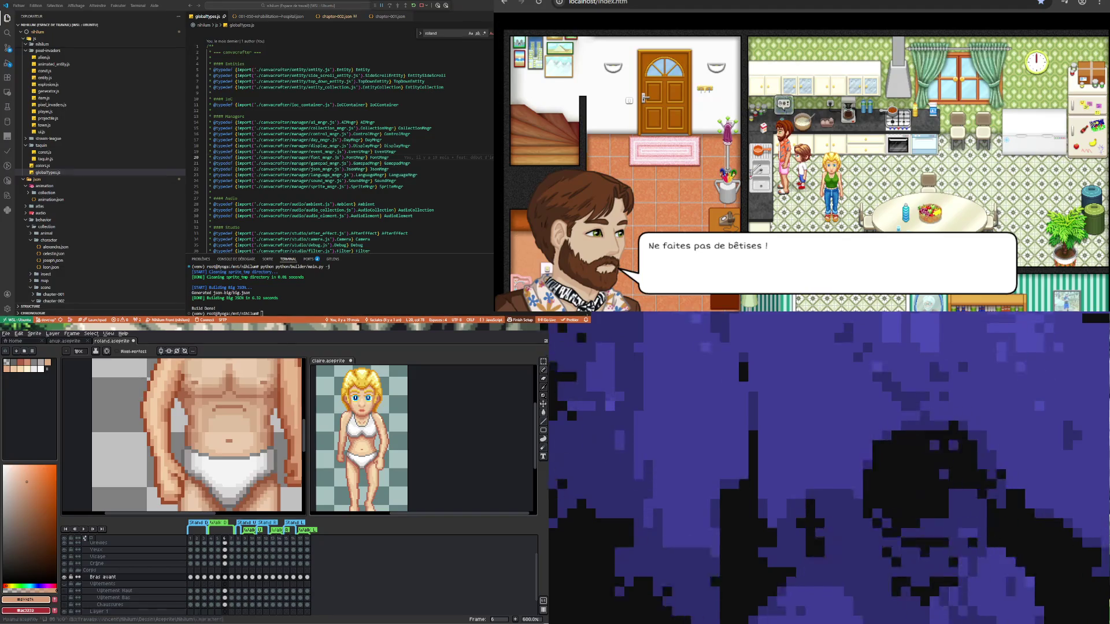
scroll(184, 435, "down", 5)
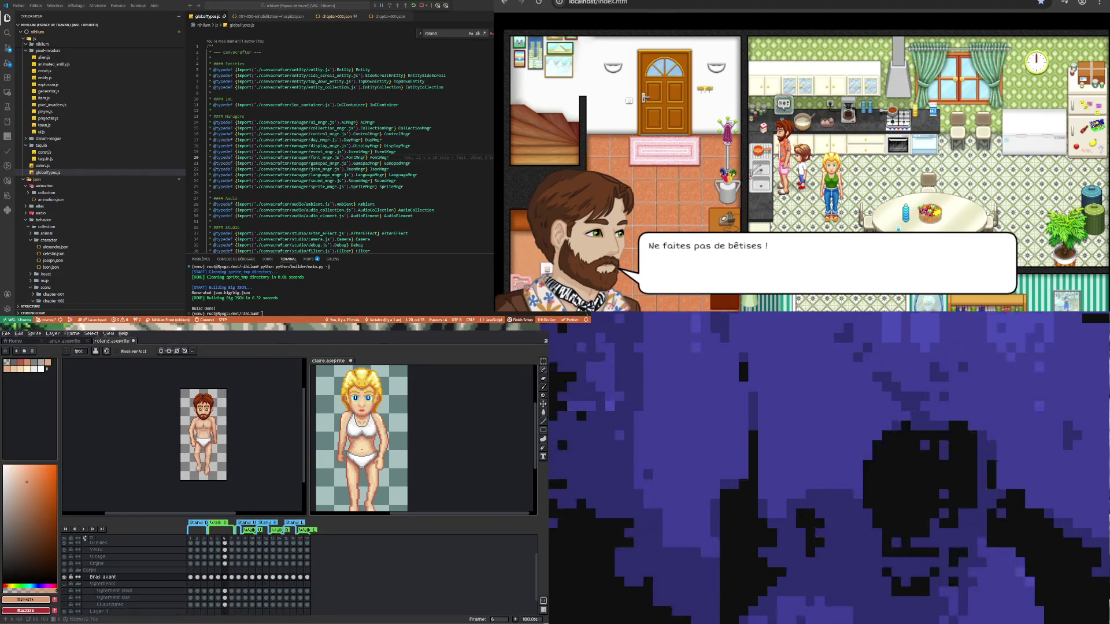
scroll(186, 445, "up", 1)
scroll(200, 399, "up", 3)
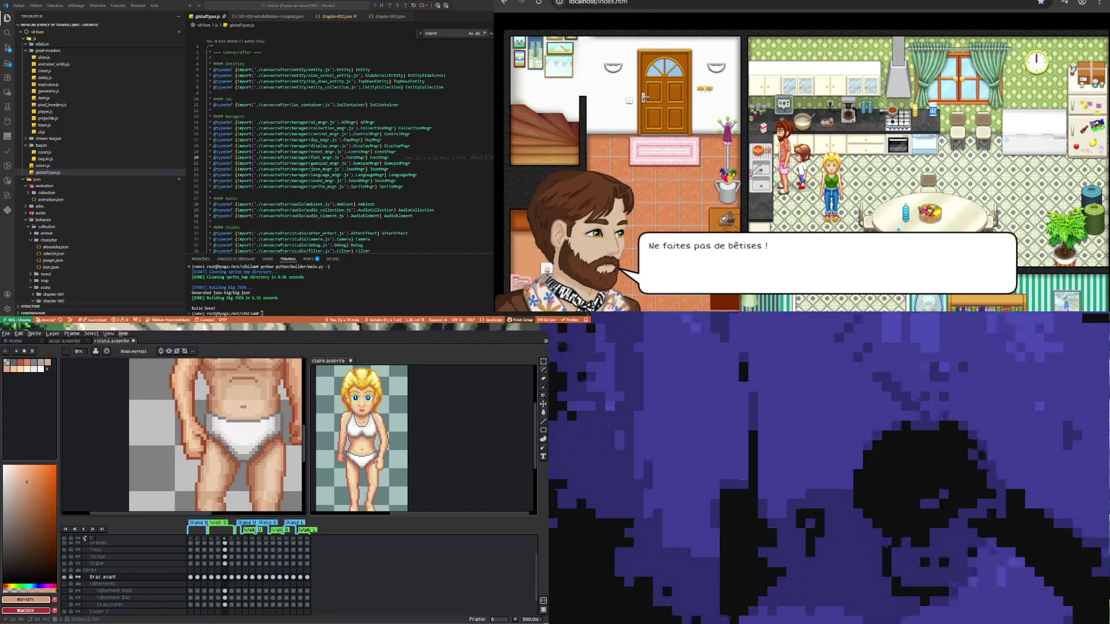
scroll(214, 445, "down", 1)
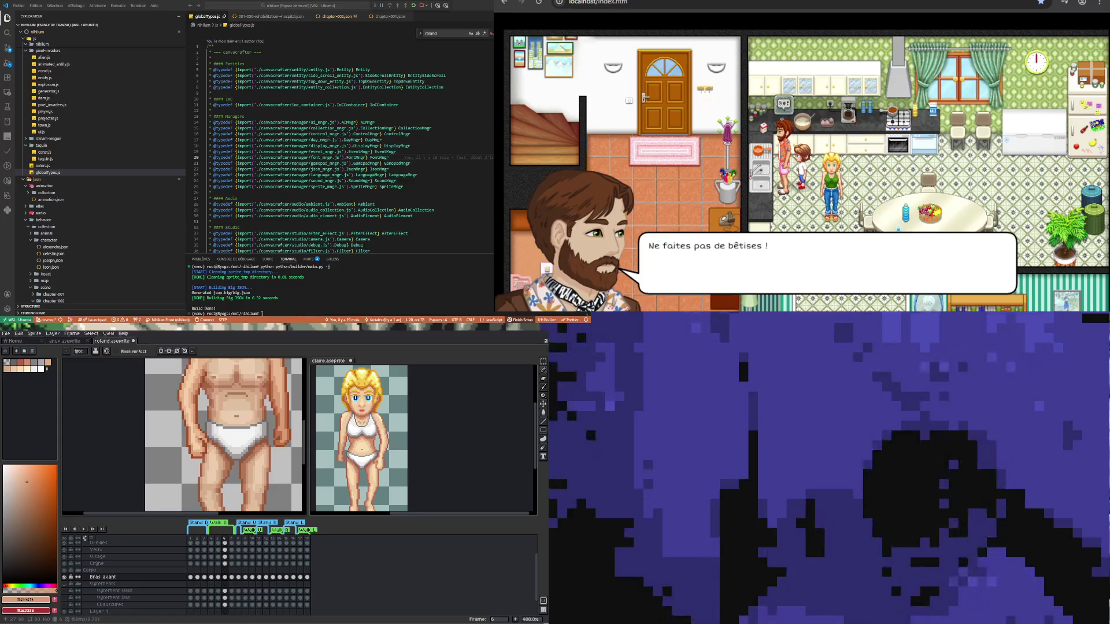
scroll(214, 445, "down", 1)
scroll(215, 445, "down", 1)
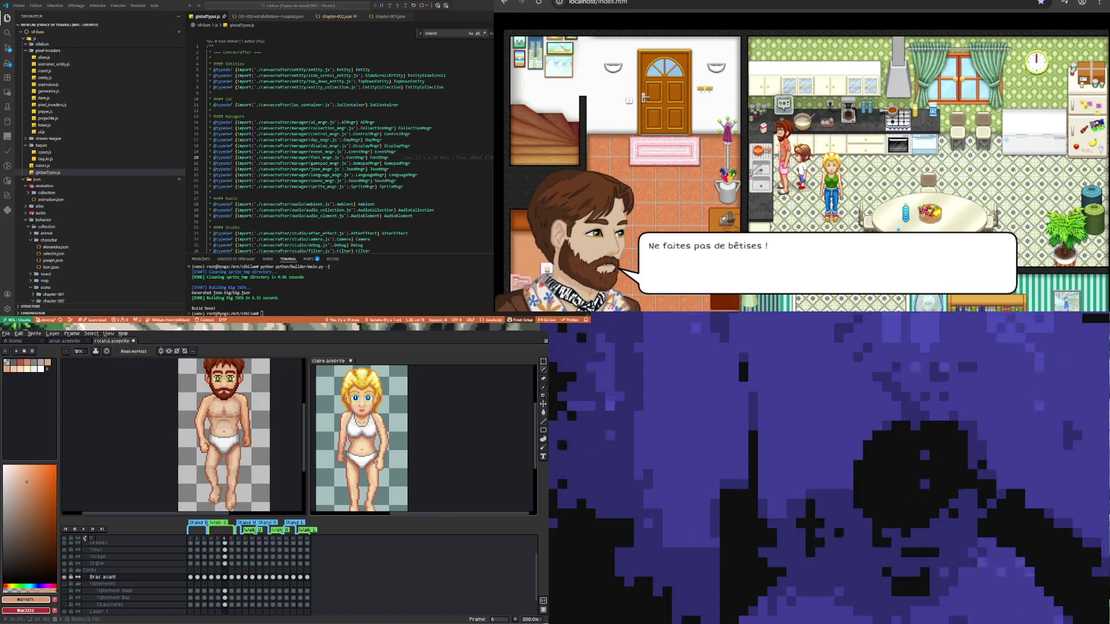
scroll(214, 445, "up", 1)
left_click(218, 577)
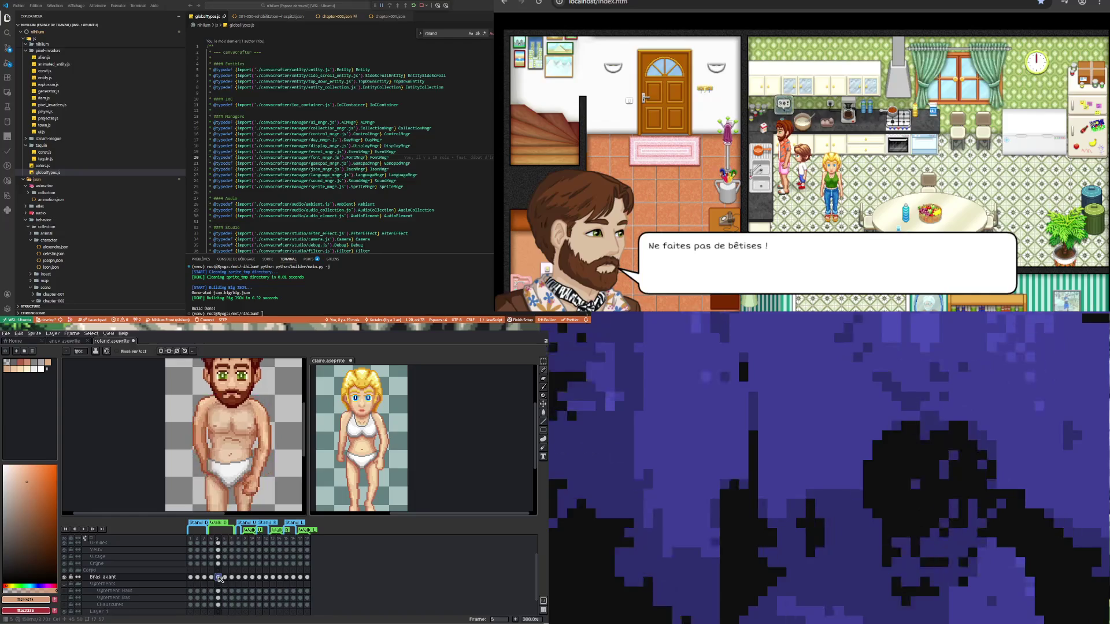
- Step through frames 4, 5 and 6 to compare the front arm poses
key("Left")
left_click(220, 578)
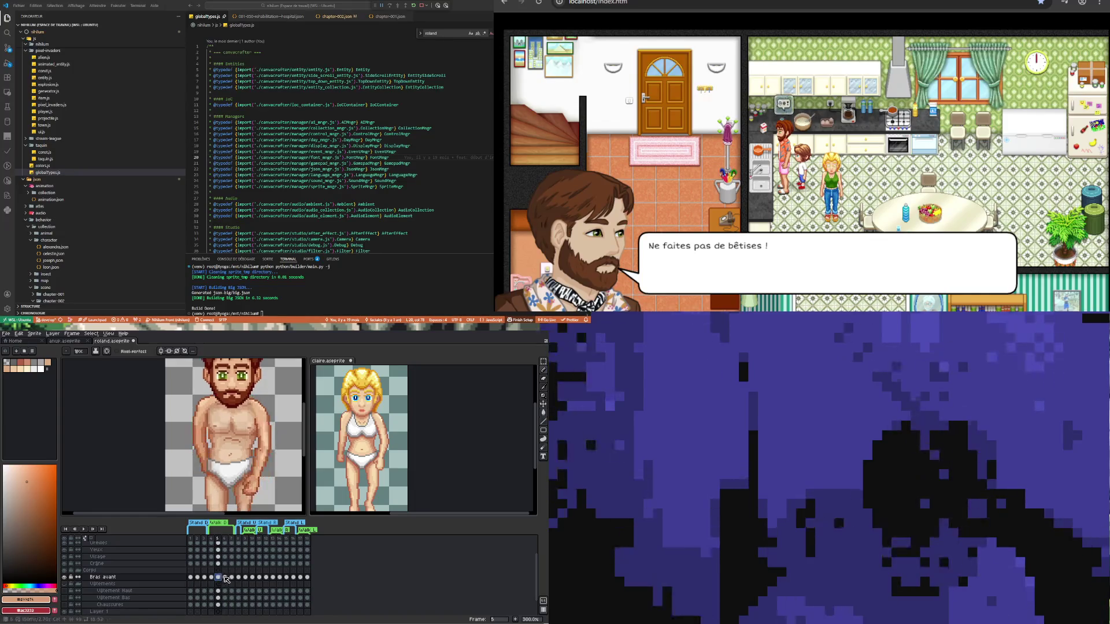
left_click(226, 578)
scroll(224, 412, "up", 4)
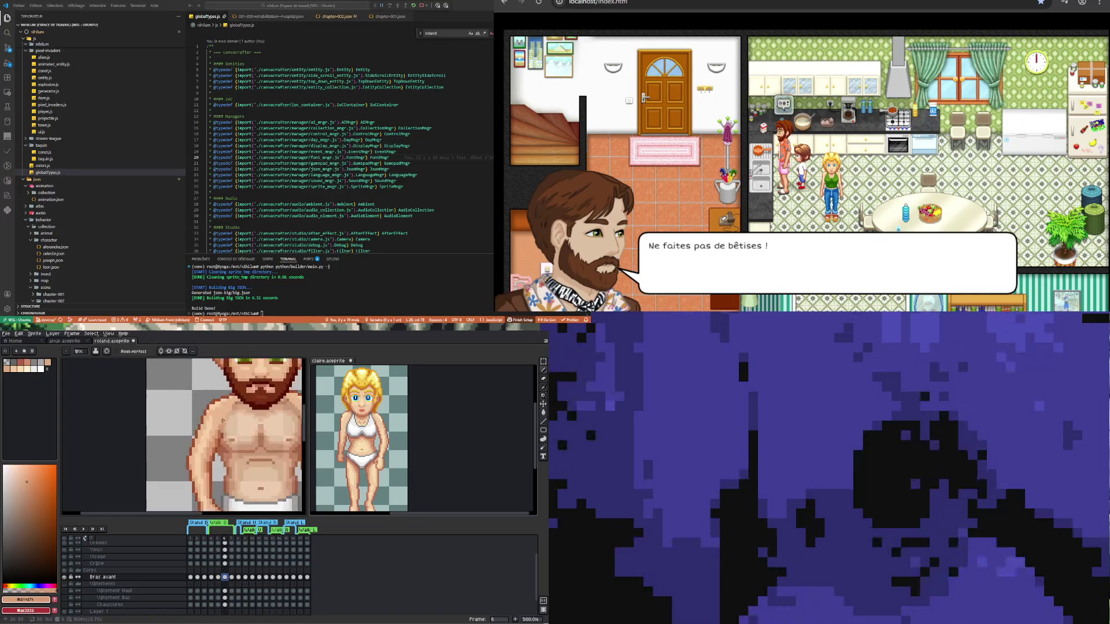
- Sample the light chest skin tone e8b88e and shade the chest with it
key("i")
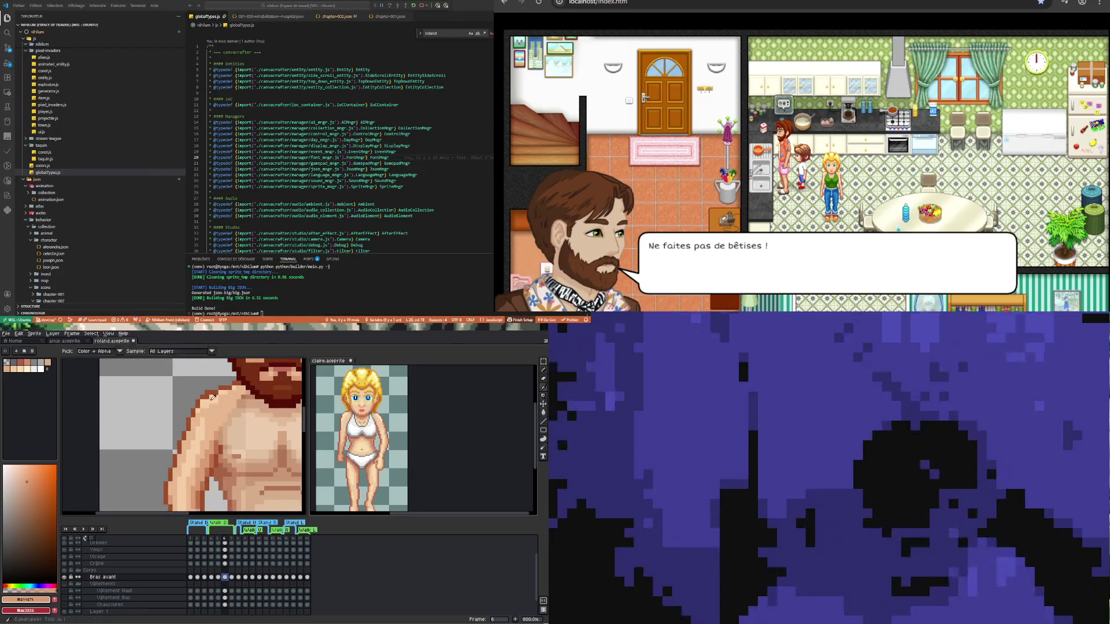
left_click(220, 411)
scroll(221, 412, "down", 4)
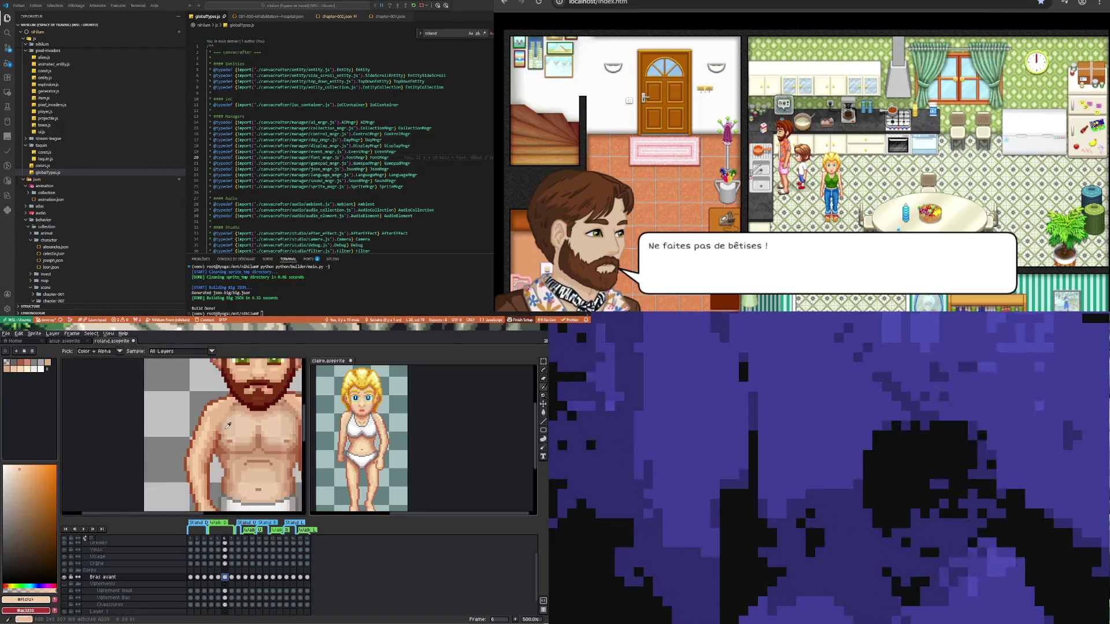
key("b")
scroll(219, 416, "up", 3)
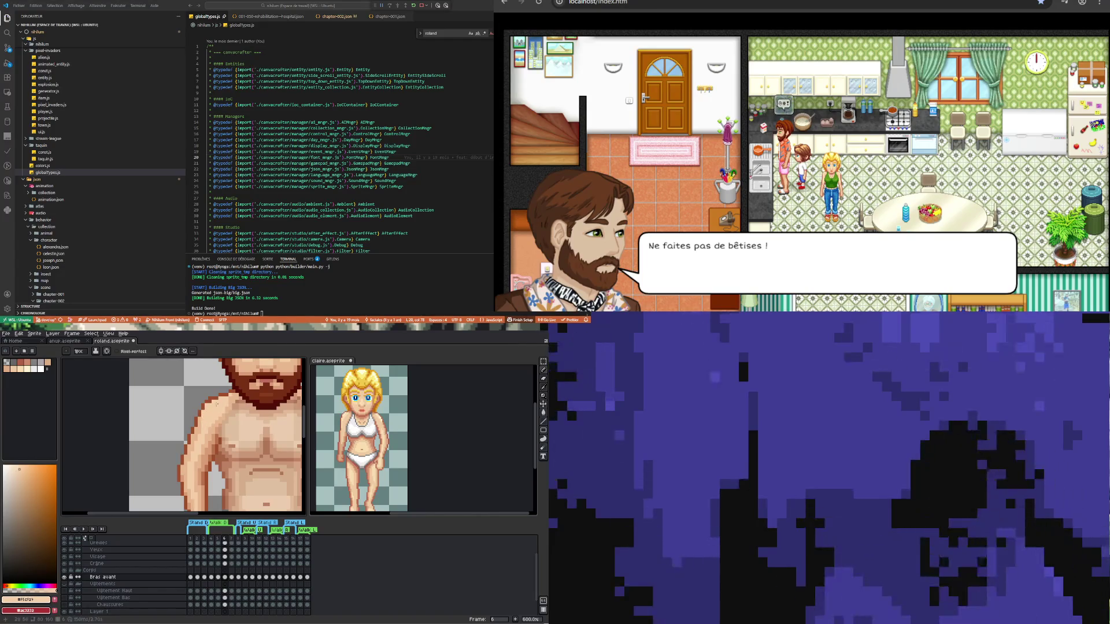
left_click(202, 427, "alt")
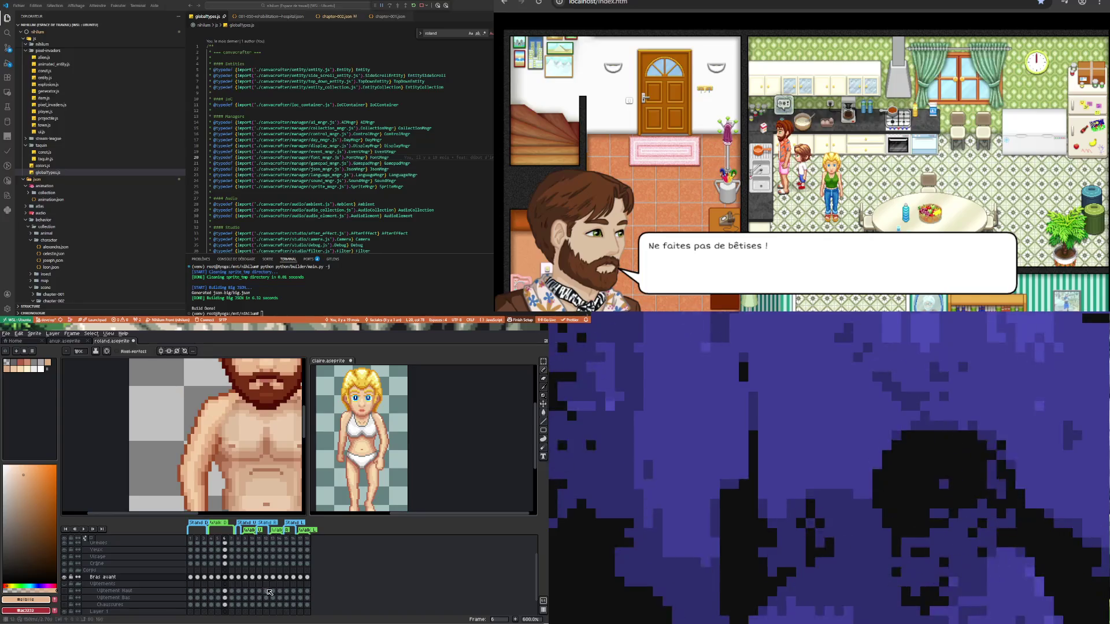
- Sample the dark brown 9f4f2a near the beard for outlining the shoulder
scroll(225, 420, "down", 4)
scroll(223, 412, "up", 6)
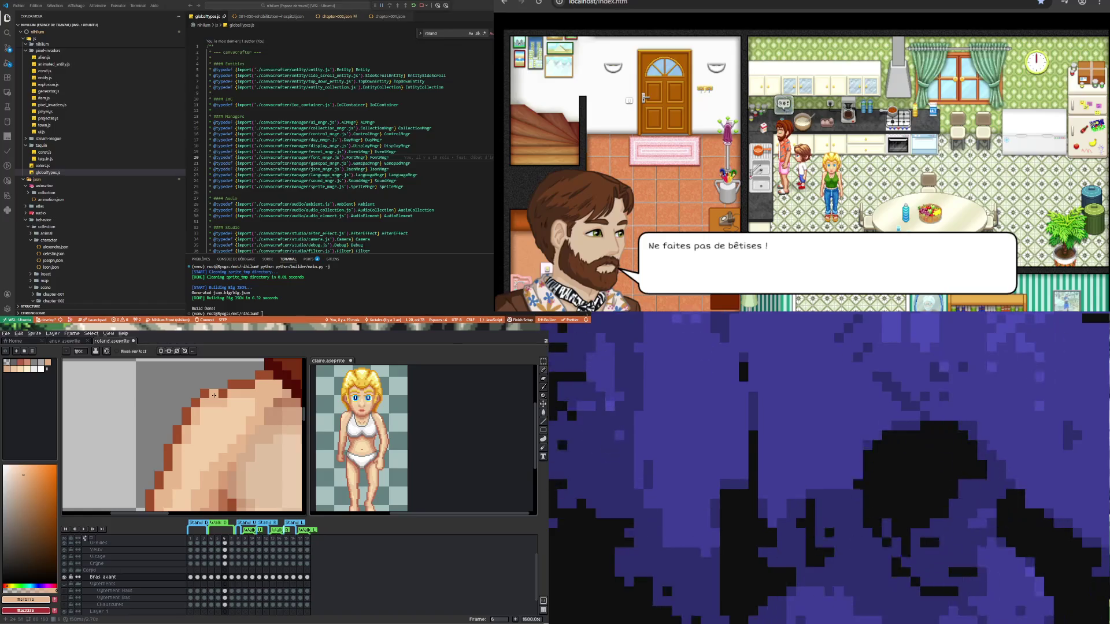
scroll(211, 405, "down", 3)
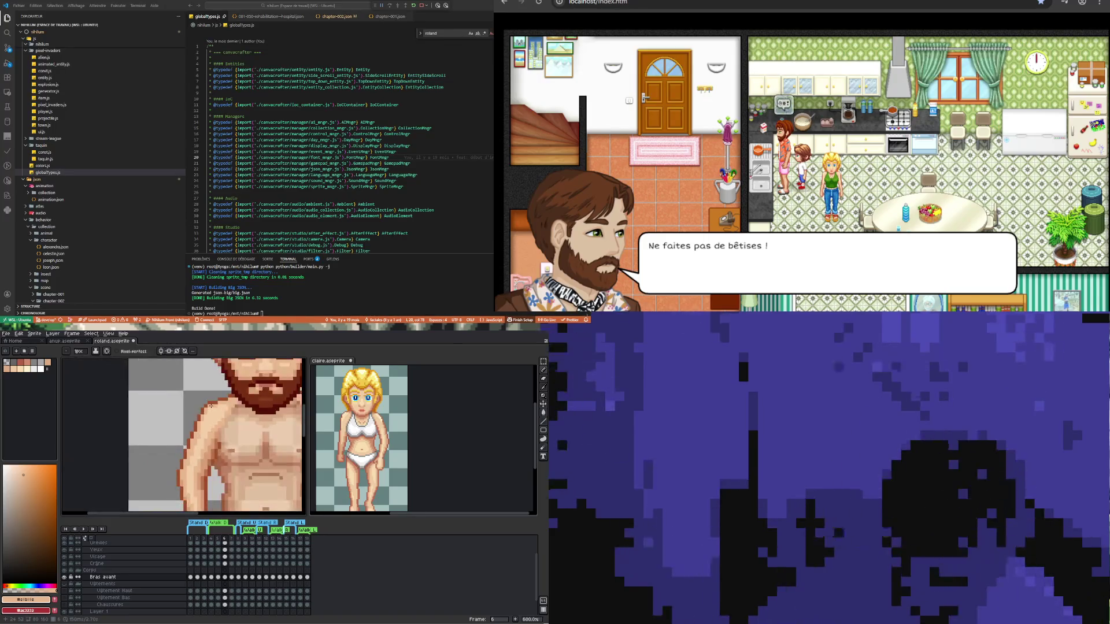
scroll(210, 406, "up", 1)
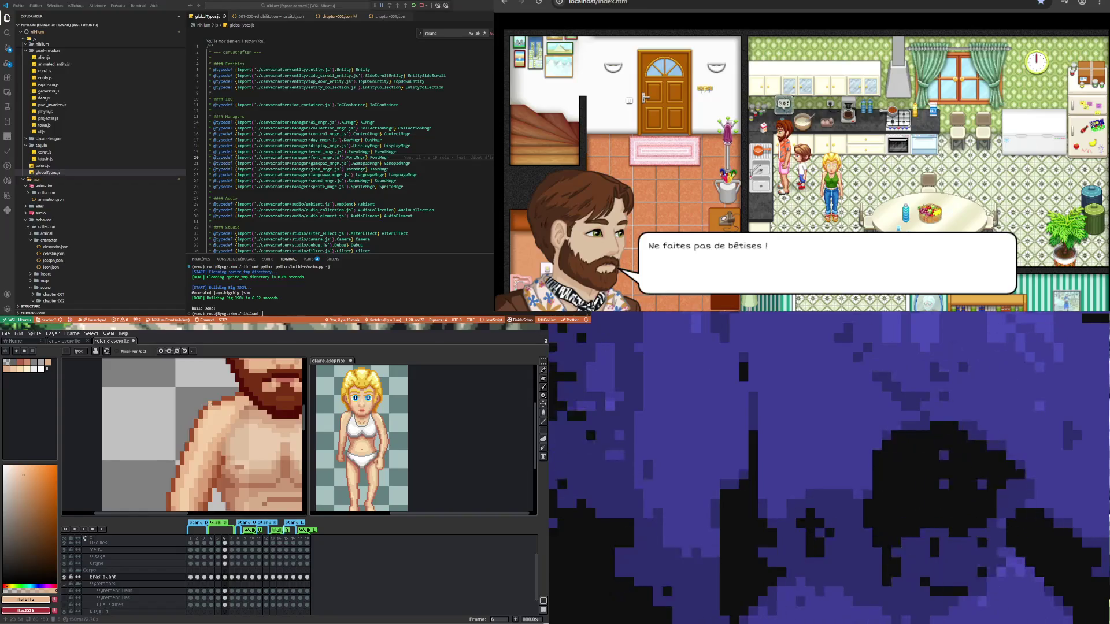
key("i")
left_click(208, 403)
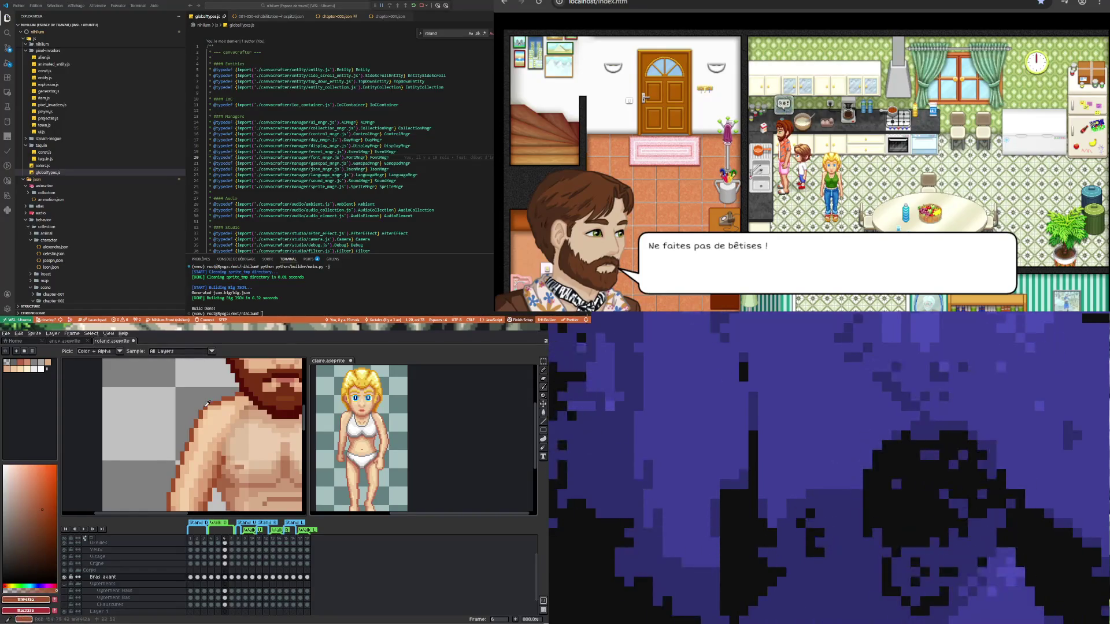
key("b")
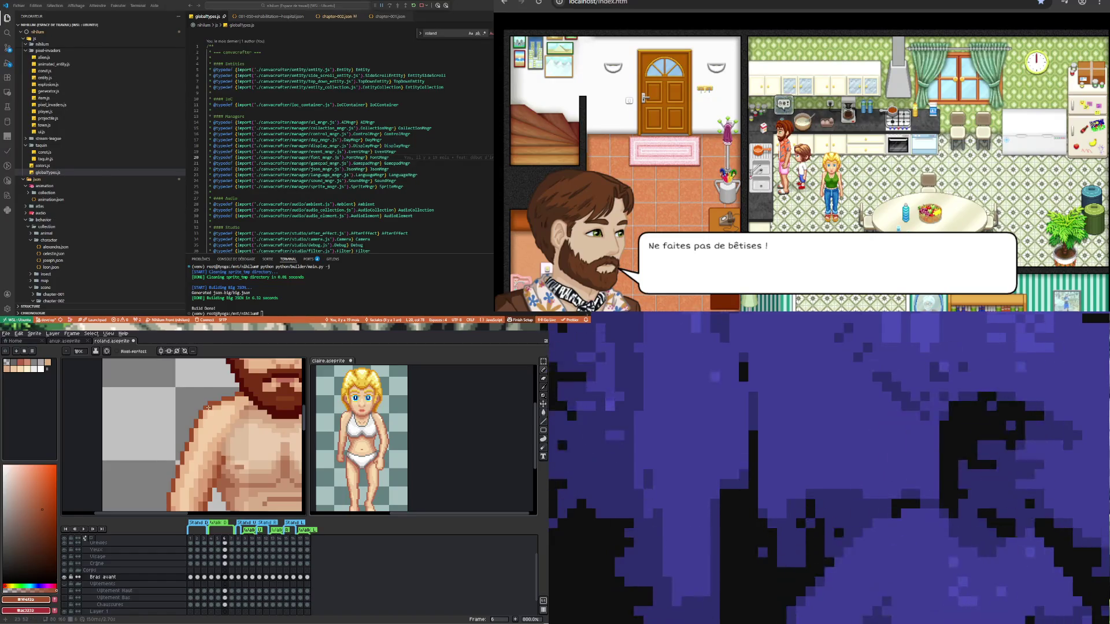
- Erase stray pixels and shade the shoulder with lighter and darker skin tones
key("e")
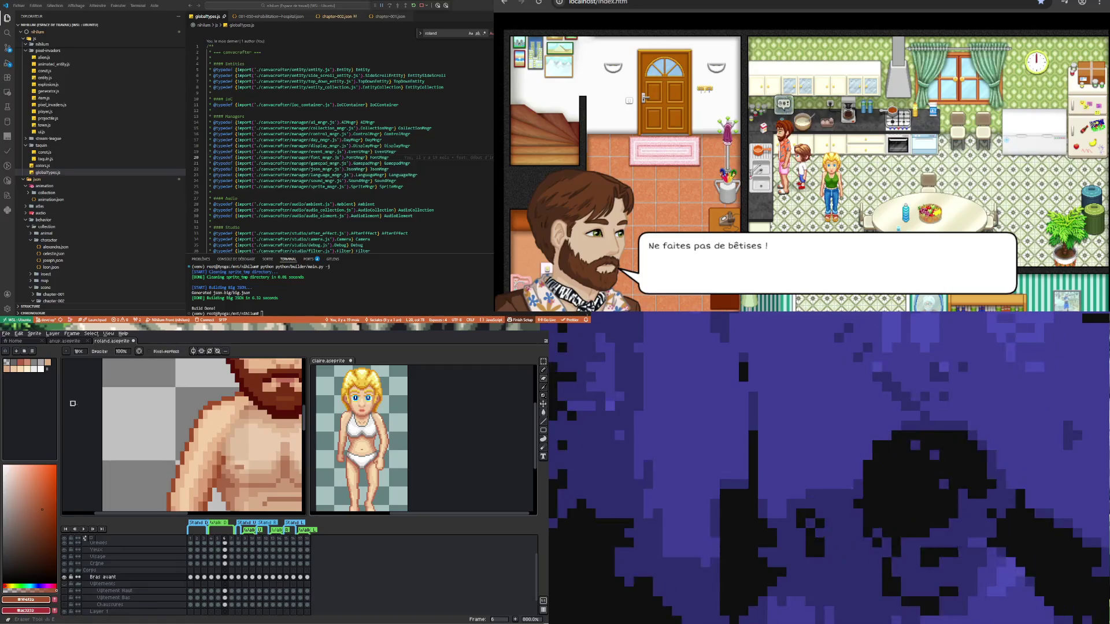
scroll(200, 385, "down", 3)
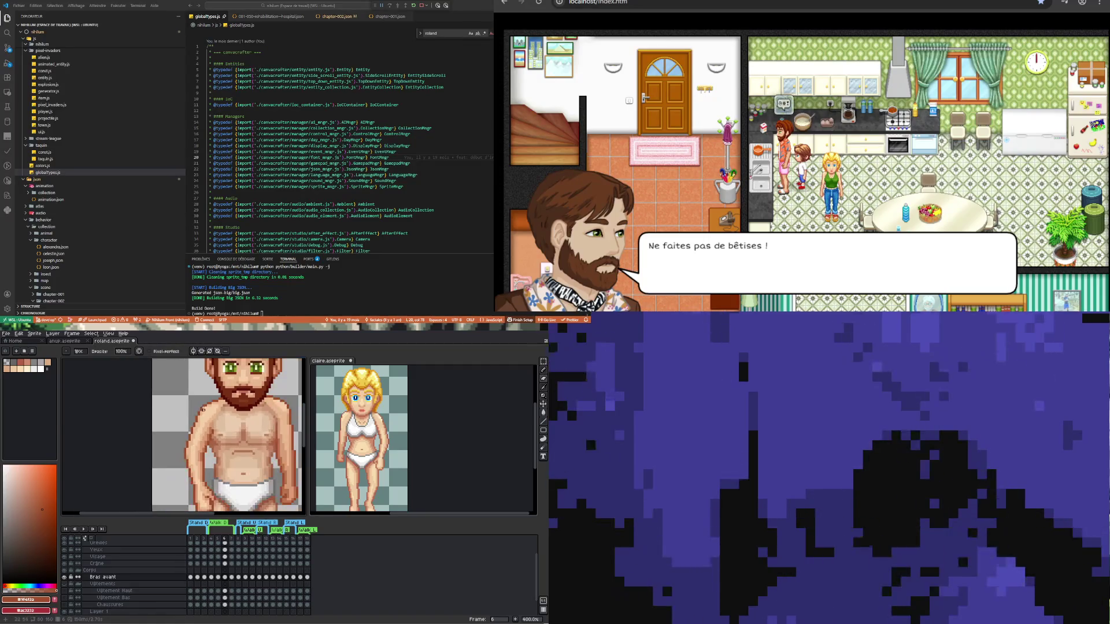
scroll(210, 411, "up", 5)
left_click(211, 405)
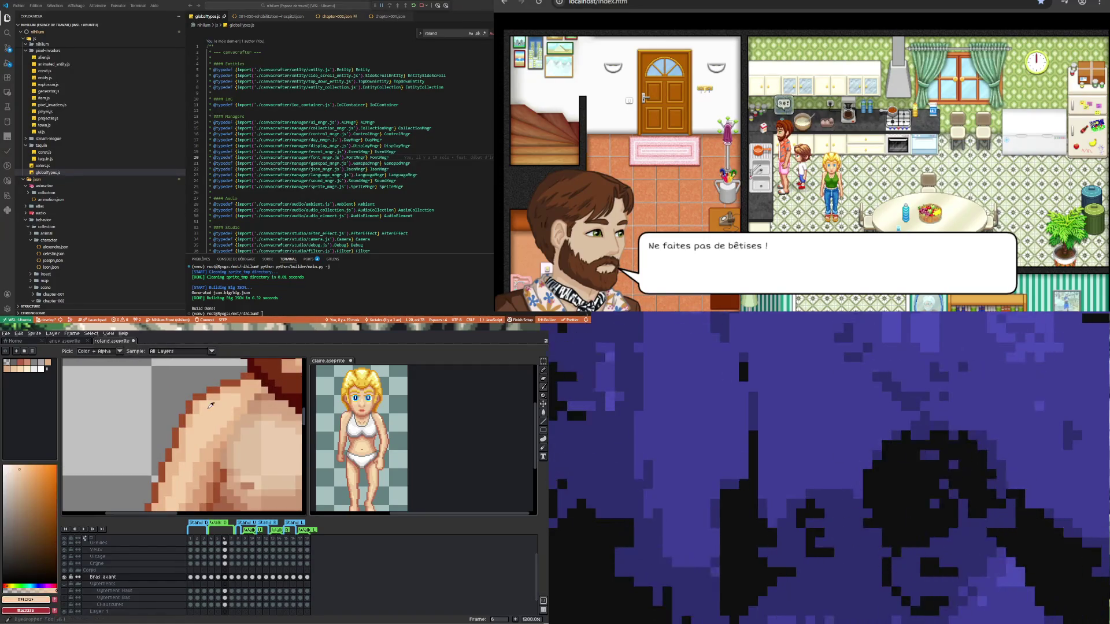
key("b")
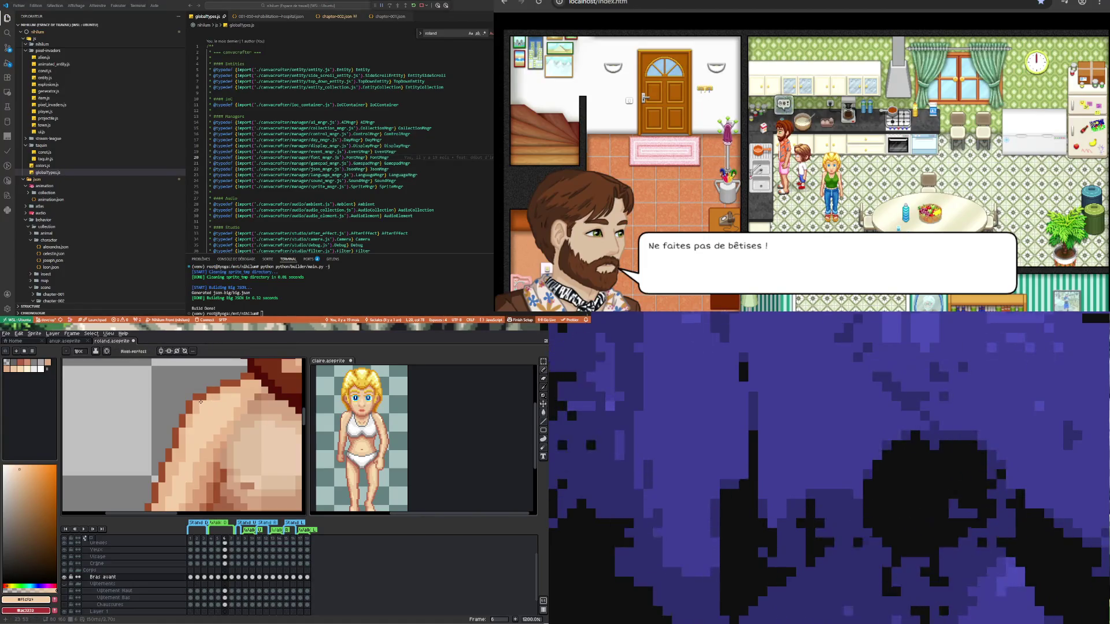
left_click(201, 404, "alt")
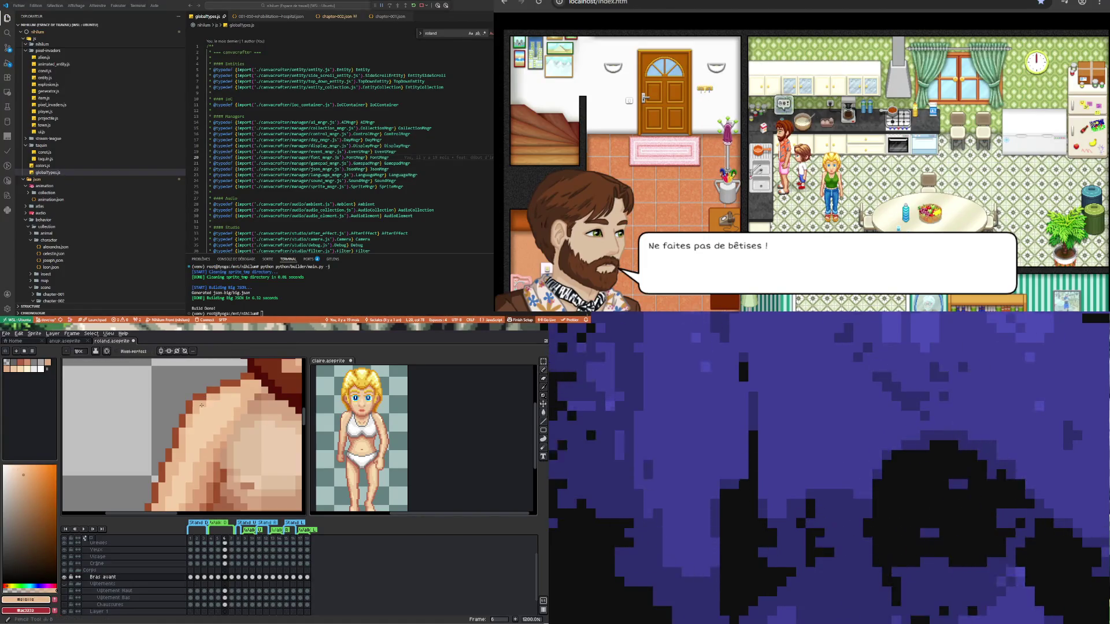
scroll(202, 405, "down", 6)
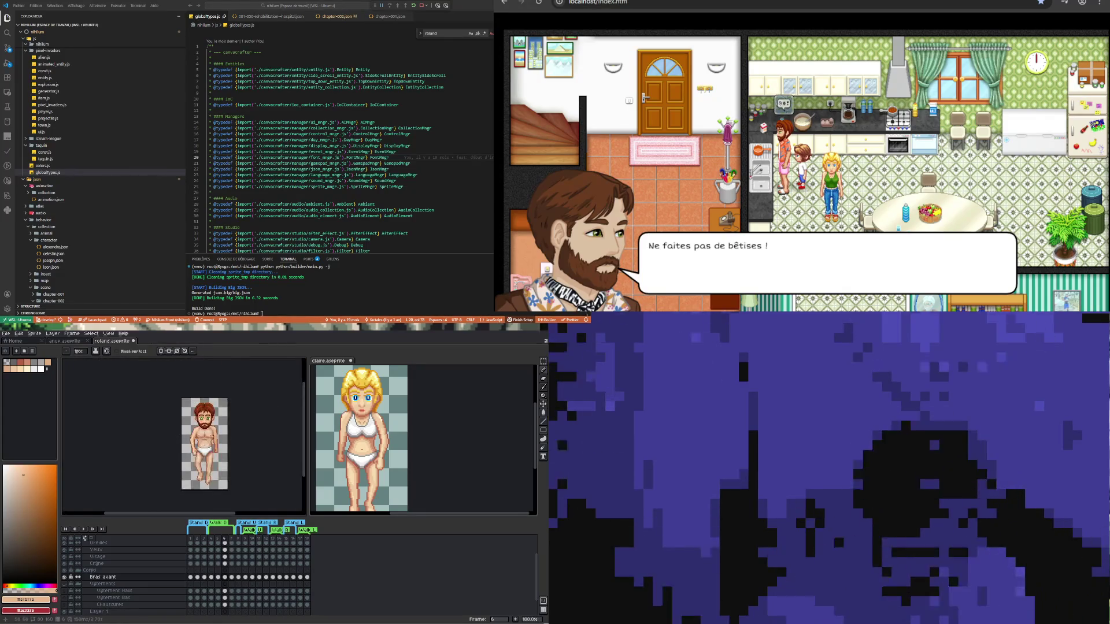
scroll(201, 404, "up", 2)
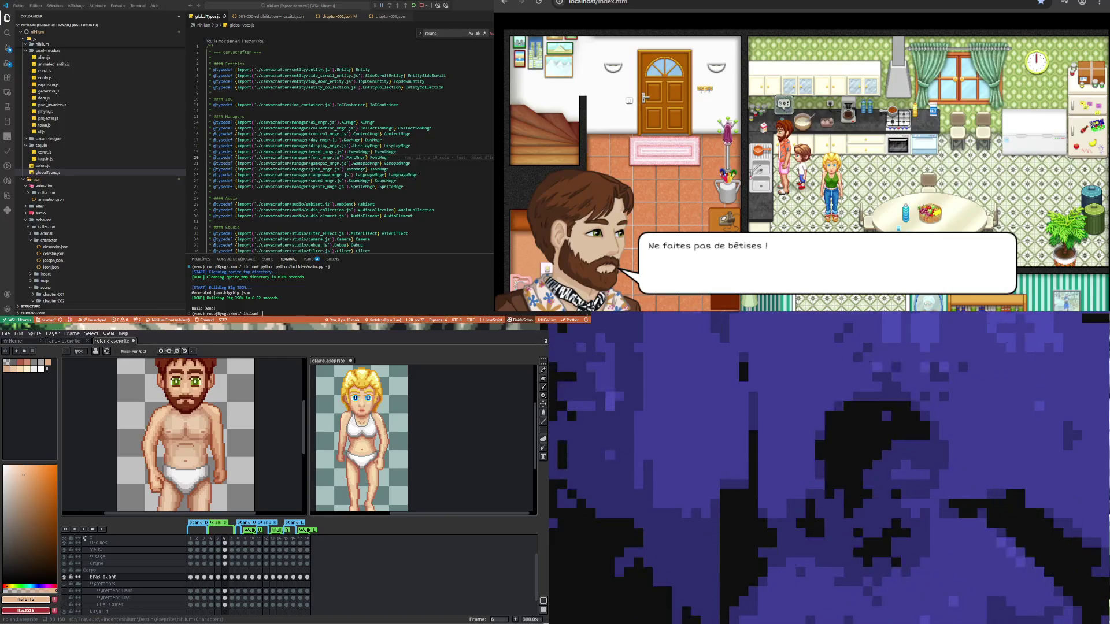
- Check the whole sprite at actual and enlarged size, then show frame 5's arm pose
key("1")
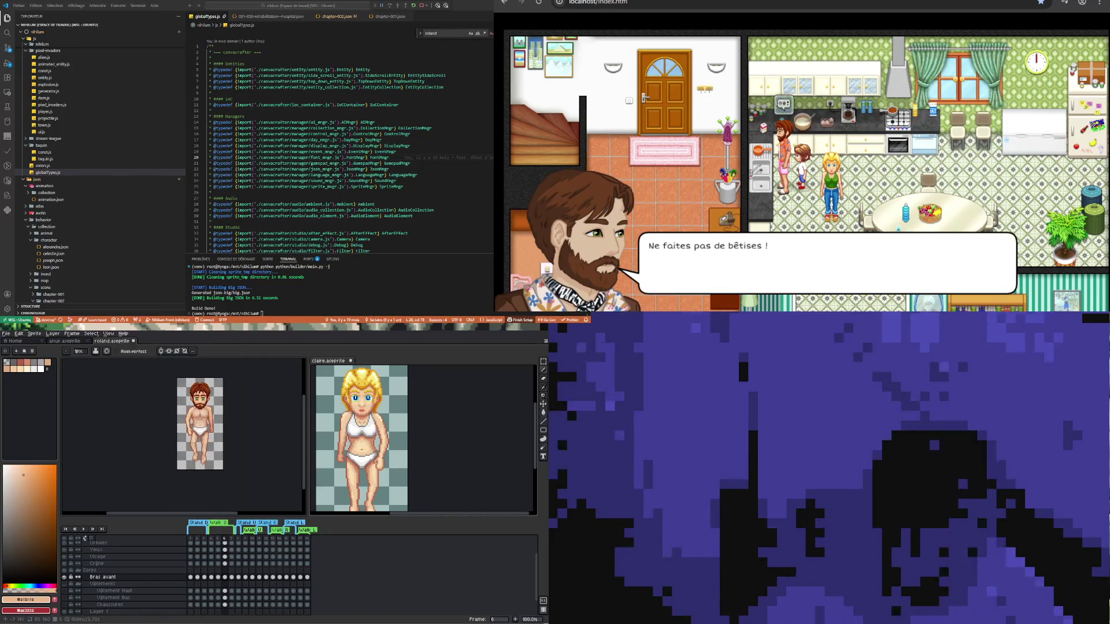
key("2")
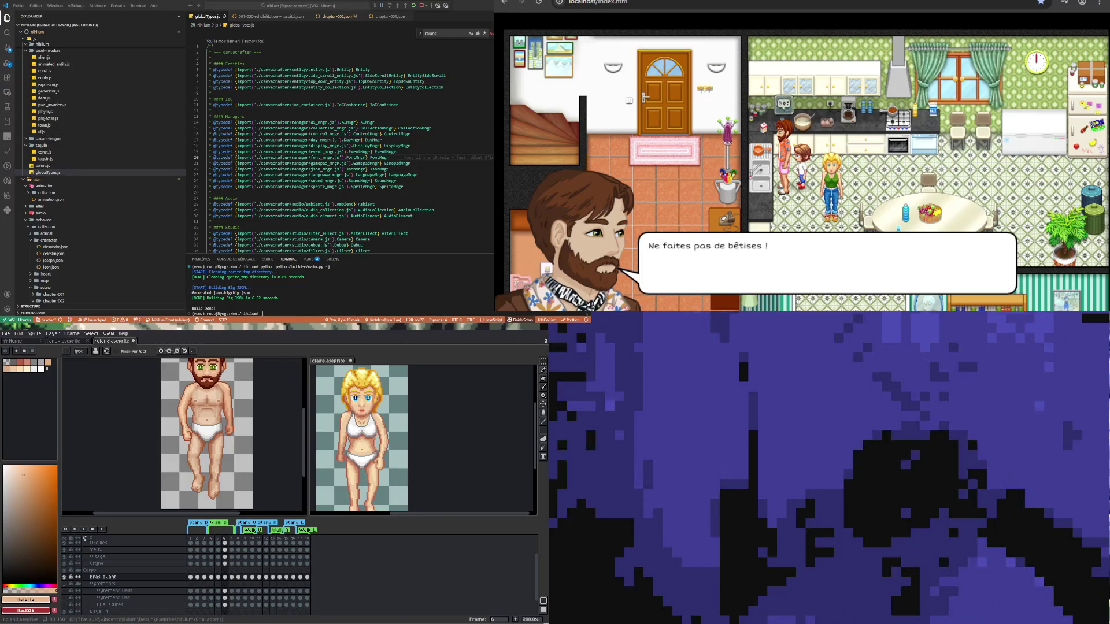
key("1")
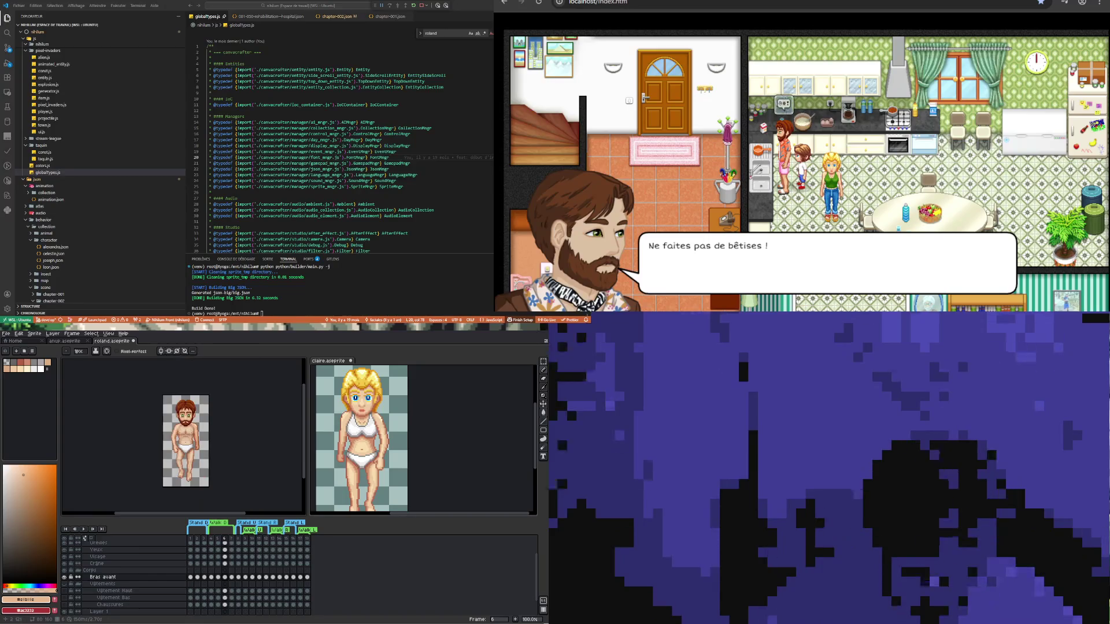
key("2")
left_click(219, 577)
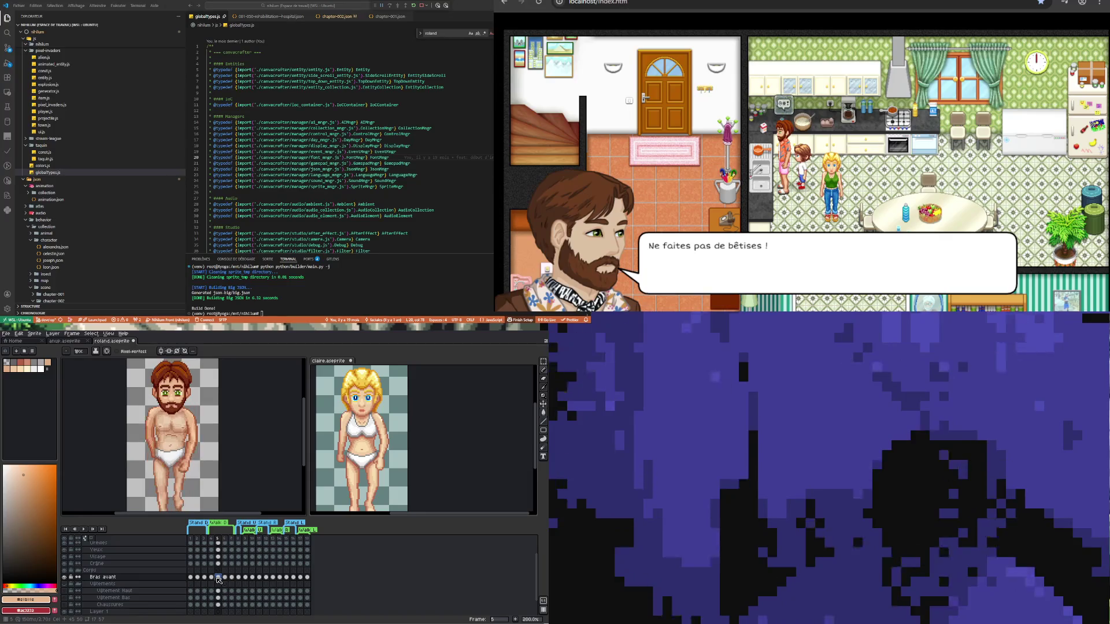
- Compare the front arm in frames 6 and 4, and sample the arm's darker skin tone
left_click(226, 578)
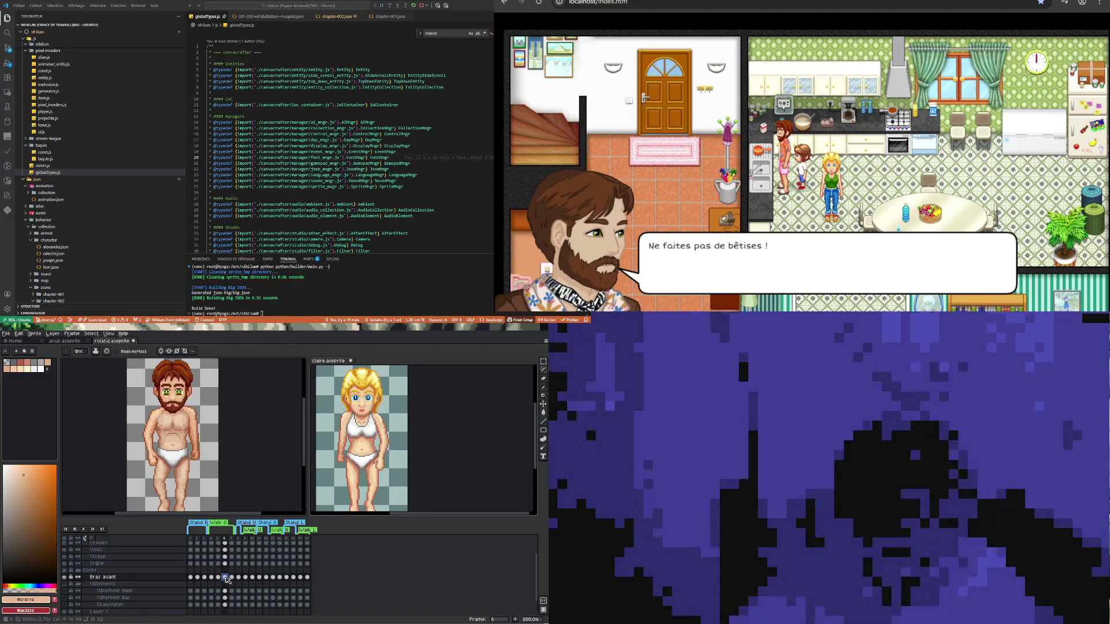
left_click(211, 578)
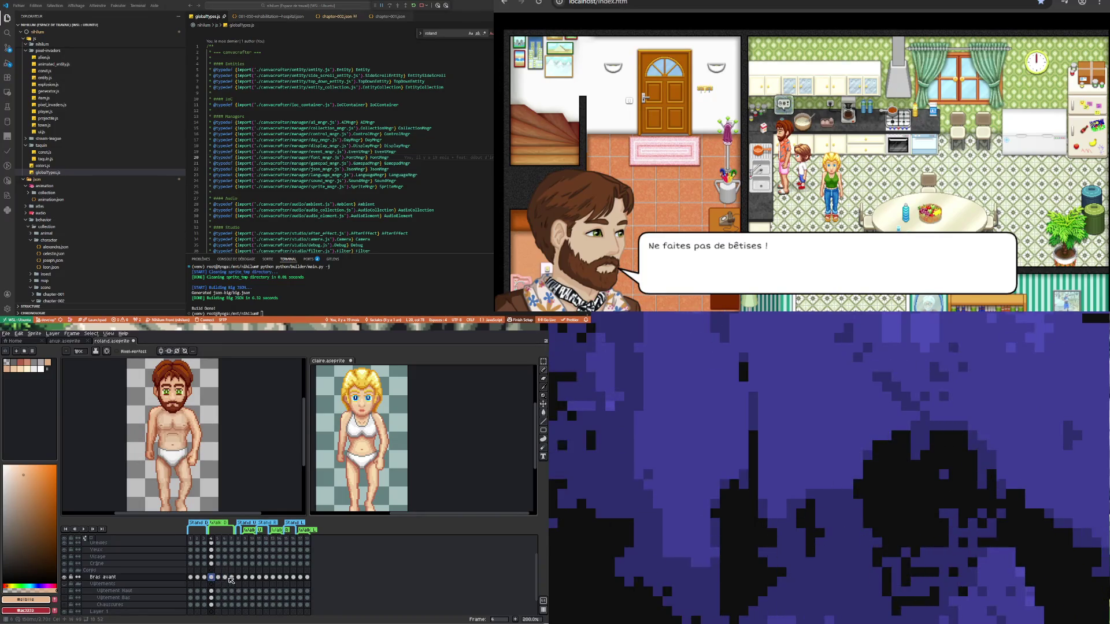
left_click(225, 577)
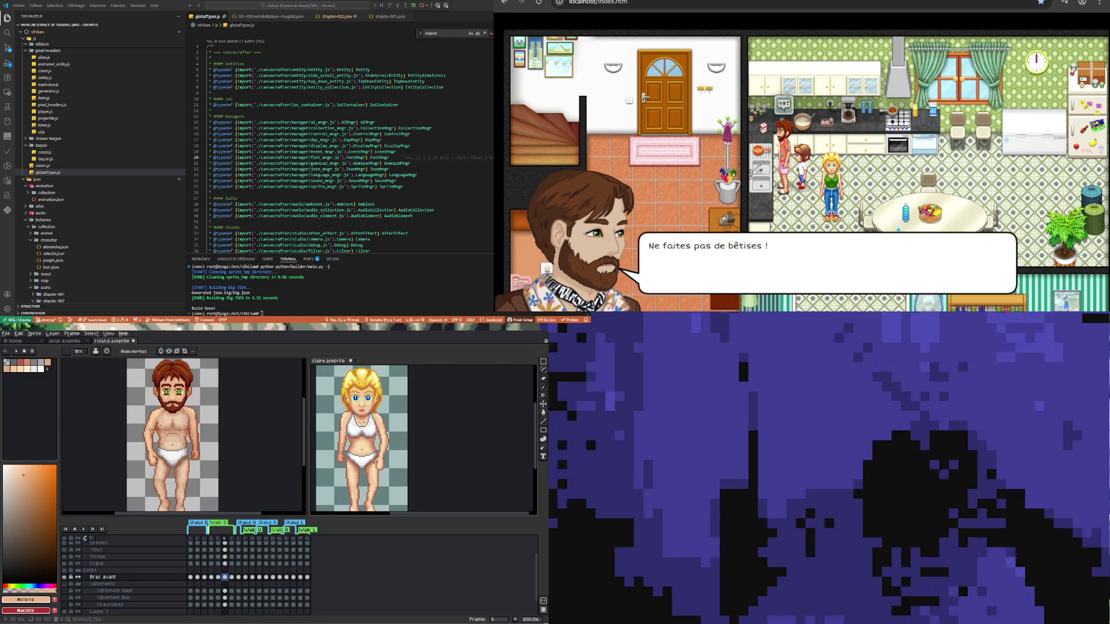
scroll(150, 430, "up", 4)
scroll(157, 435, "up", 3)
key("i")
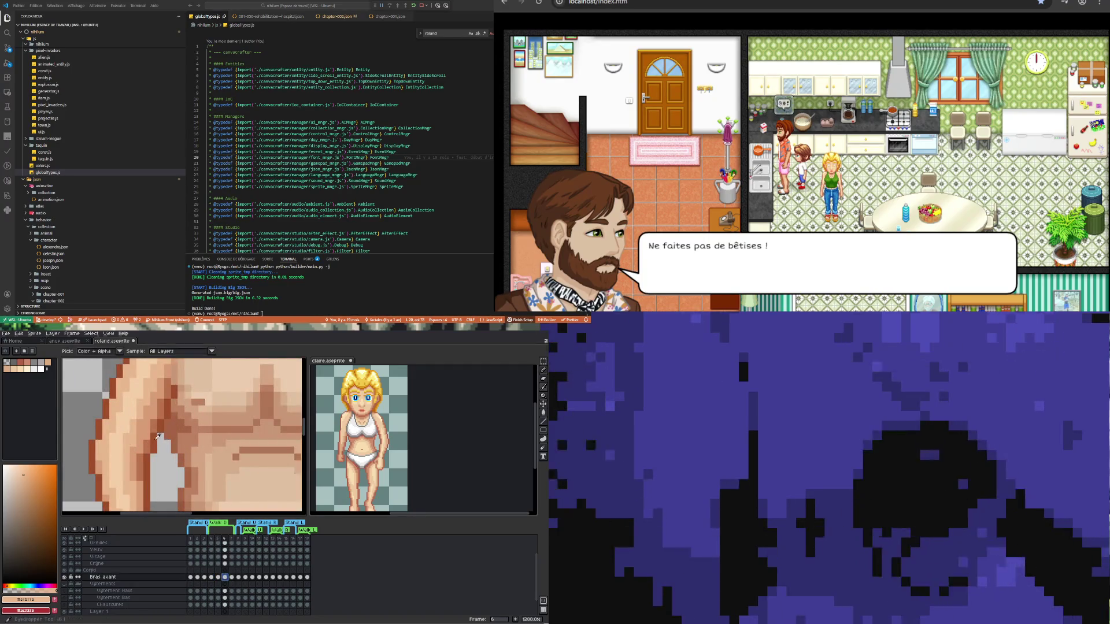
left_click(156, 426)
key("b")
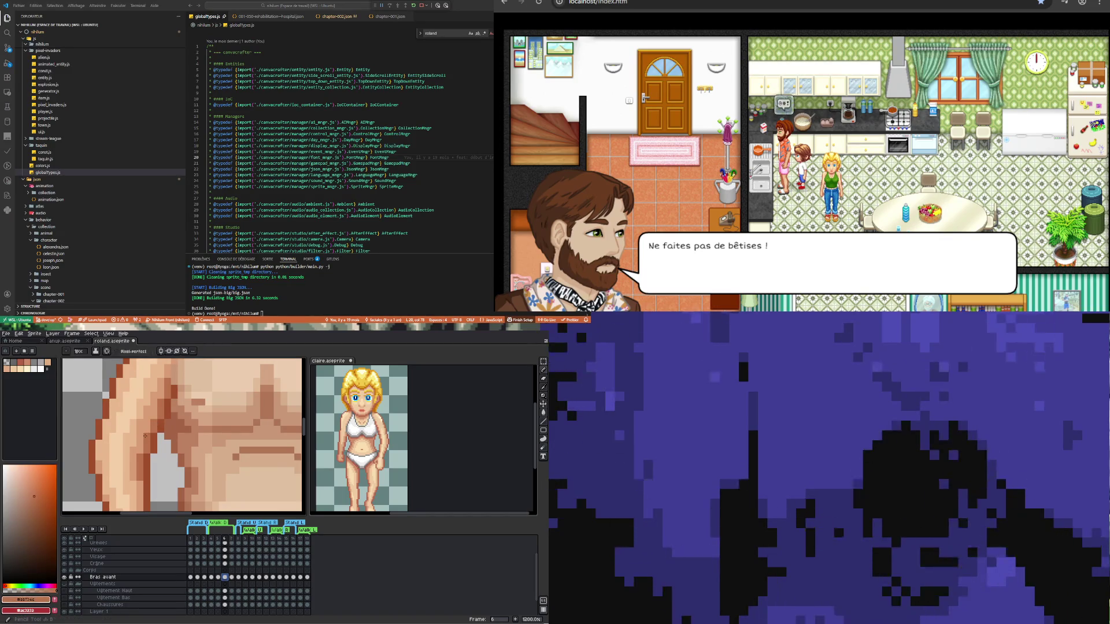
scroll(156, 450, "down", 3)
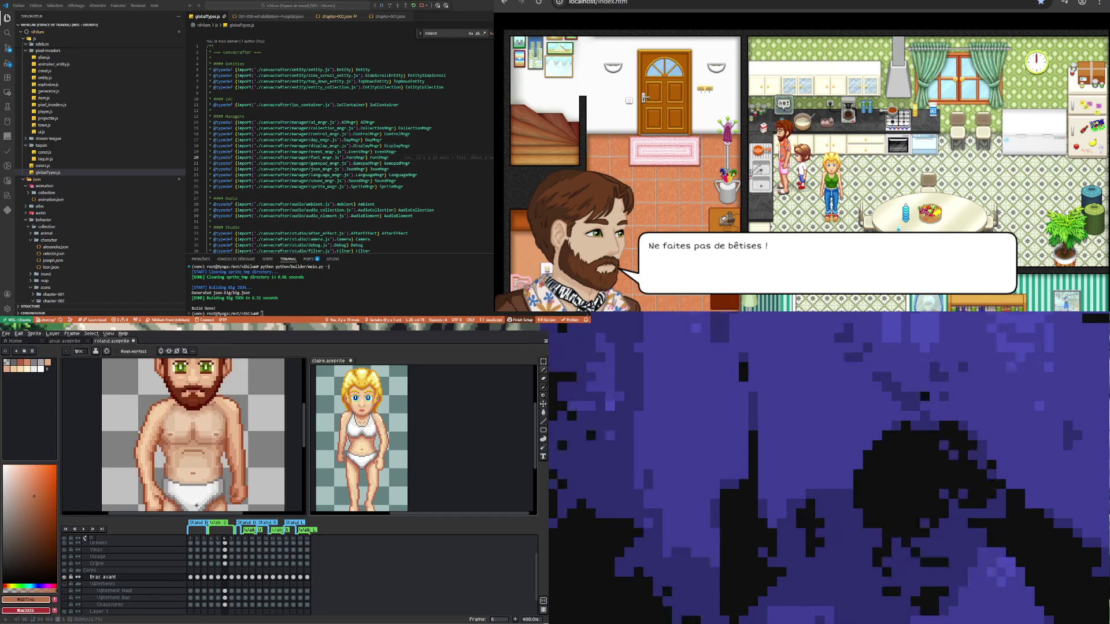
- On frame 4, sample the light chest skin tone and retouch the chest shading
left_click(211, 577)
scroll(221, 451, "up", 3)
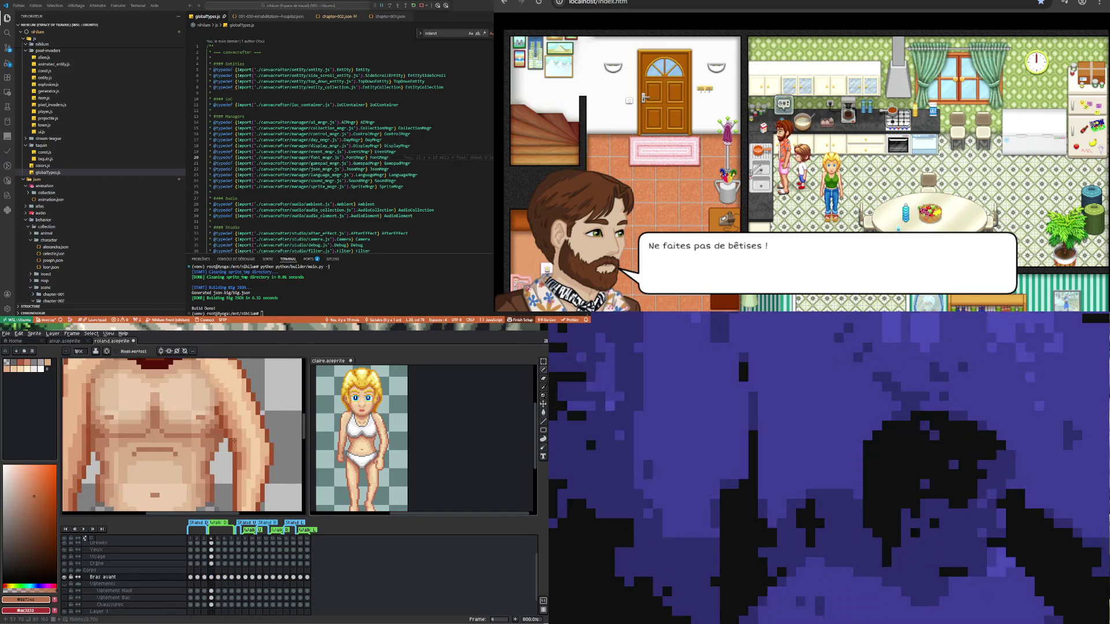
scroll(218, 428, "down", 3)
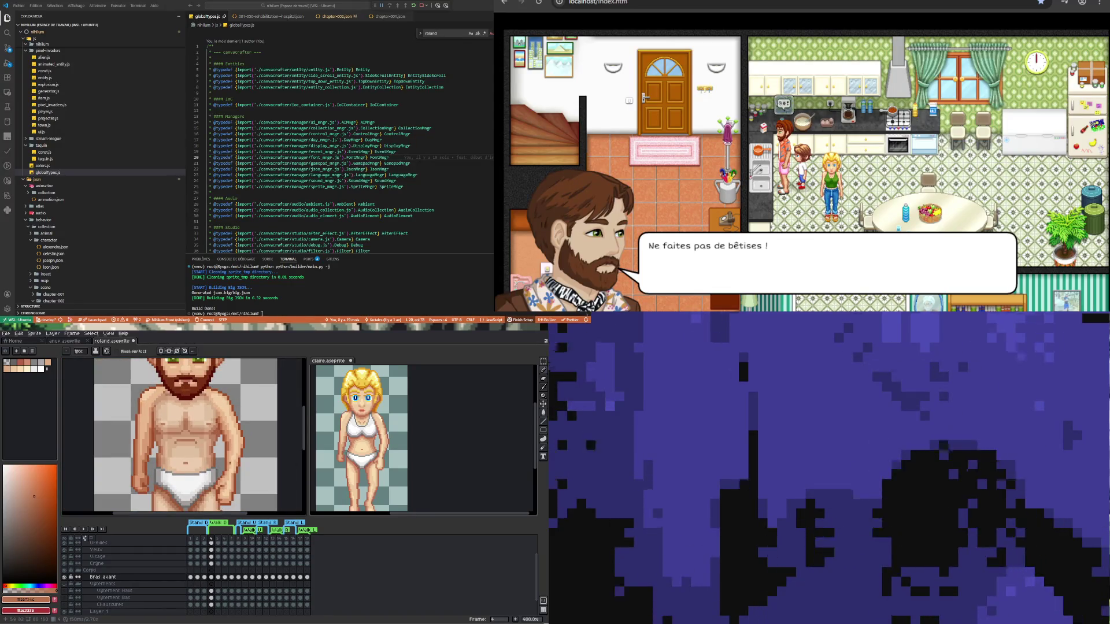
scroll(218, 457, "up", 3)
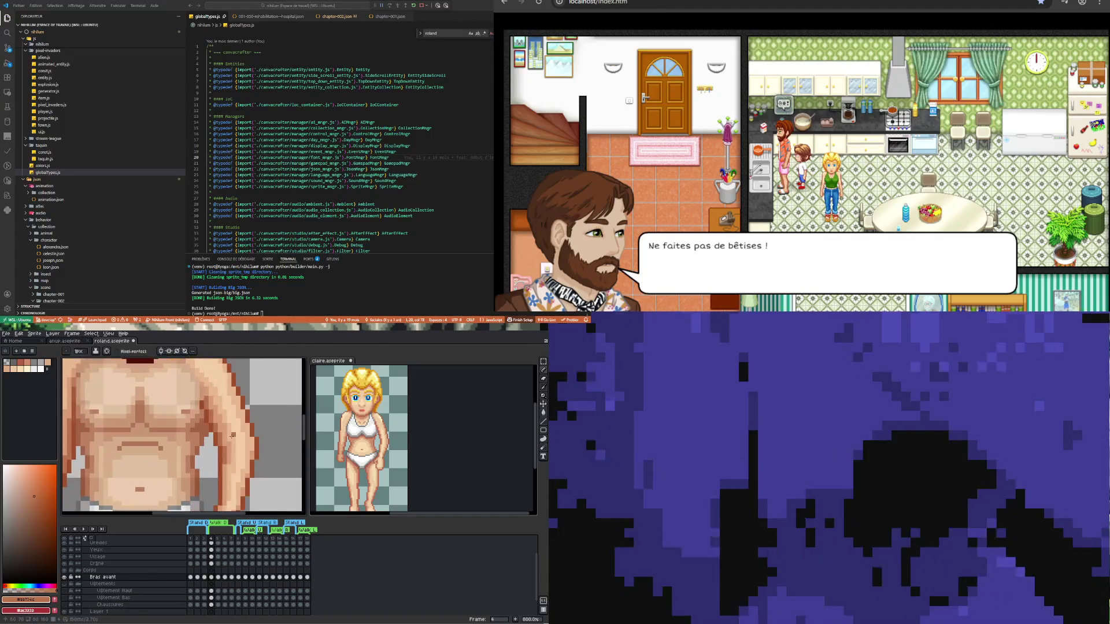
key("i")
left_click(233, 434)
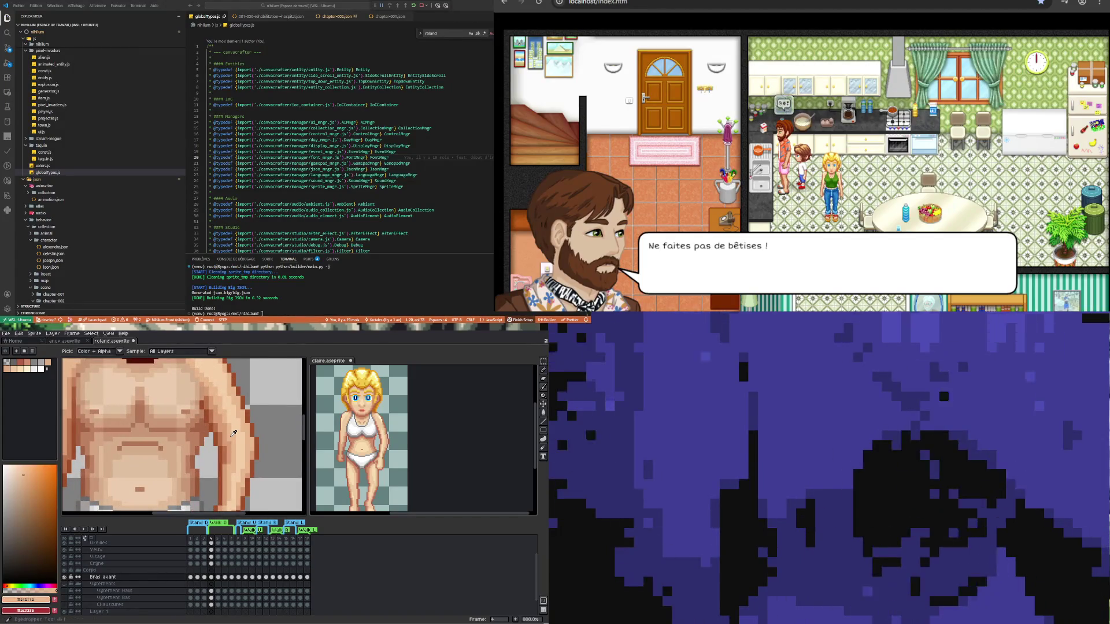
scroll(234, 434, "down", 3)
scroll(232, 438, "up", 3)
key("b")
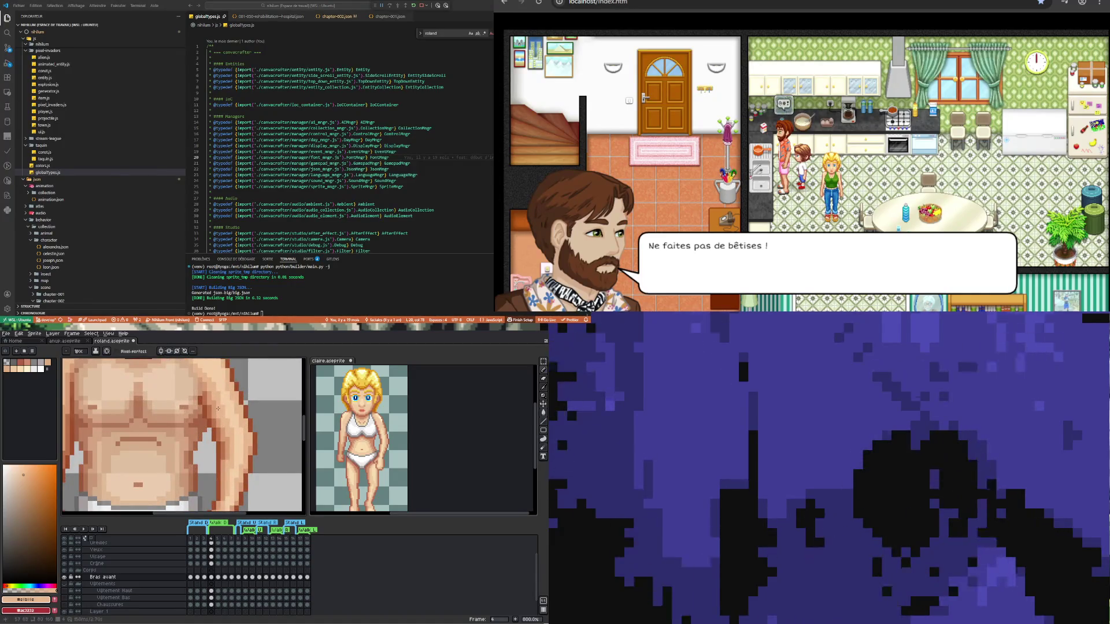
scroll(227, 440, "down", 3)
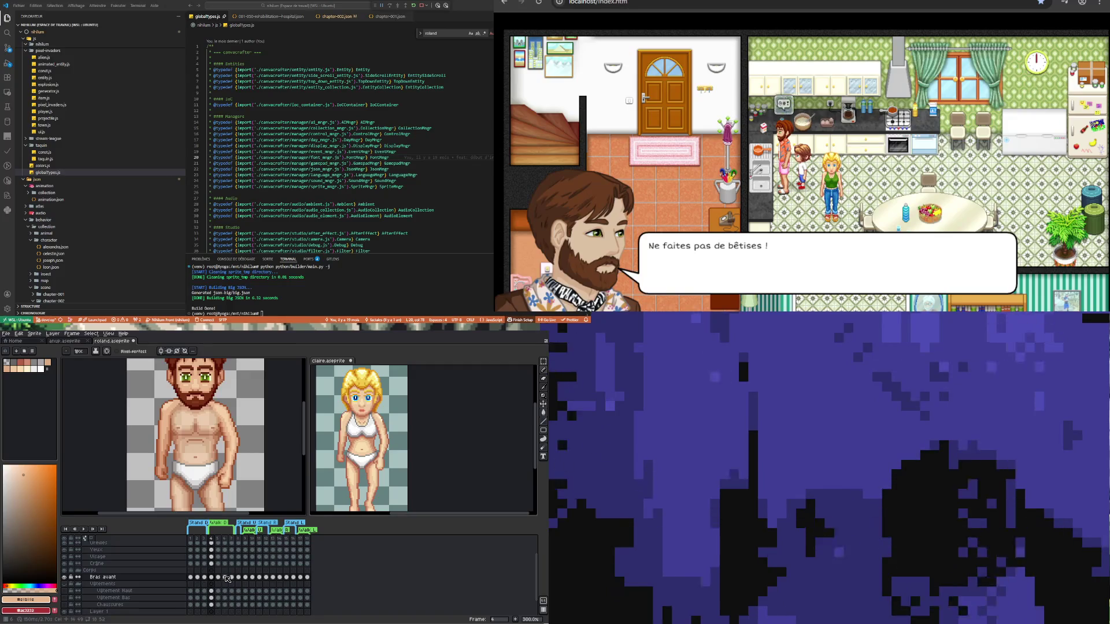
left_click(225, 577)
scroll(169, 442, "up", 2)
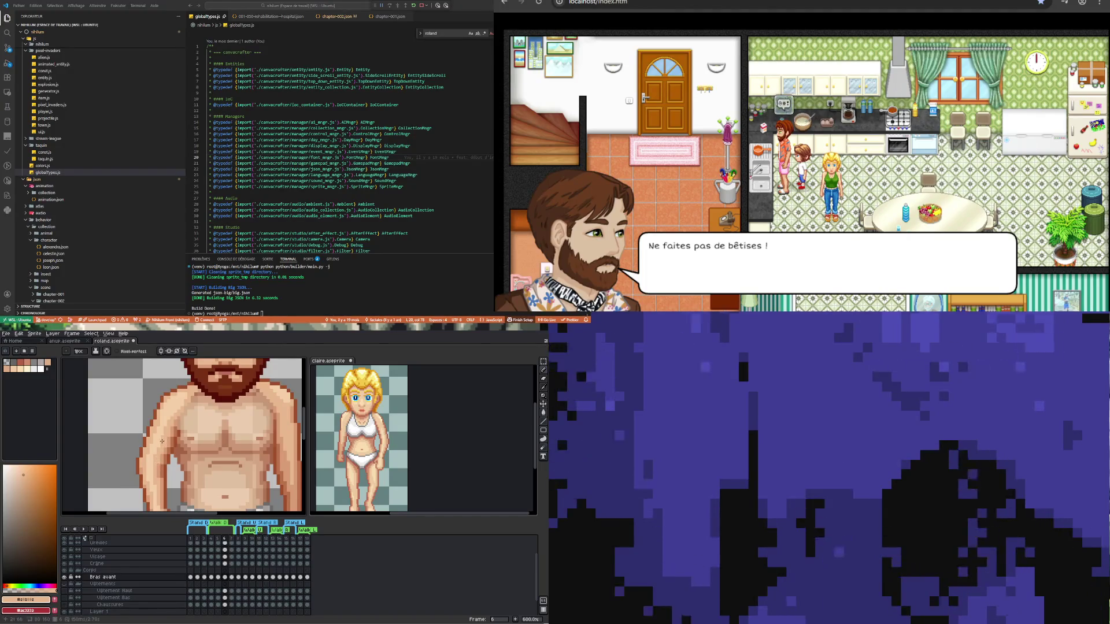
scroll(162, 443, "down", 4)
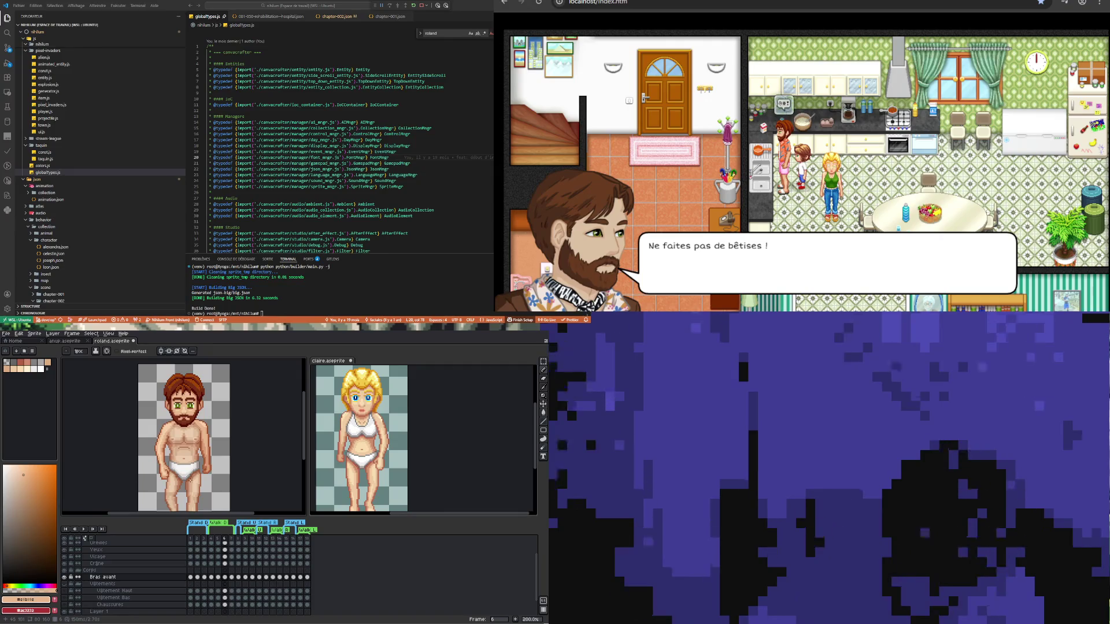
scroll(164, 430, "up", 3)
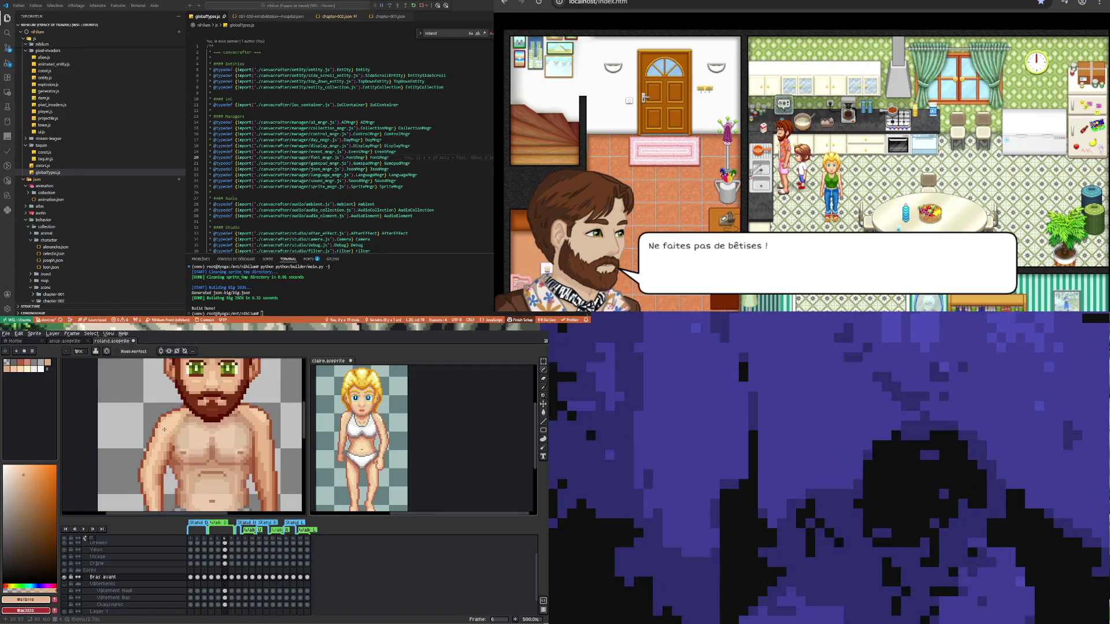
scroll(160, 451, "down", 3)
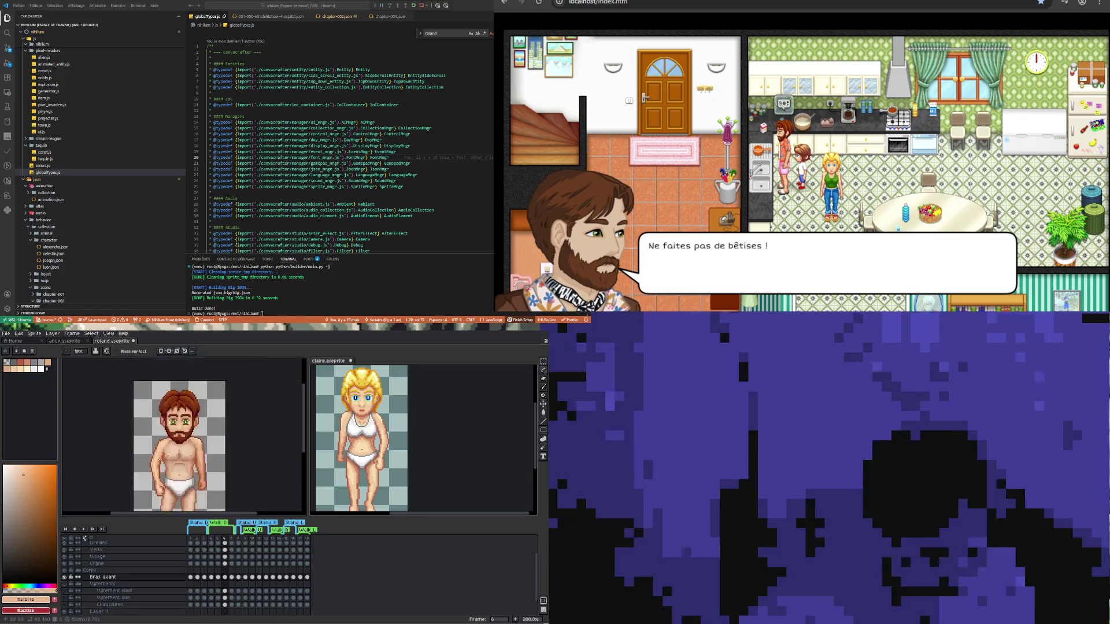
left_click(212, 578)
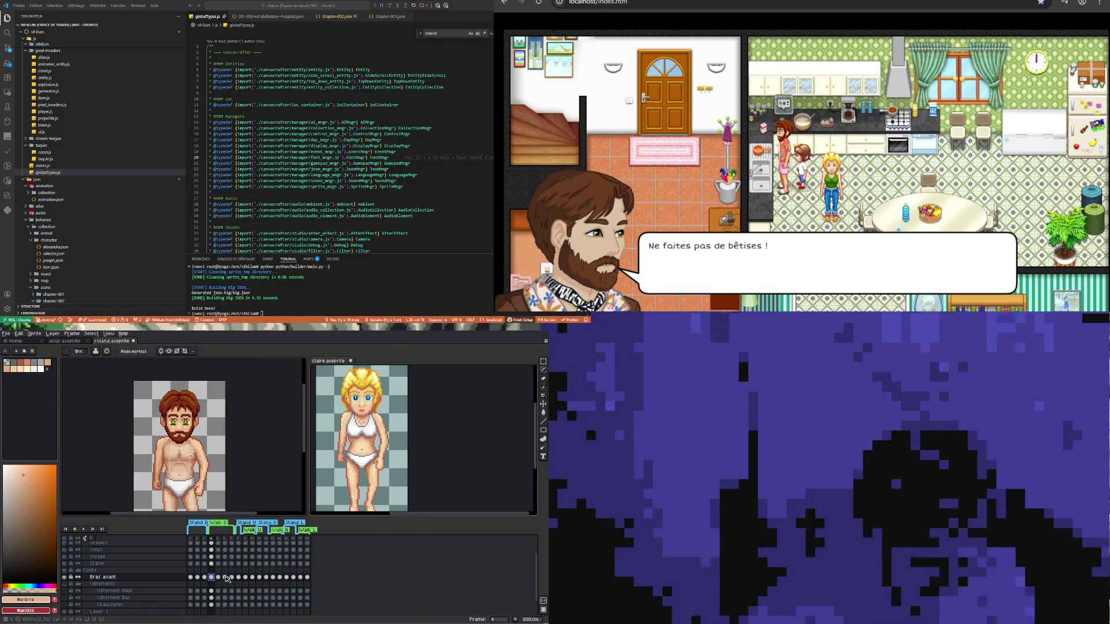
left_click(226, 577)
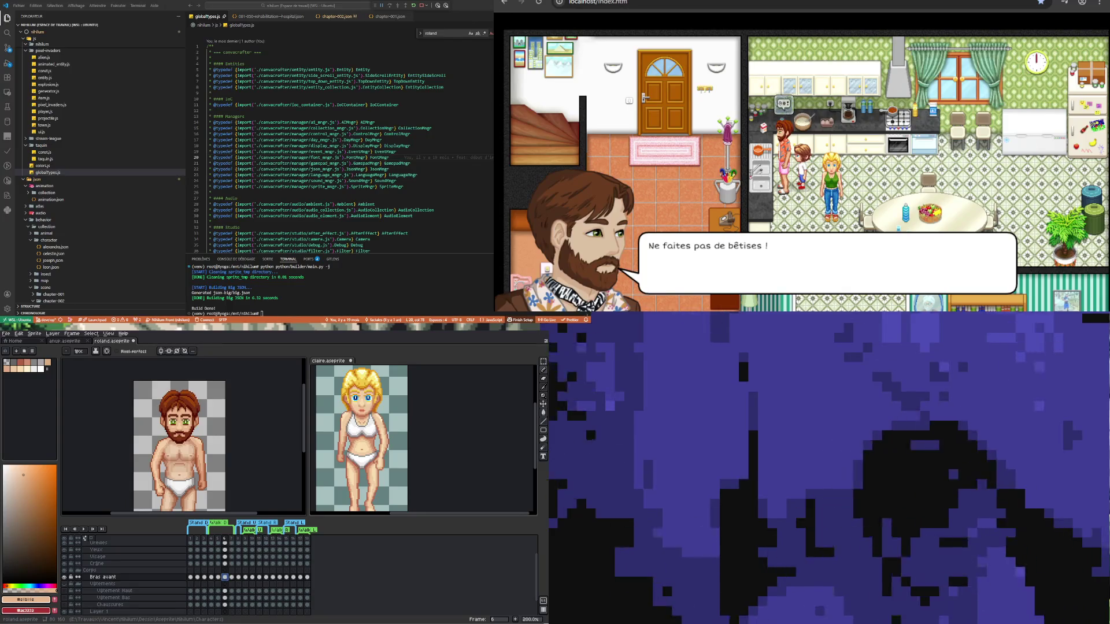
scroll(206, 476, "down", 1)
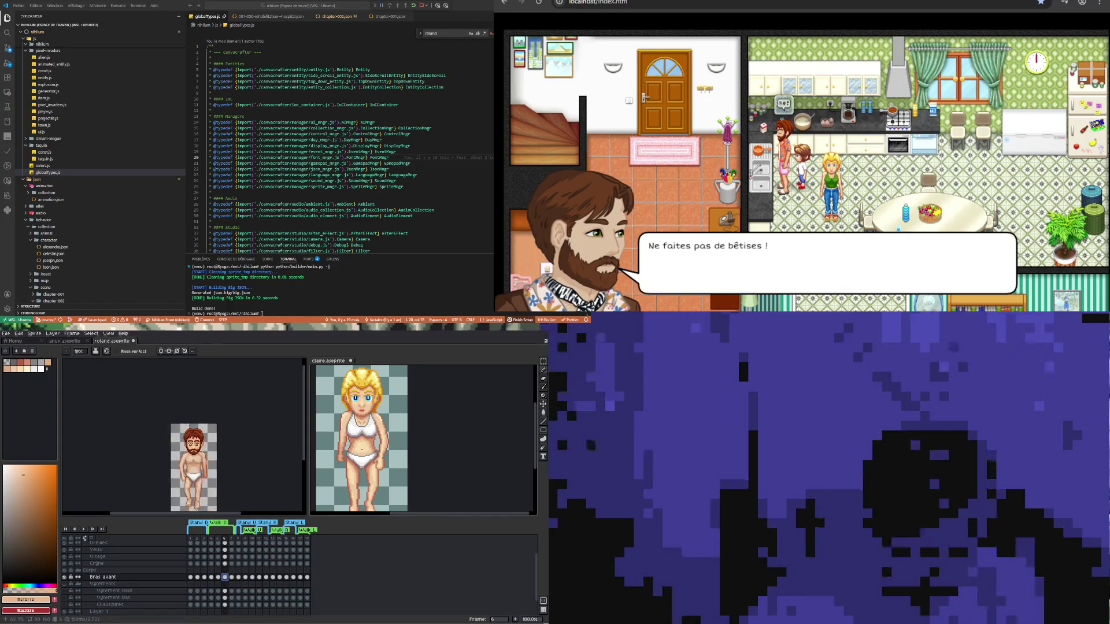
- Compare the front arm's poses in frames 4 and 6, ending on frame 4
scroll(191, 476, "up", 5)
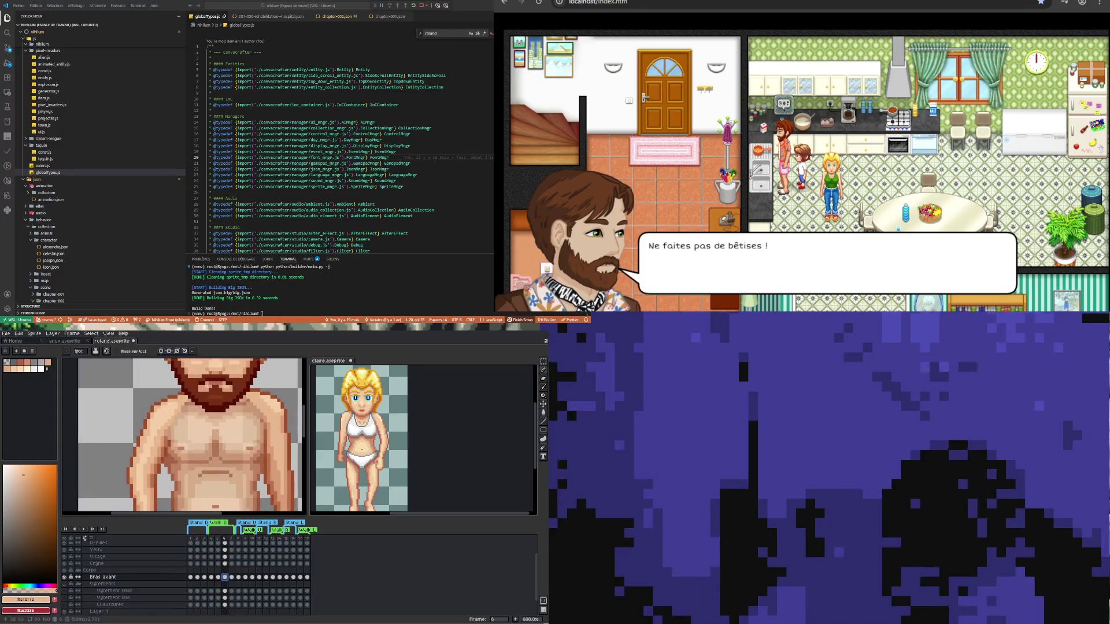
scroll(191, 476, "down", 4)
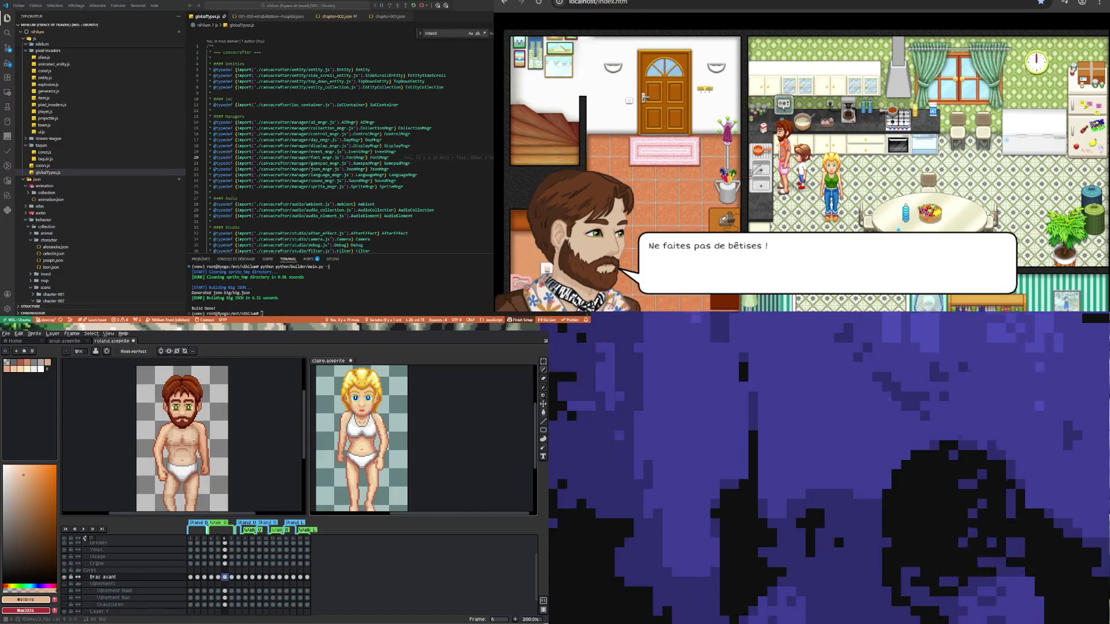
left_click(211, 577)
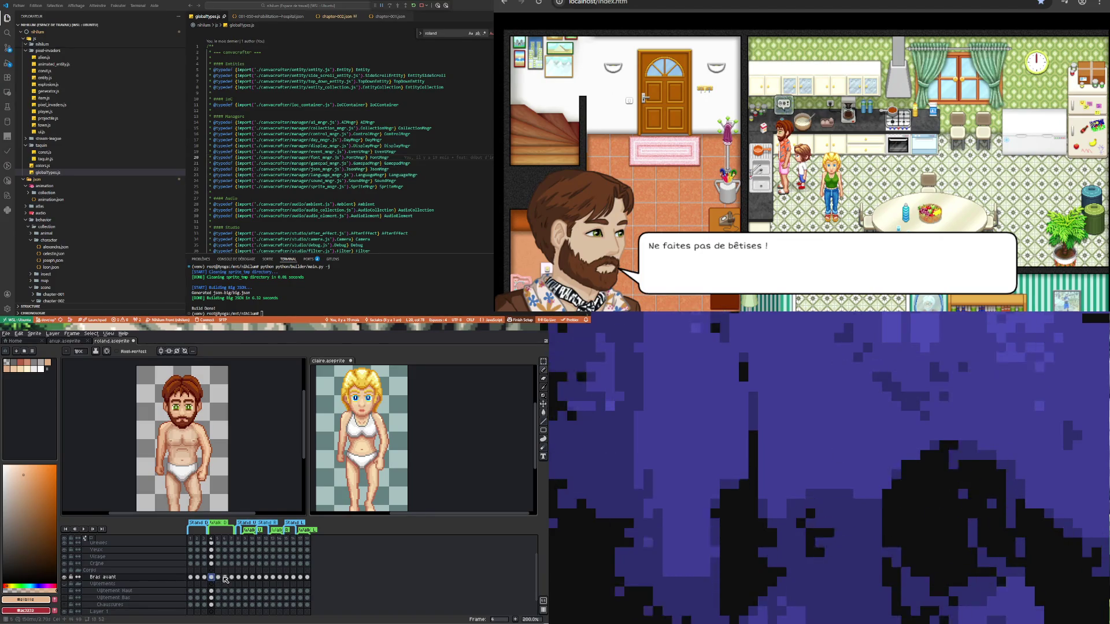
left_click(224, 577)
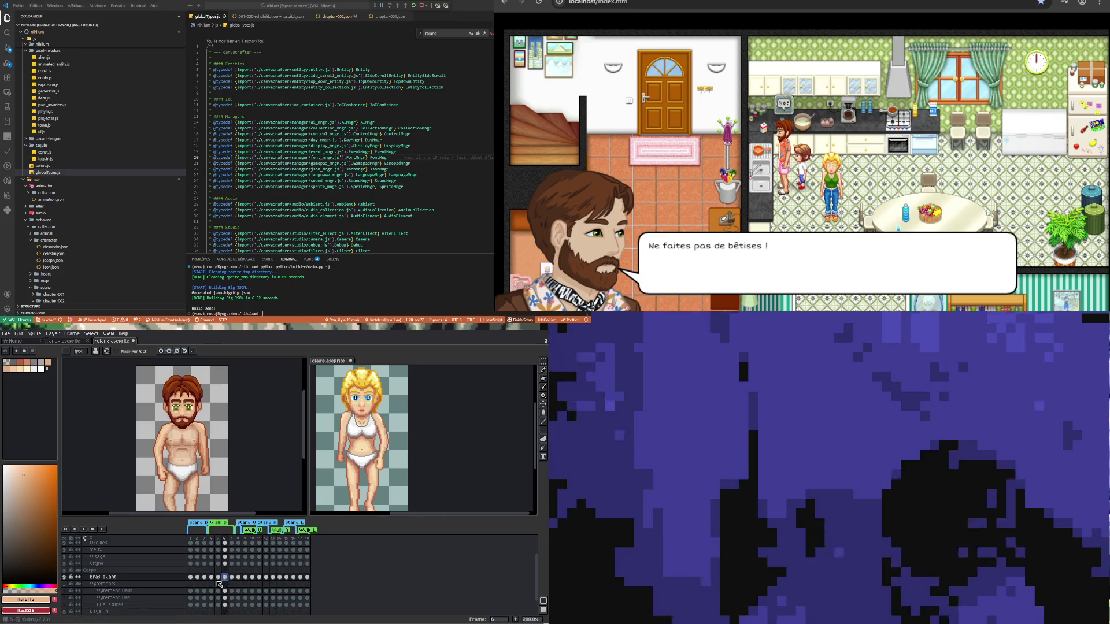
left_click(212, 577)
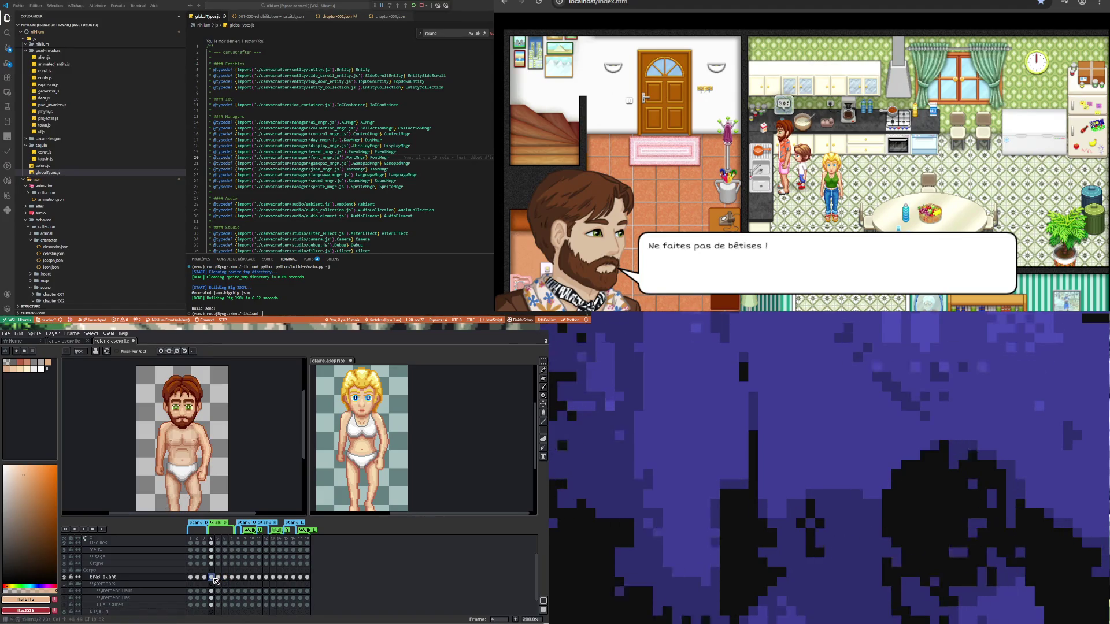
- Sample a skin tone and paint more chest shading, then zoom out to view the sprite
scroll(209, 445, "up", 4)
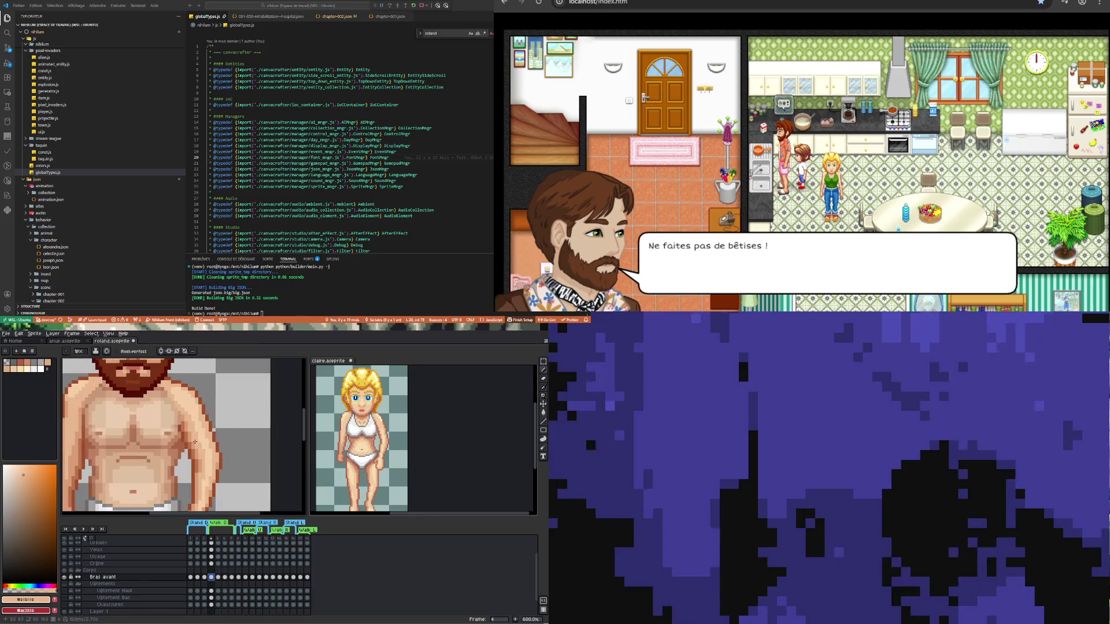
key("i")
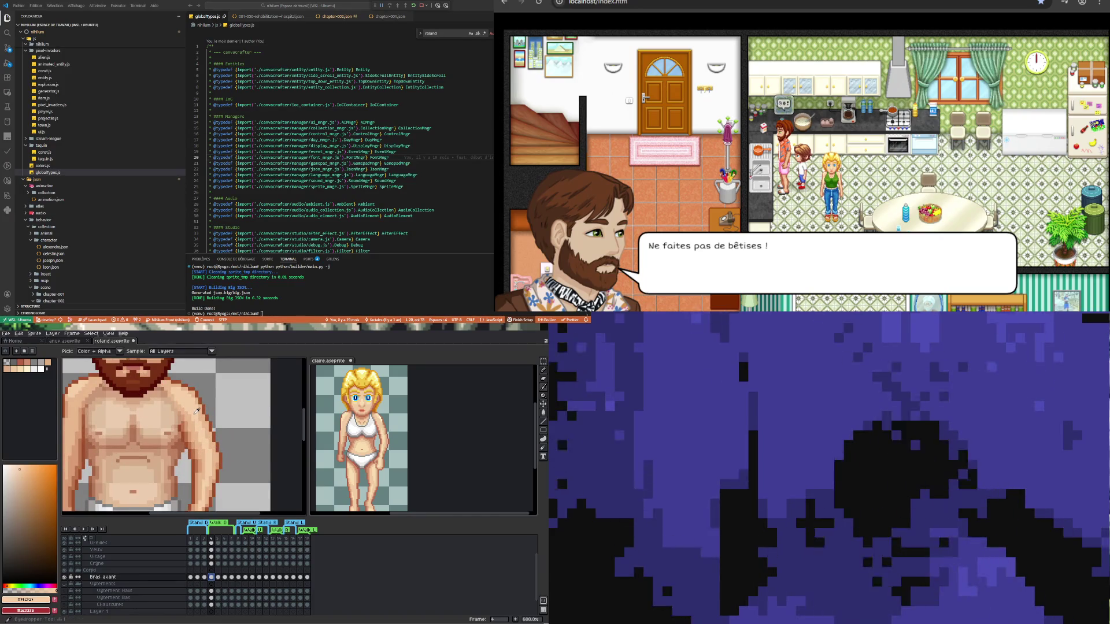
key("b")
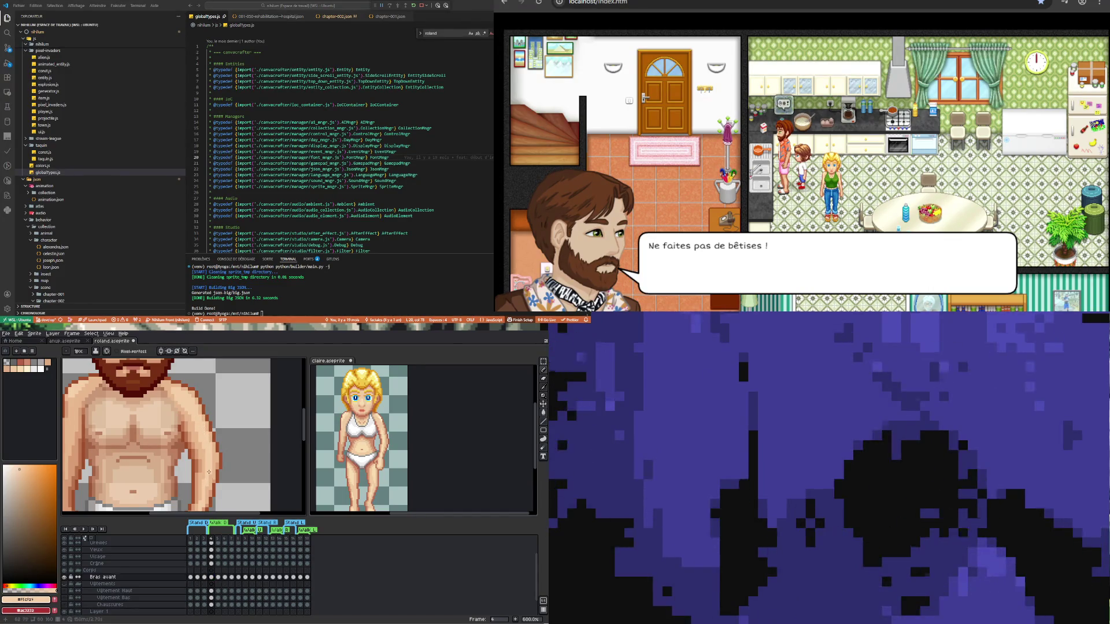
scroll(211, 455, "down", 3)
scroll(205, 453, "up", 3)
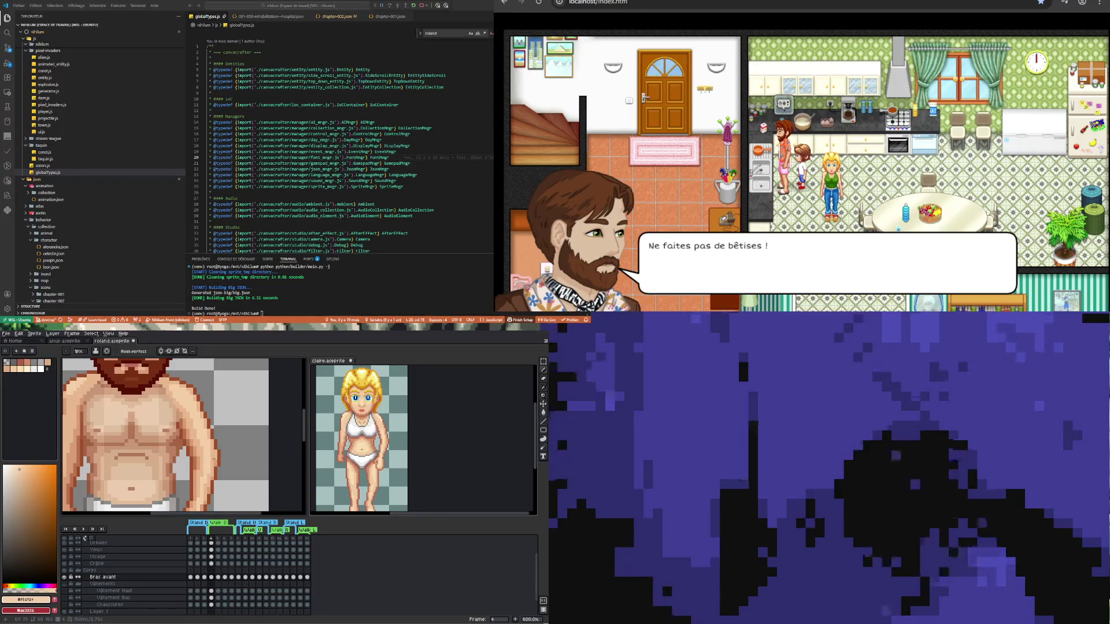
scroll(208, 463, "down", 3)
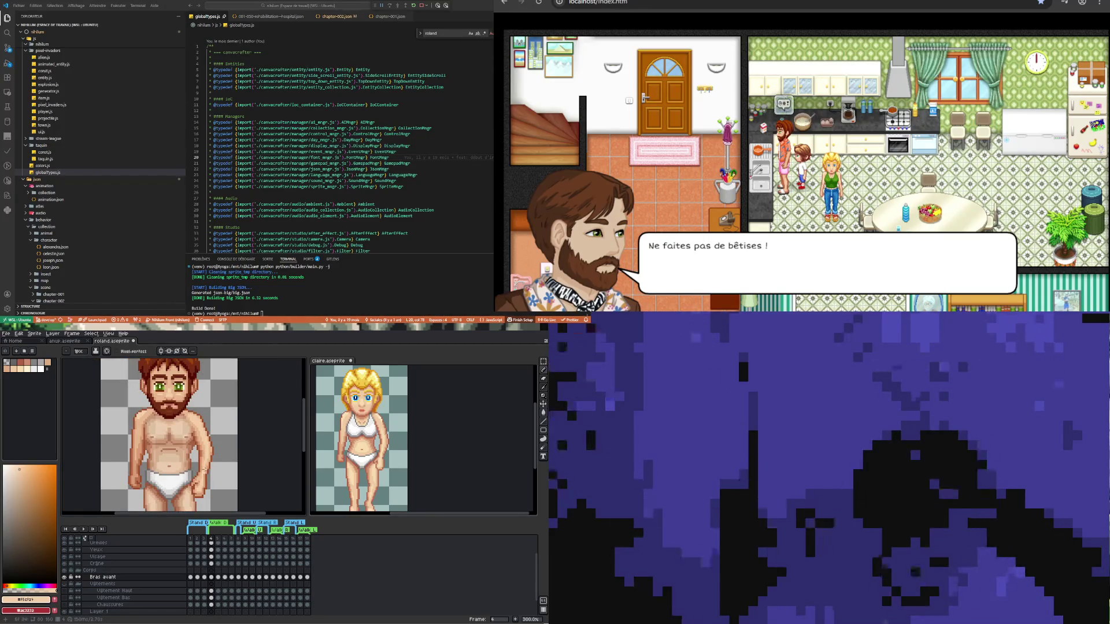
- Flip repeatedly between frames 5 and 6 of the front arm to compare poses
left_click(226, 578)
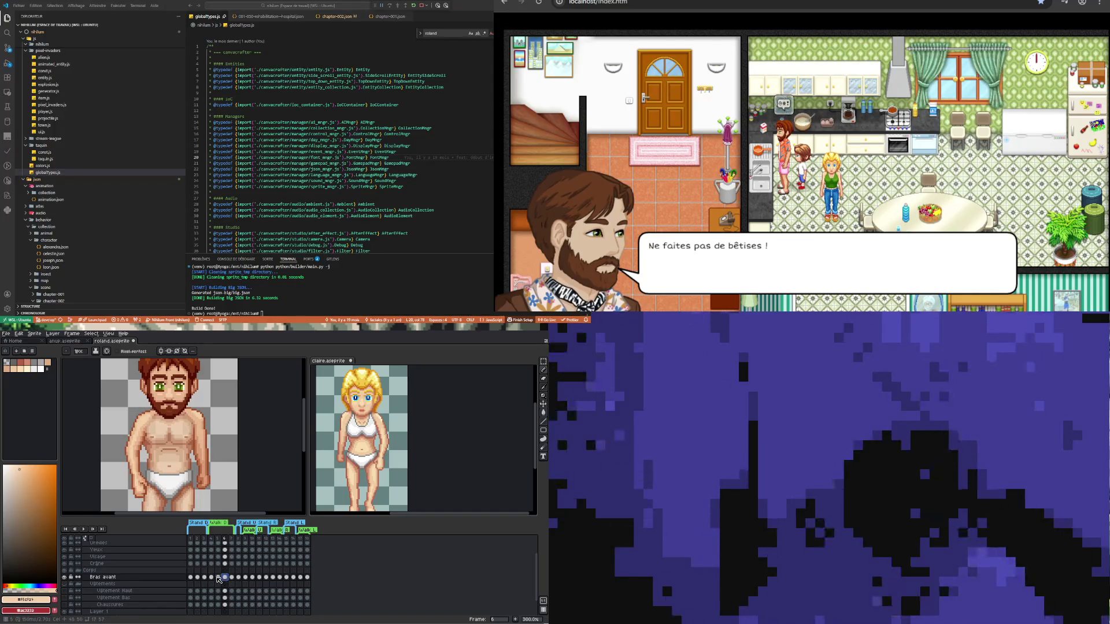
left_click(218, 577)
left_click(225, 578)
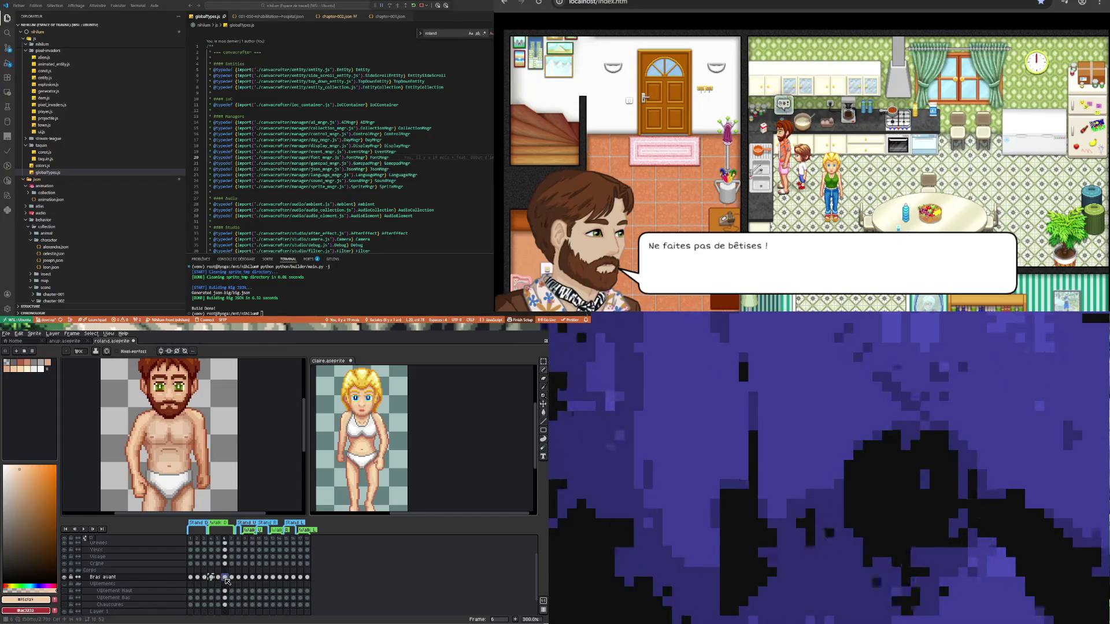
left_click(218, 577)
left_click(226, 578)
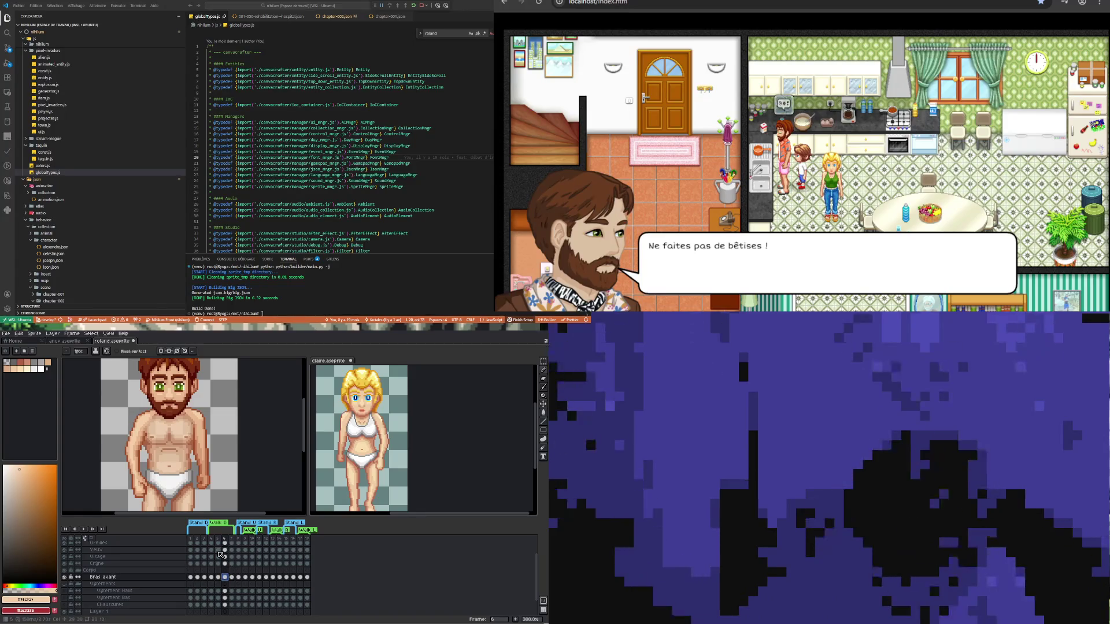
left_click(218, 577)
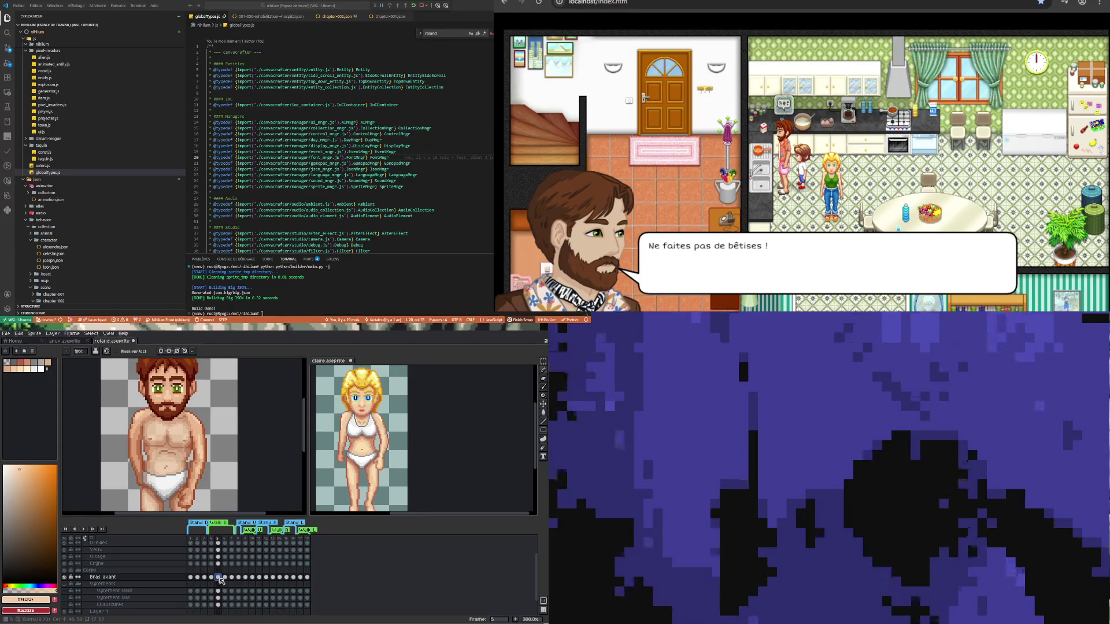
- Toggle between neighbouring frames with the arrow keys, then settle on frame 7
key("Left")
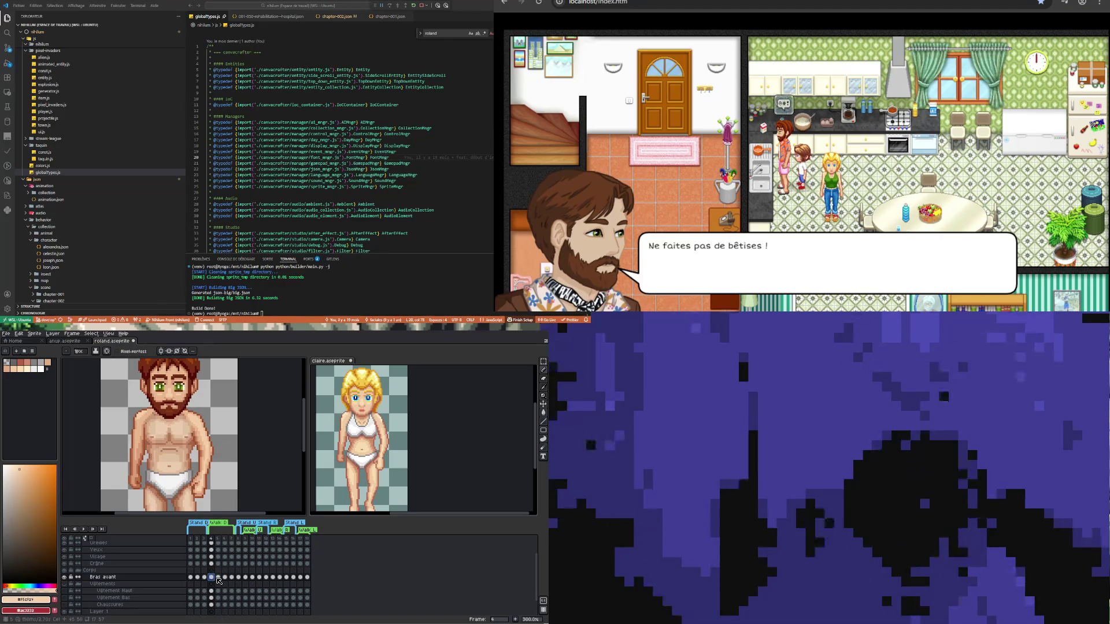
key("Right")
key("Left")
key("Right")
left_click(225, 578)
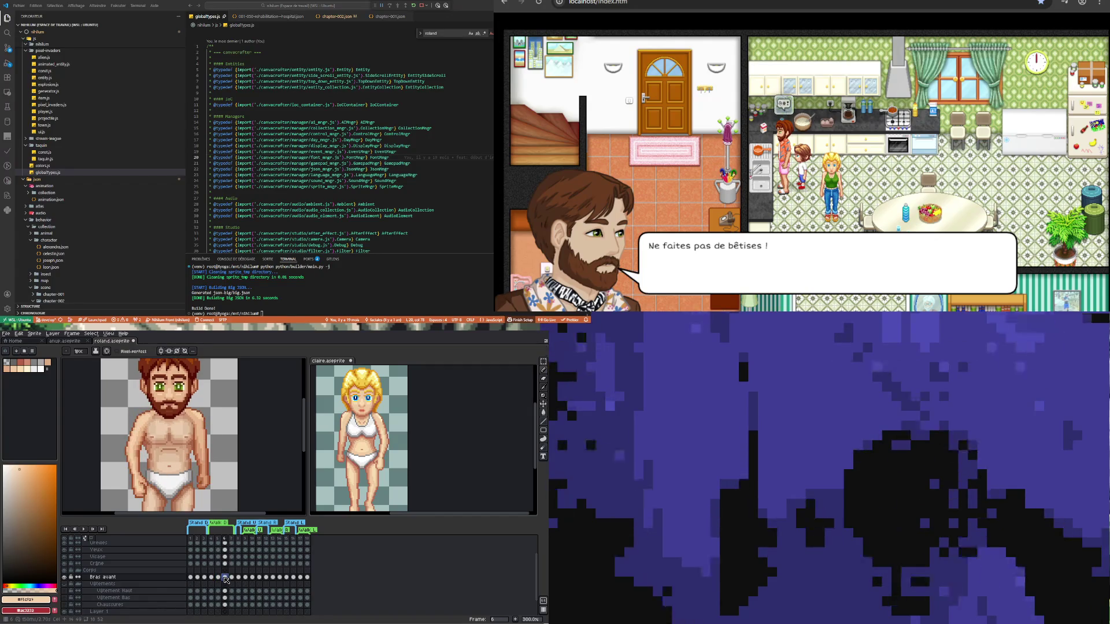
left_click(232, 578)
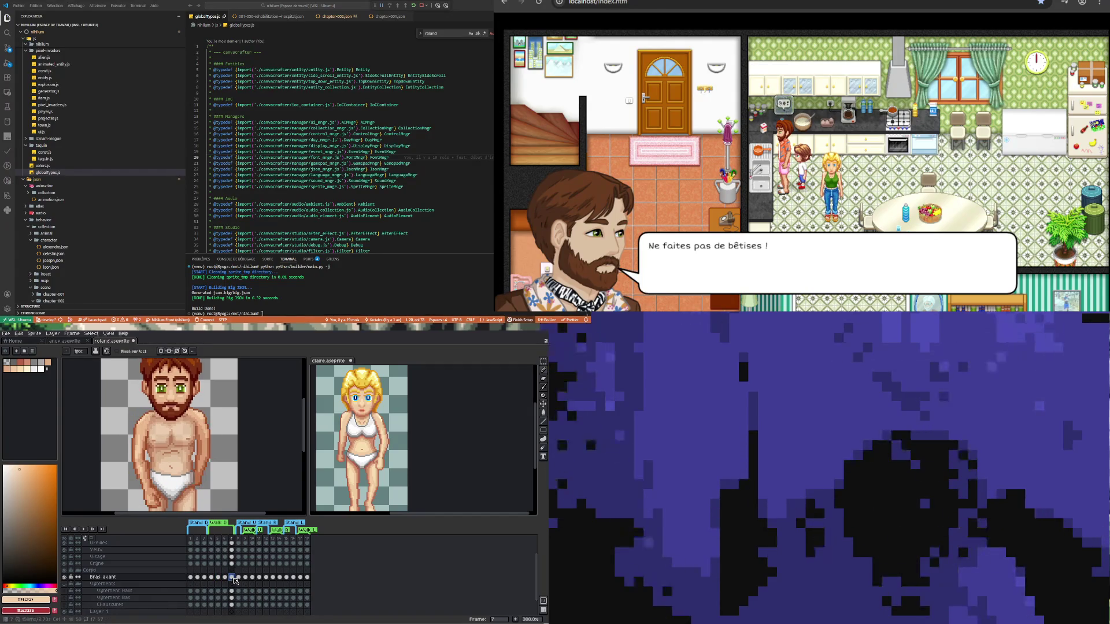
key("Left")
key("Right")
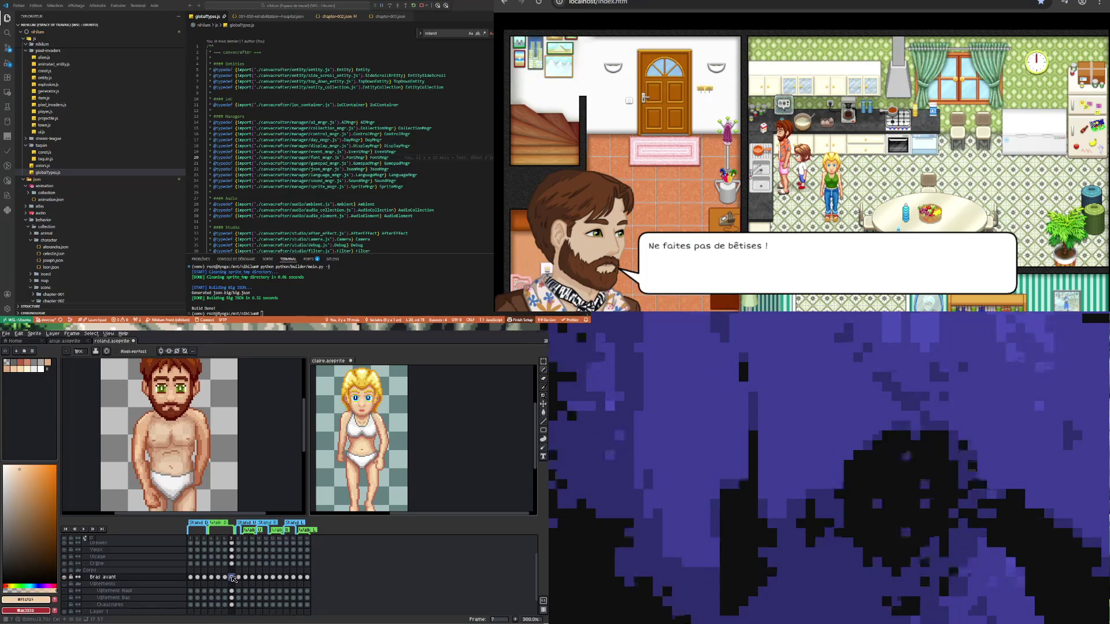
scroll(134, 433, "up", 3)
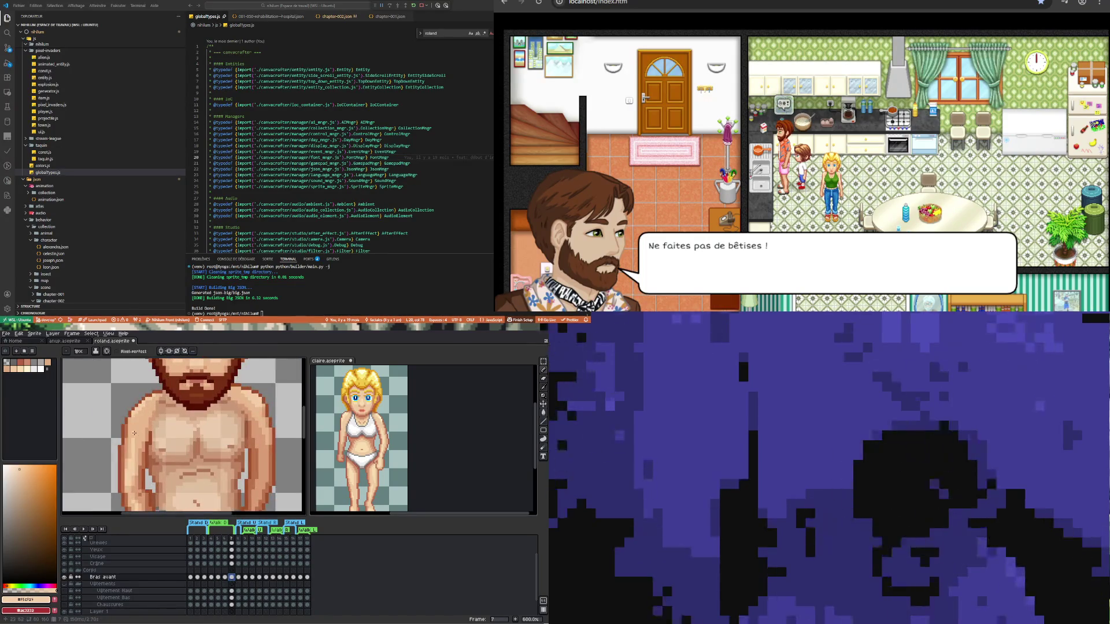
- Zoom in on frame 7's chest to refine pectoral and abdomen shading, then zoom out
scroll(134, 433, "up", 1)
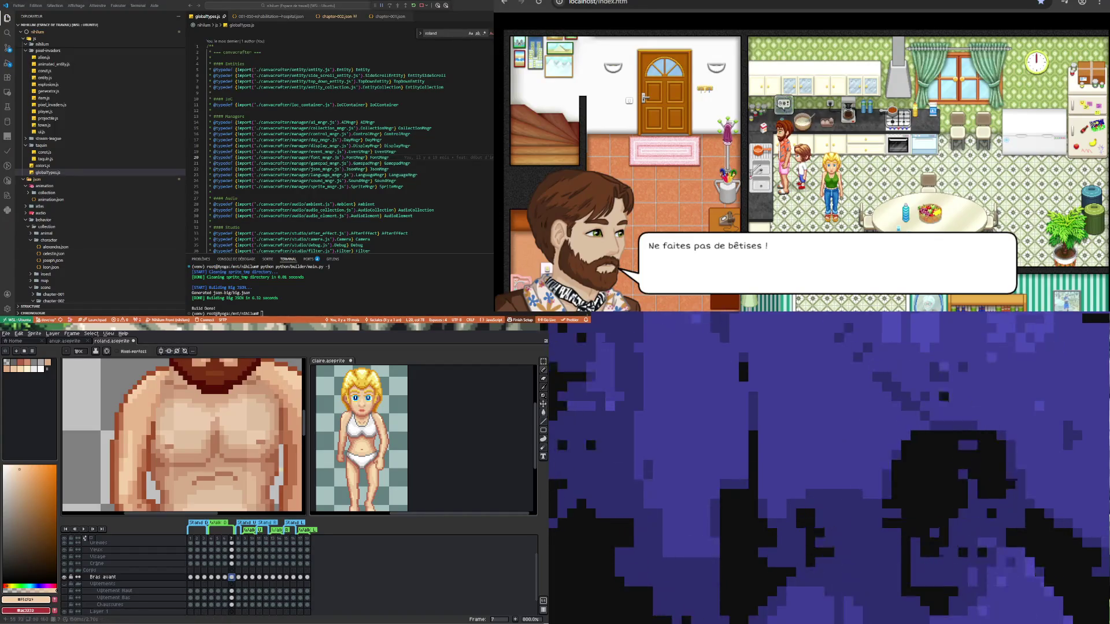
scroll(188, 446, "down", 7)
scroll(196, 478, "up", 2)
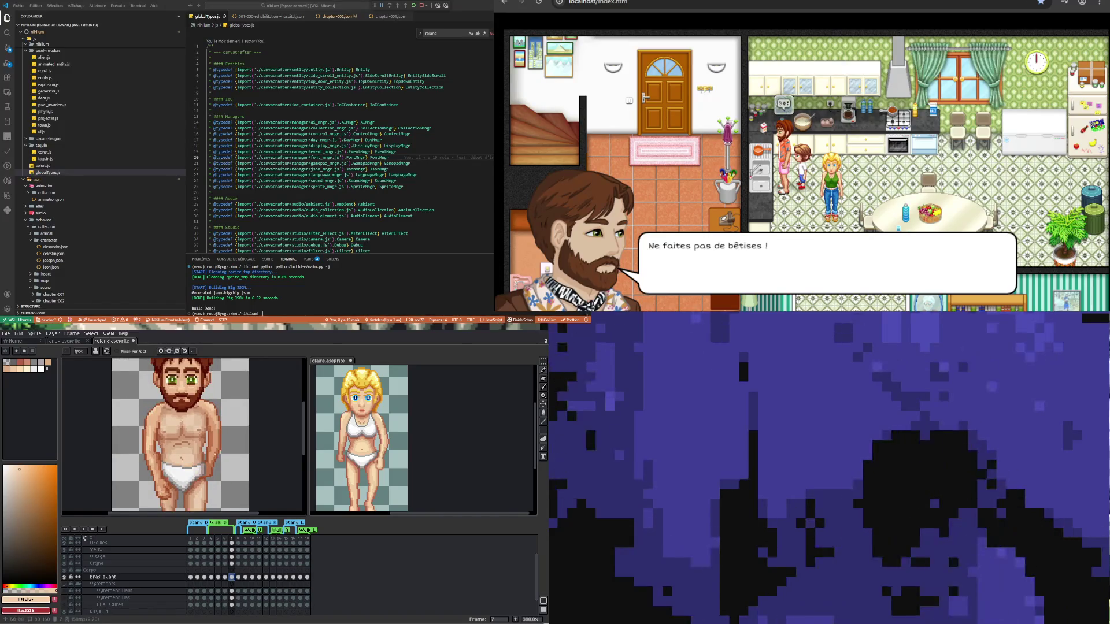
- Hide the Tronc layer and go to frame 5 with the Bras avant layer editable
scroll(218, 457, "up", 1)
scroll(178, 419, "down", 2)
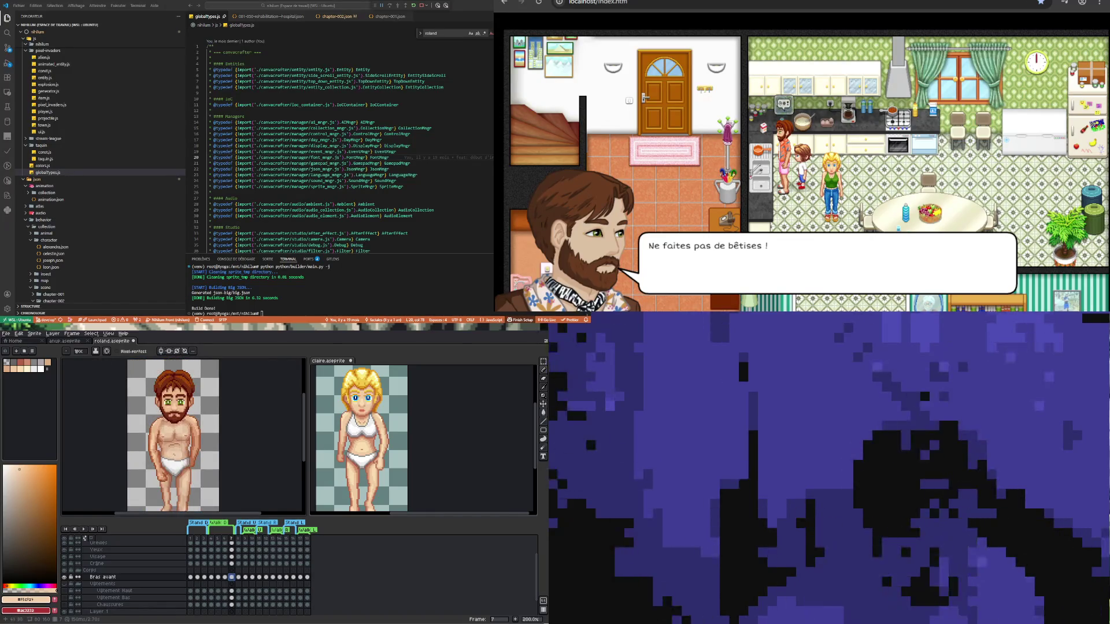
scroll(65, 571, "down", 1)
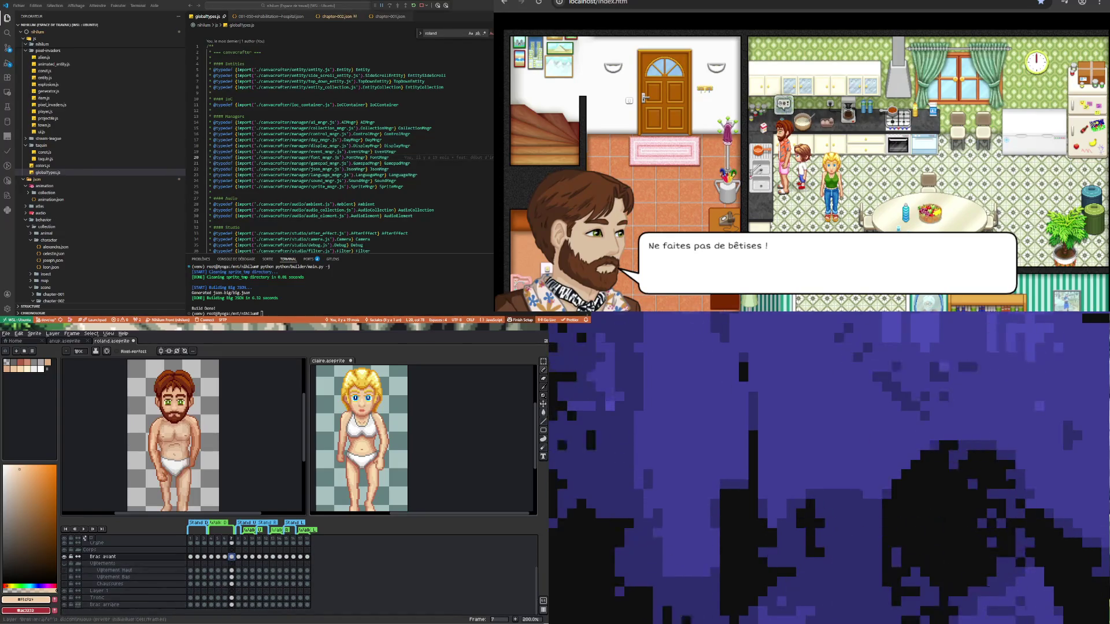
left_click(65, 598)
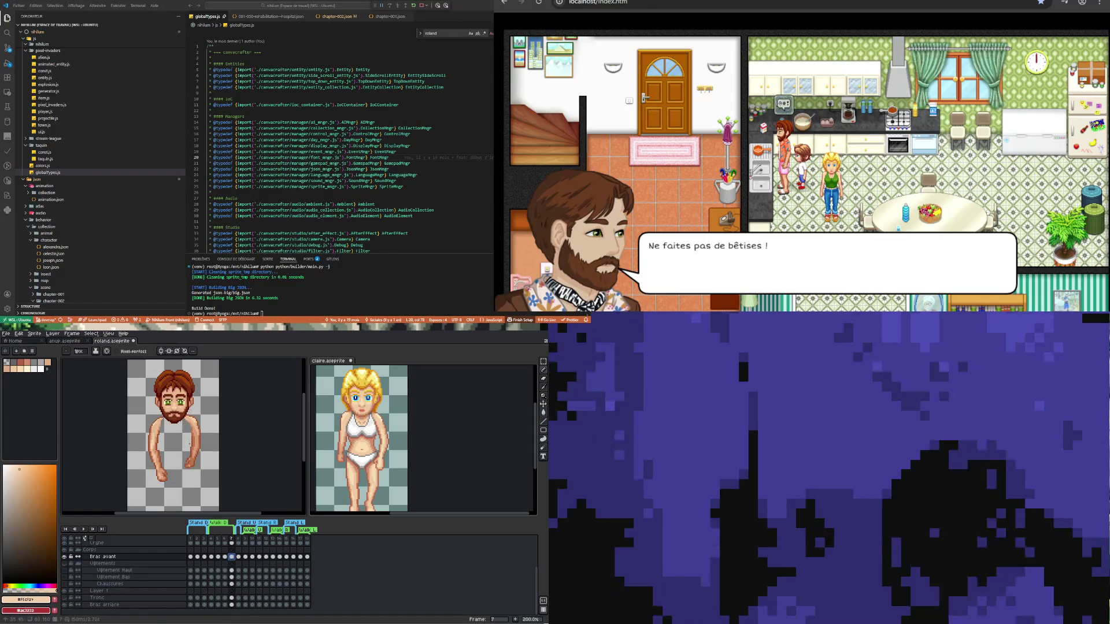
scroll(168, 453, "up", 2)
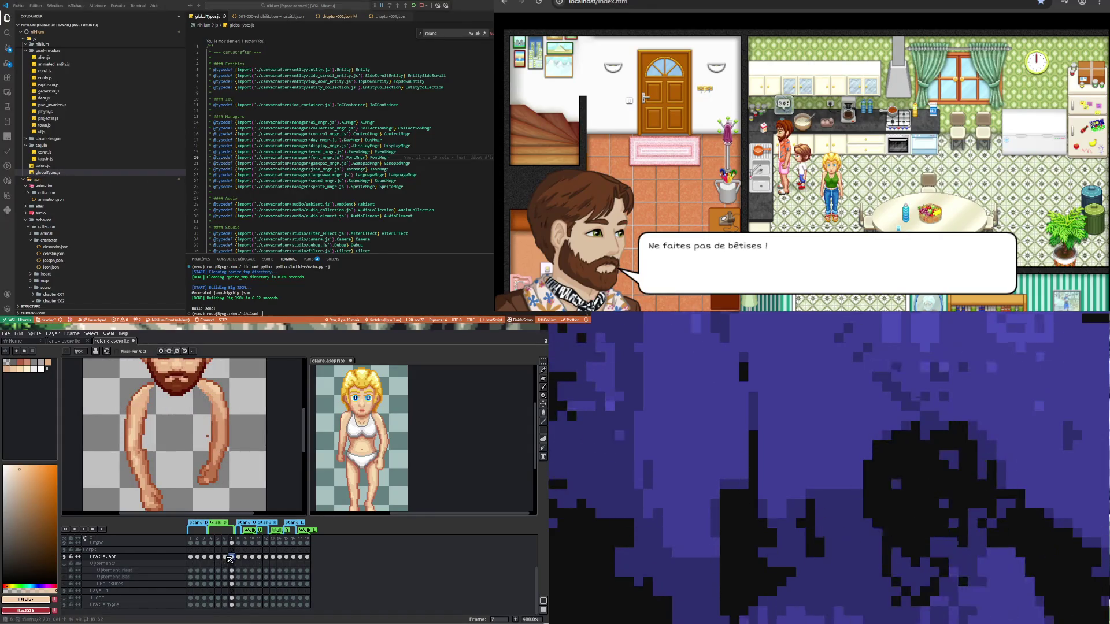
key("Left")
key("Left")
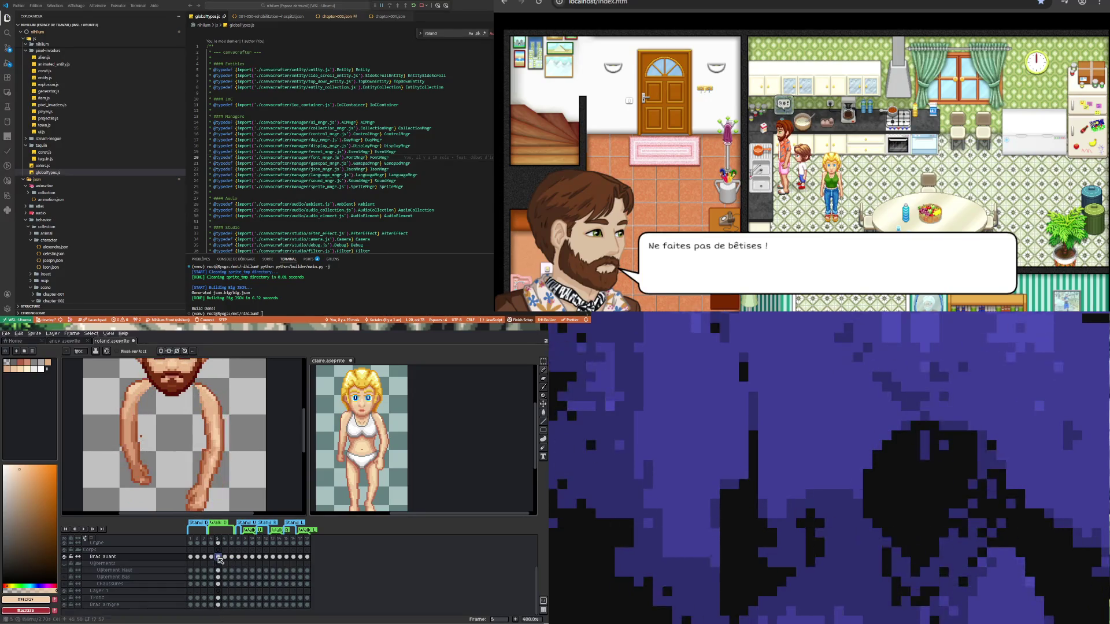
left_click(71, 557)
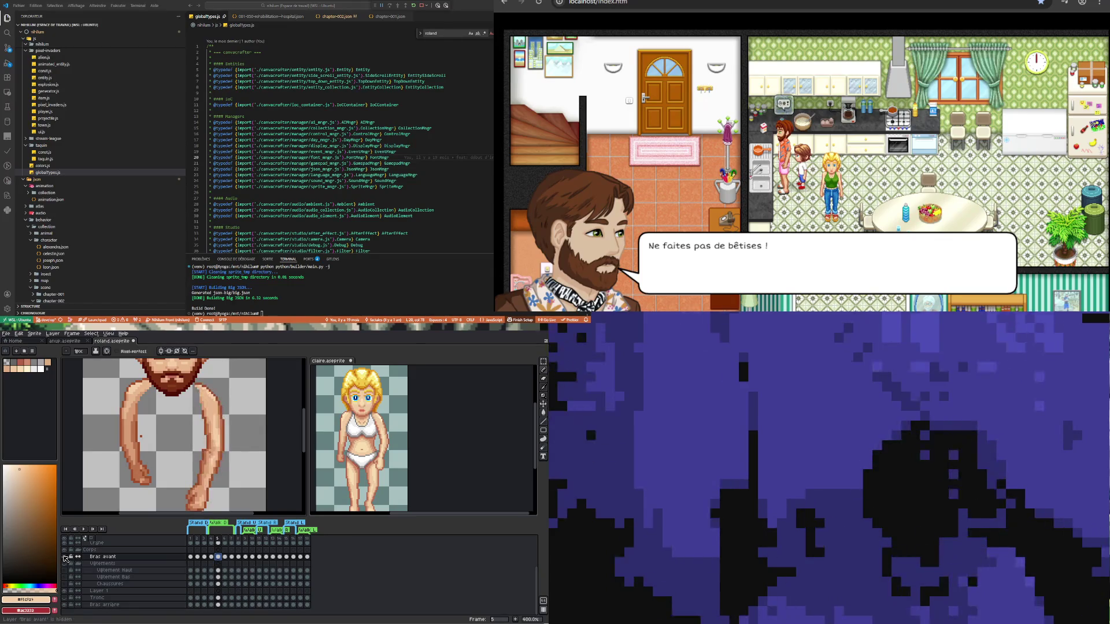
scroll(213, 443, "up", 1)
- Switch to the Eraser, zoom in on the arm and sample its brown outline colour
key("e")
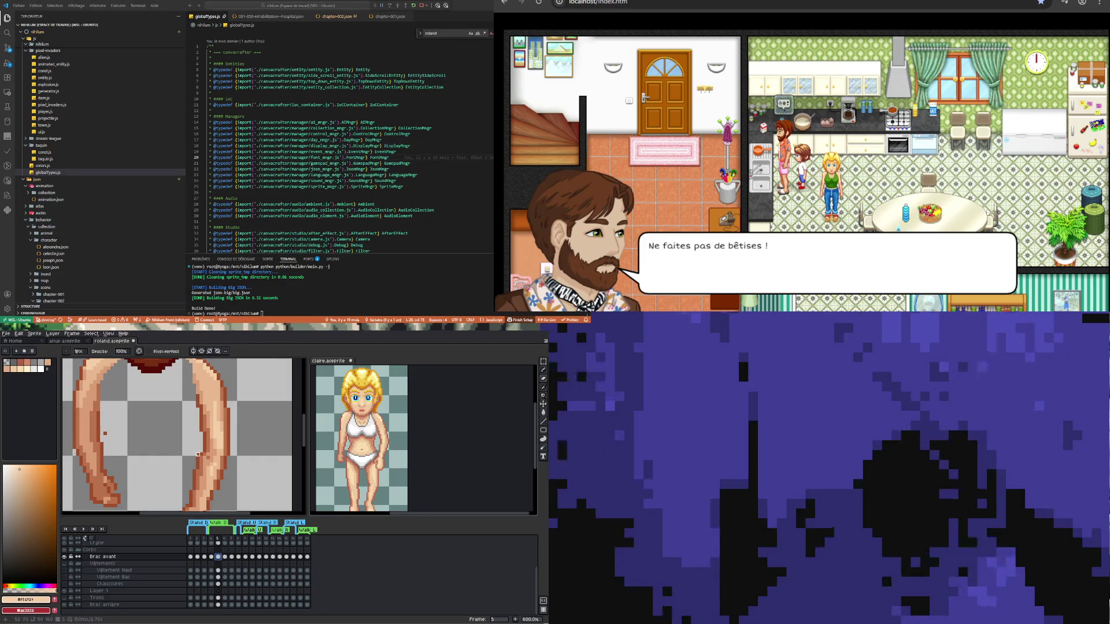
scroll(205, 434, "down", 1)
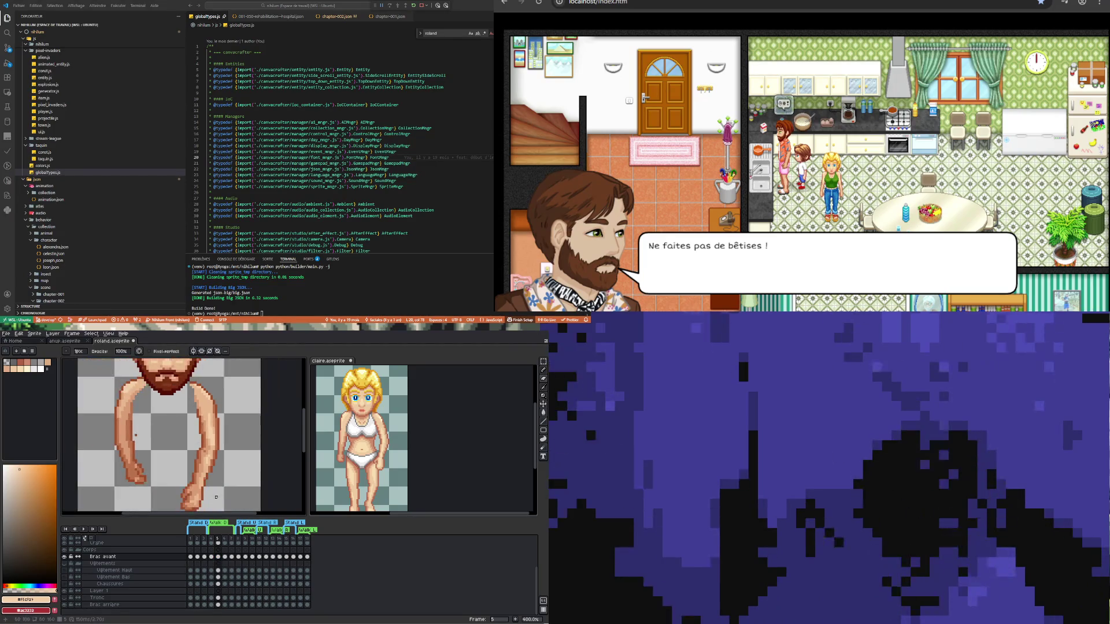
scroll(200, 424, "up", 1)
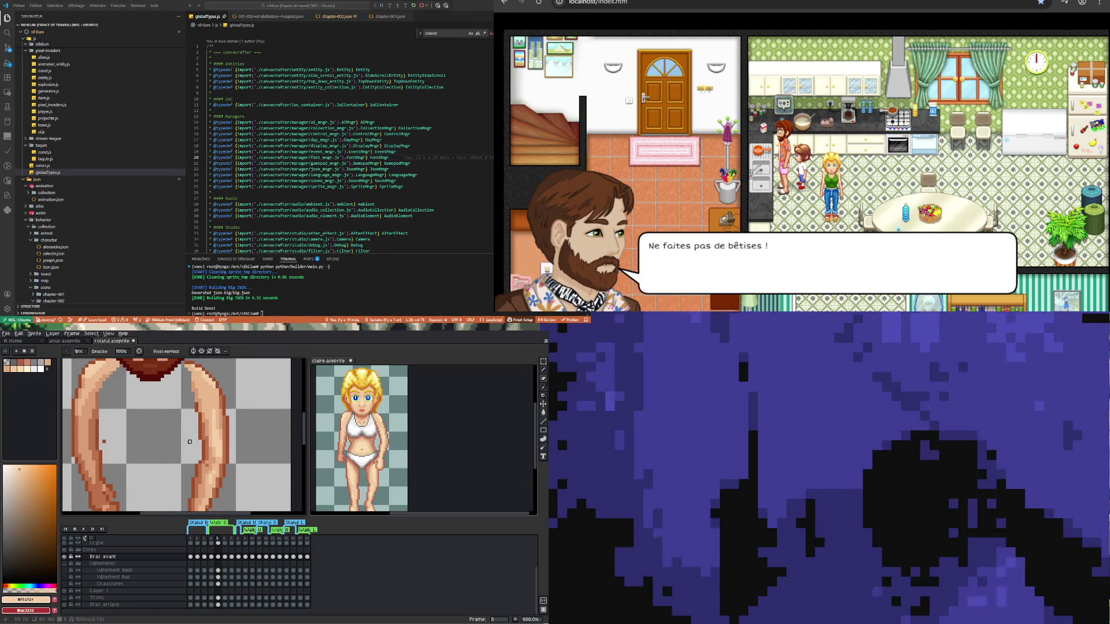
scroll(193, 438, "down", 1)
scroll(210, 488, "down", 1)
scroll(207, 474, "up", 4)
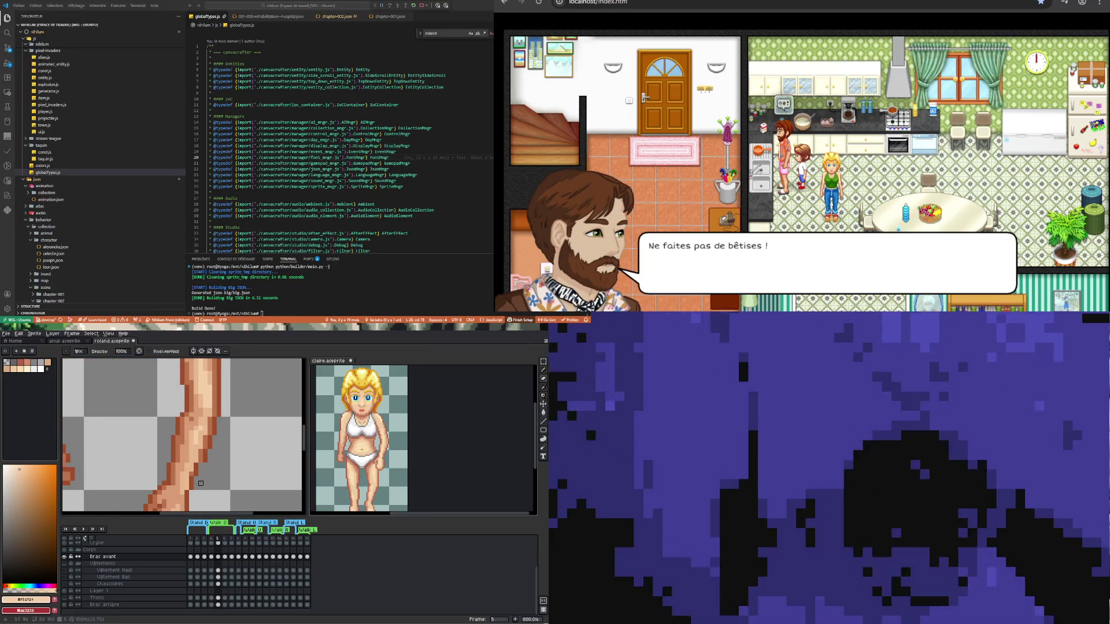
key("i")
left_click(218, 422)
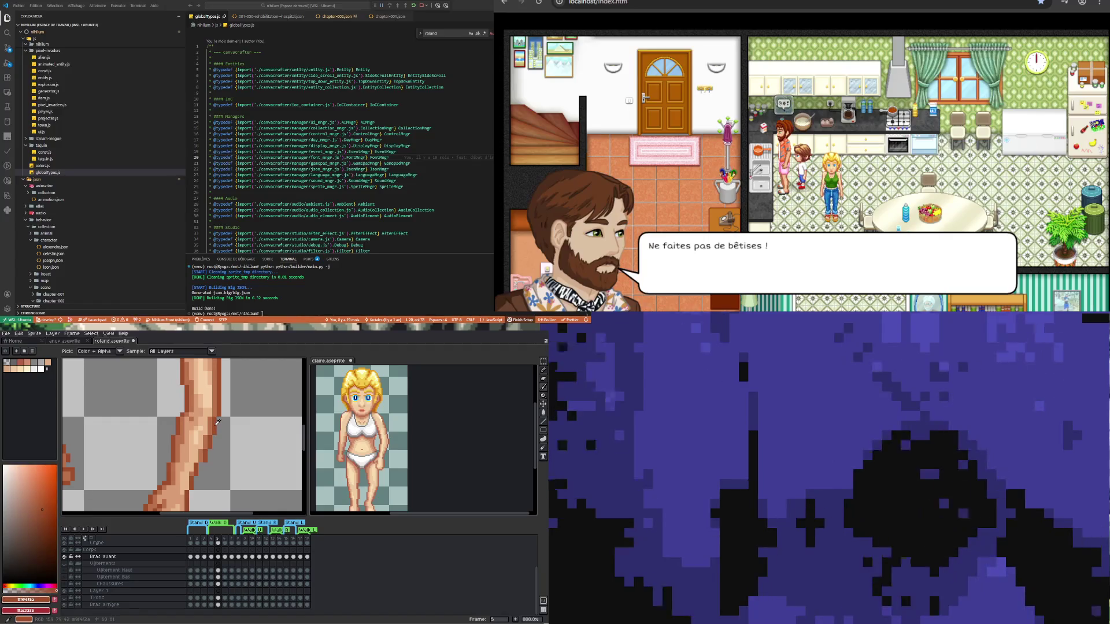
- Sample a mid skin tone from the front arm and shade the forearm with it
key("b")
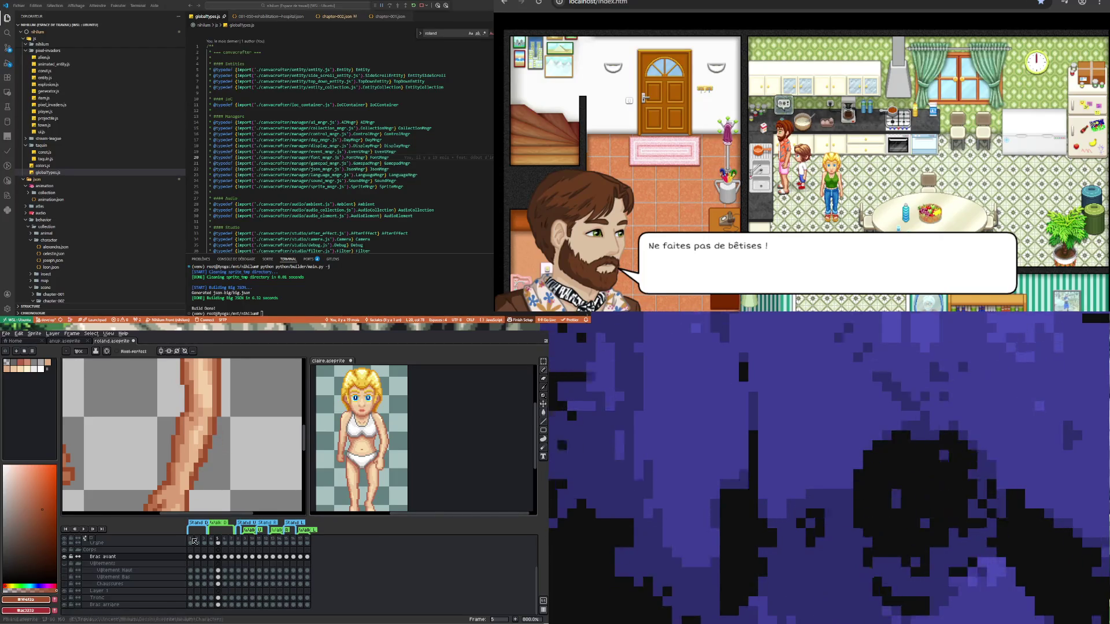
scroll(198, 478, "up", 2)
key("i")
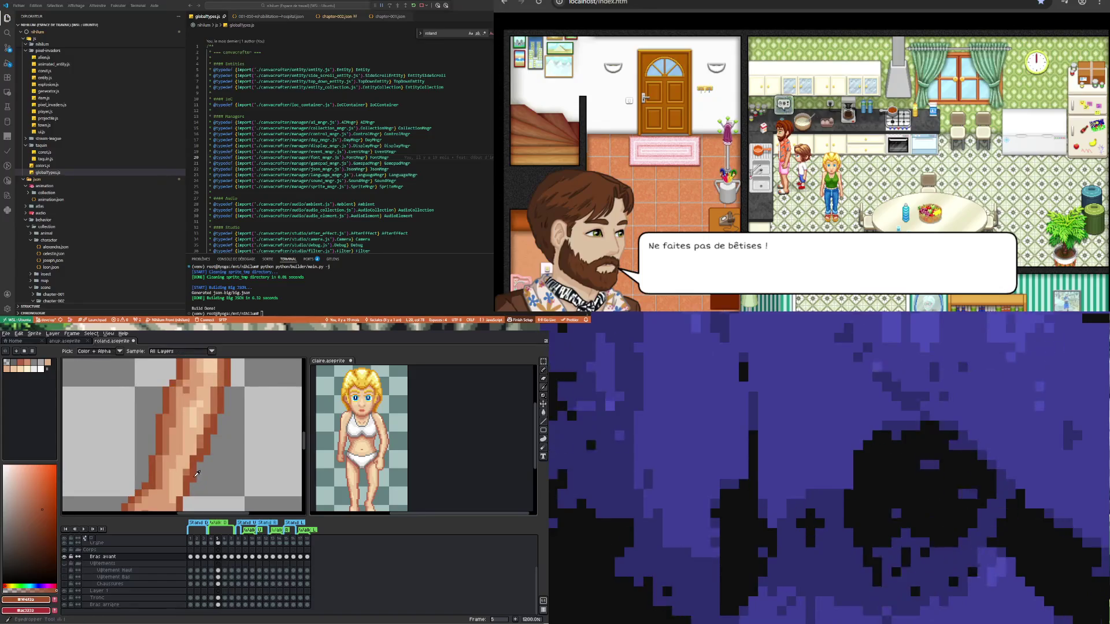
left_click(187, 470)
key("b")
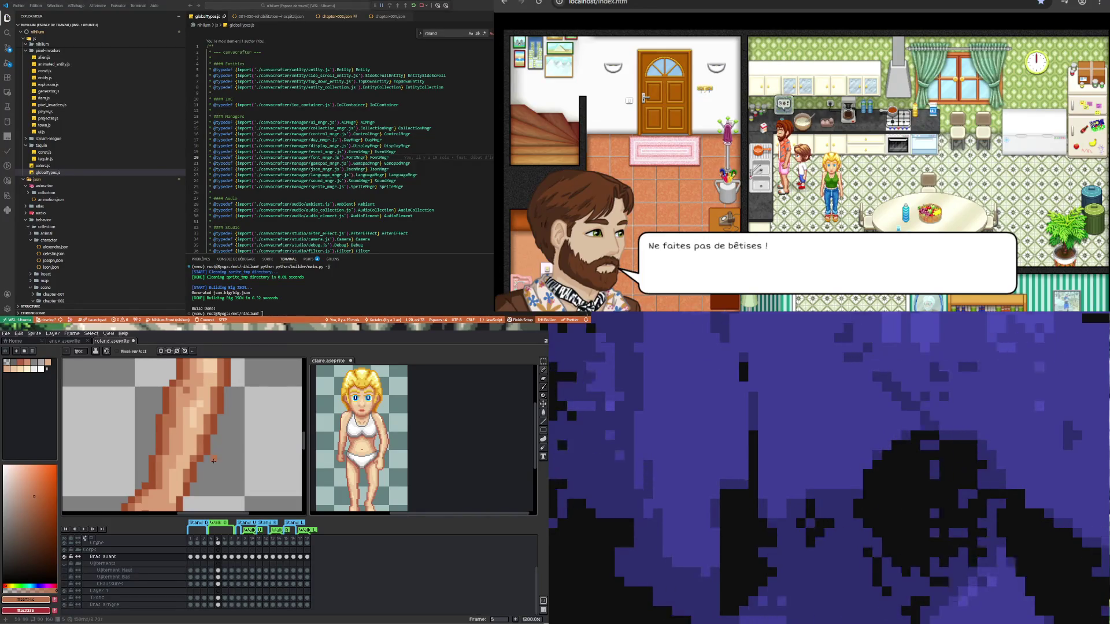
scroll(205, 431, "down", 3)
scroll(206, 469, "up", 4)
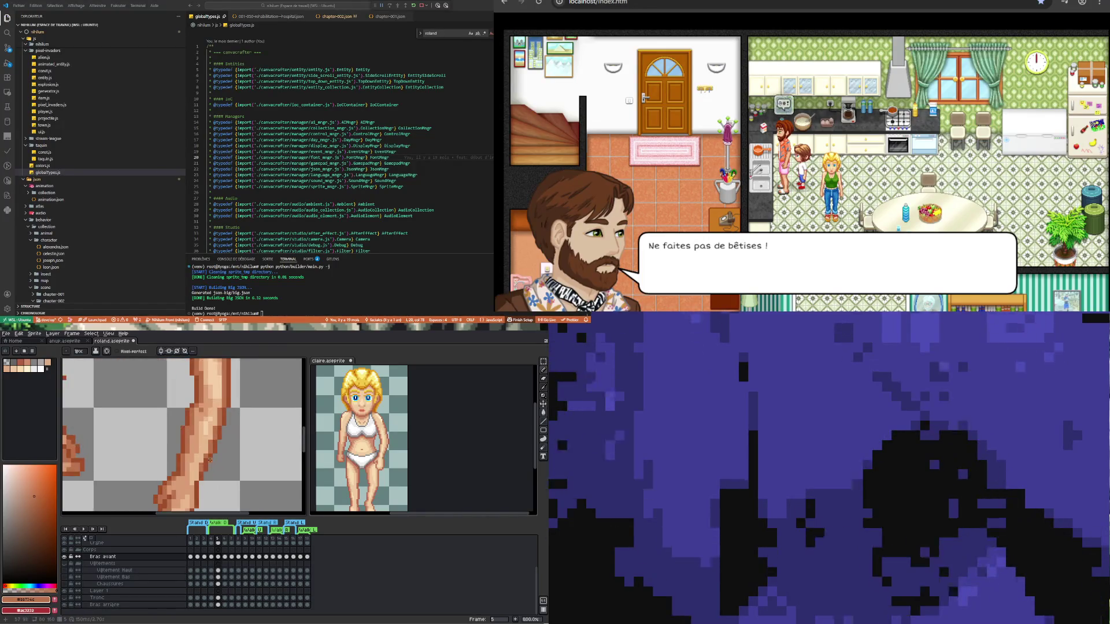
- Pick further forearm colours and continue painting the arm's shading
left_click(221, 428, "alt")
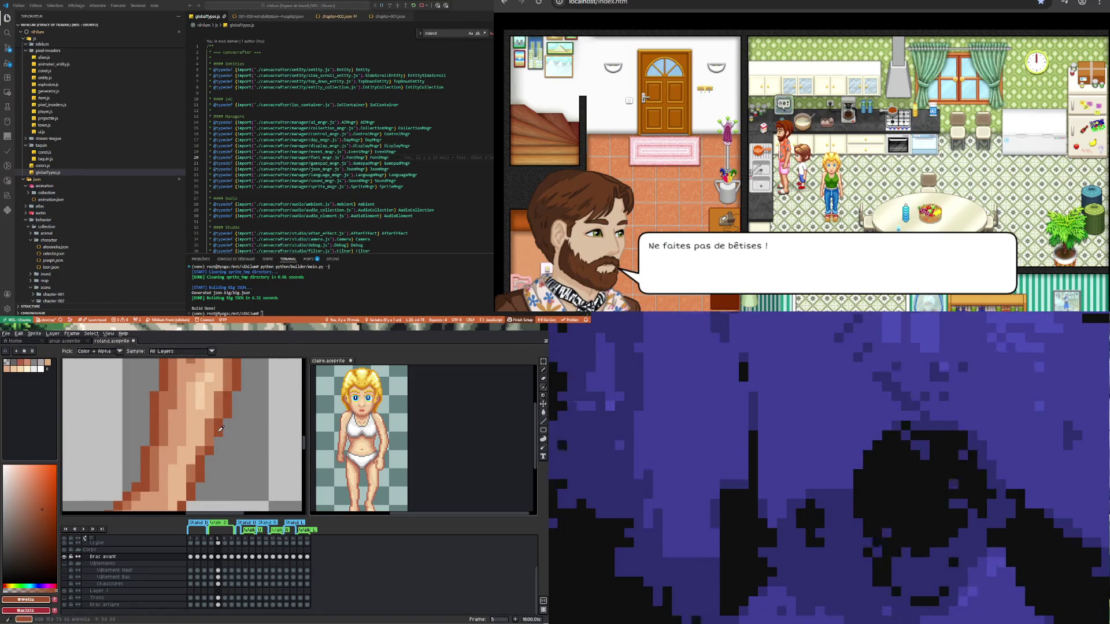
scroll(209, 451, "down", 3)
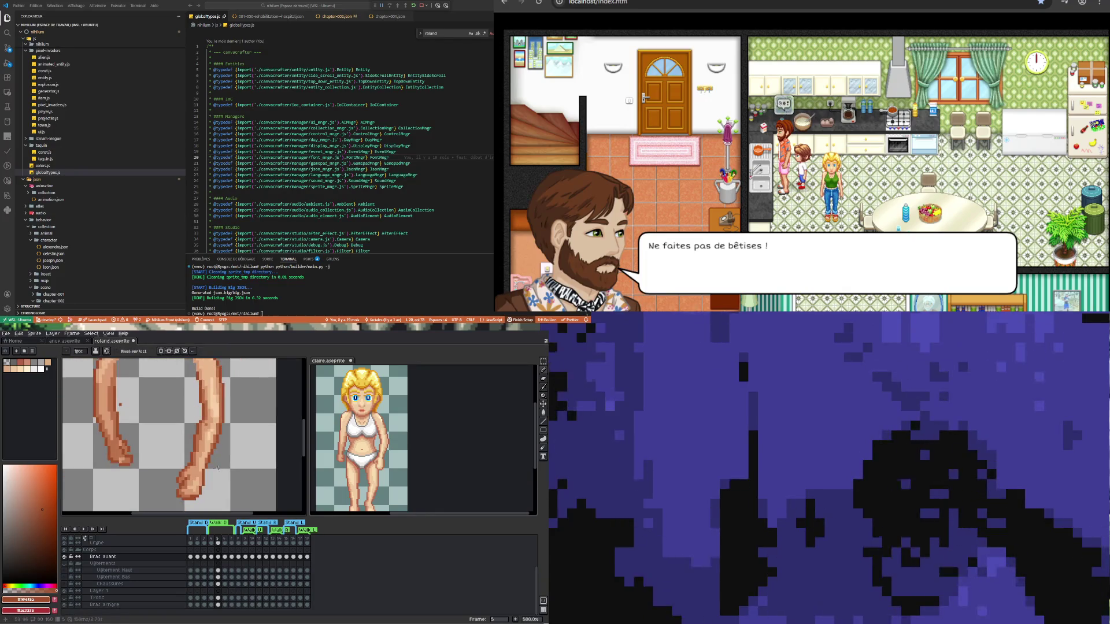
scroll(206, 460, "up", 3)
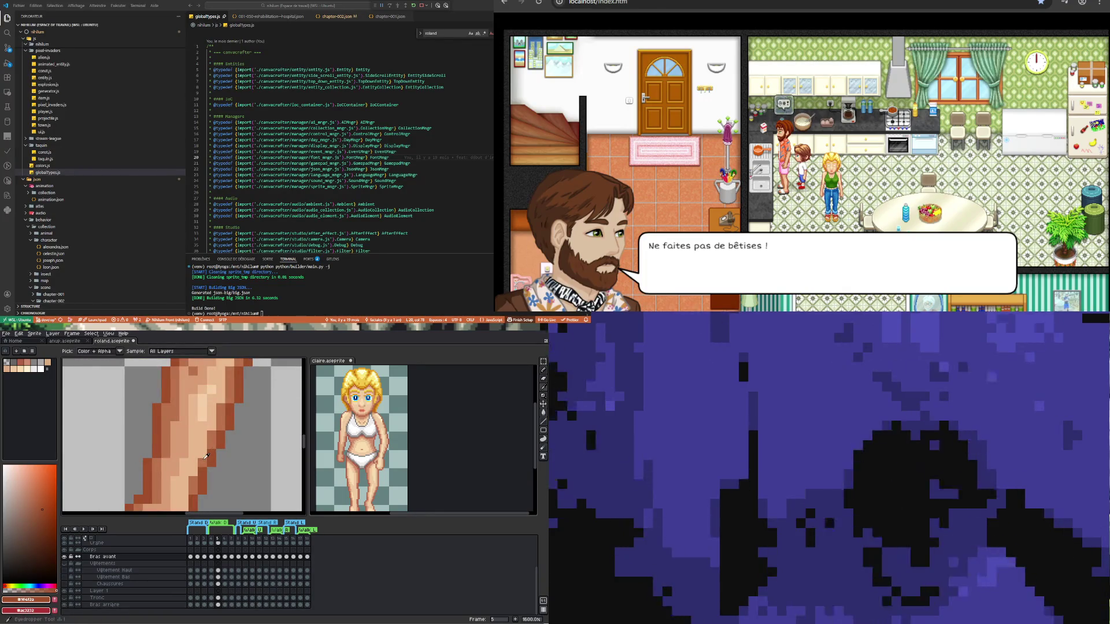
left_click(197, 468, "alt")
scroll(196, 470, "down", 3)
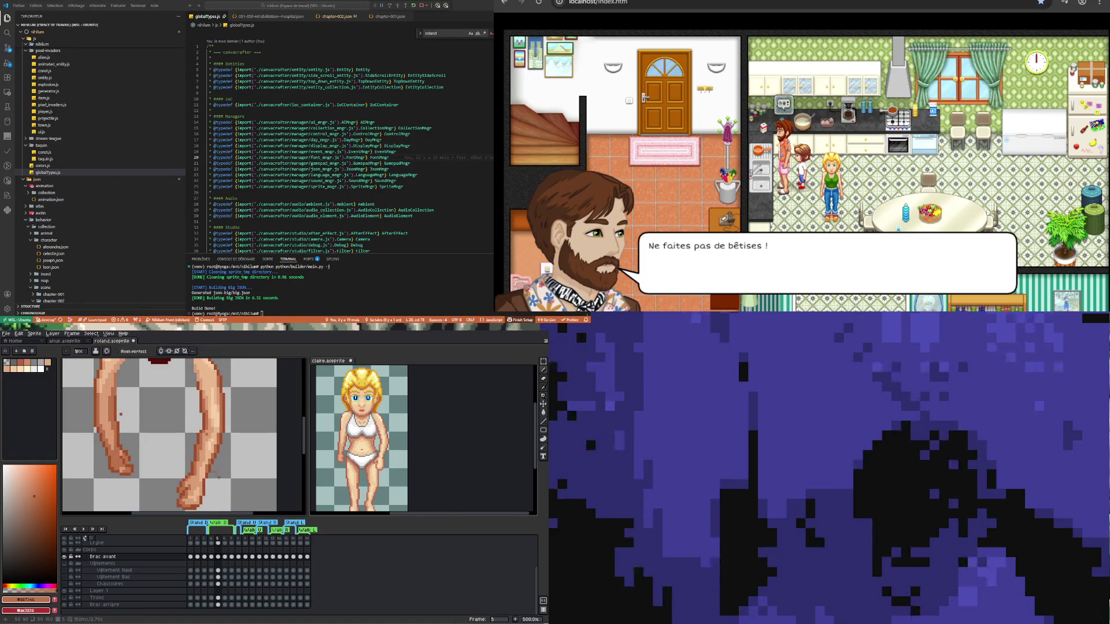
scroll(225, 446, "up", 2)
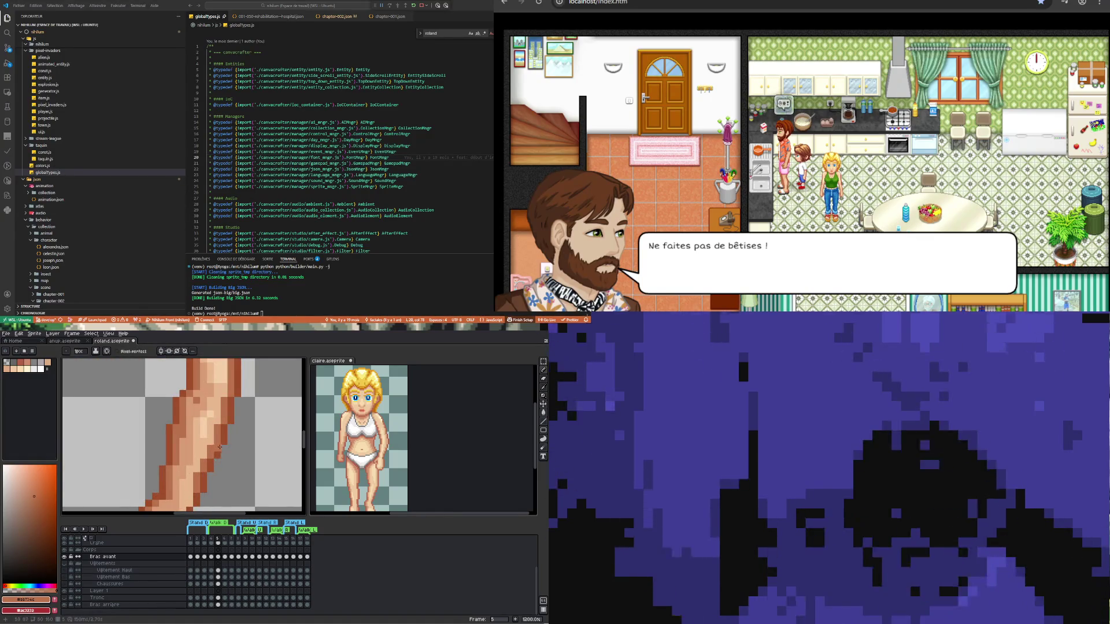
scroll(223, 449, "down", 2)
scroll(205, 461, "up", 2)
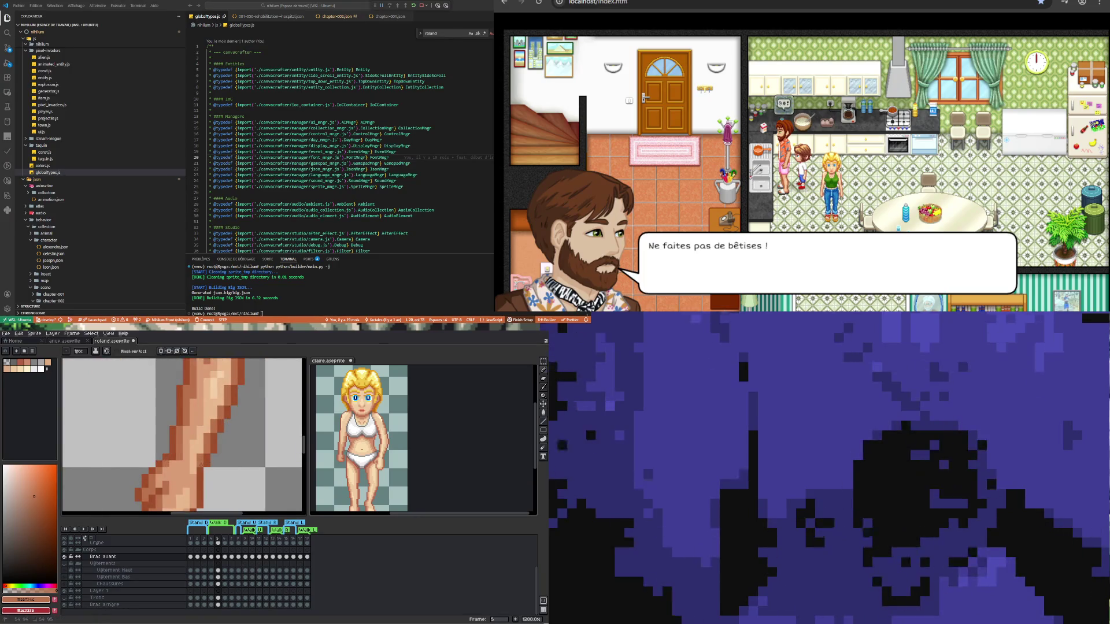
- Shade the forearm with sampled skin tone #d99d76 and a lighter highlight tone
key("i")
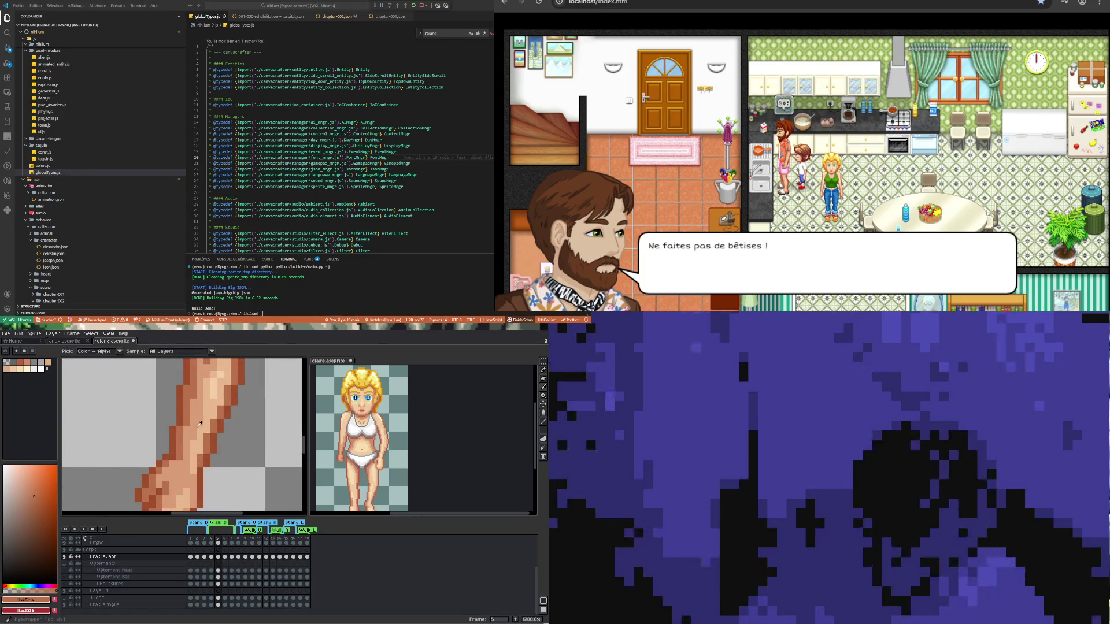
left_click(195, 471)
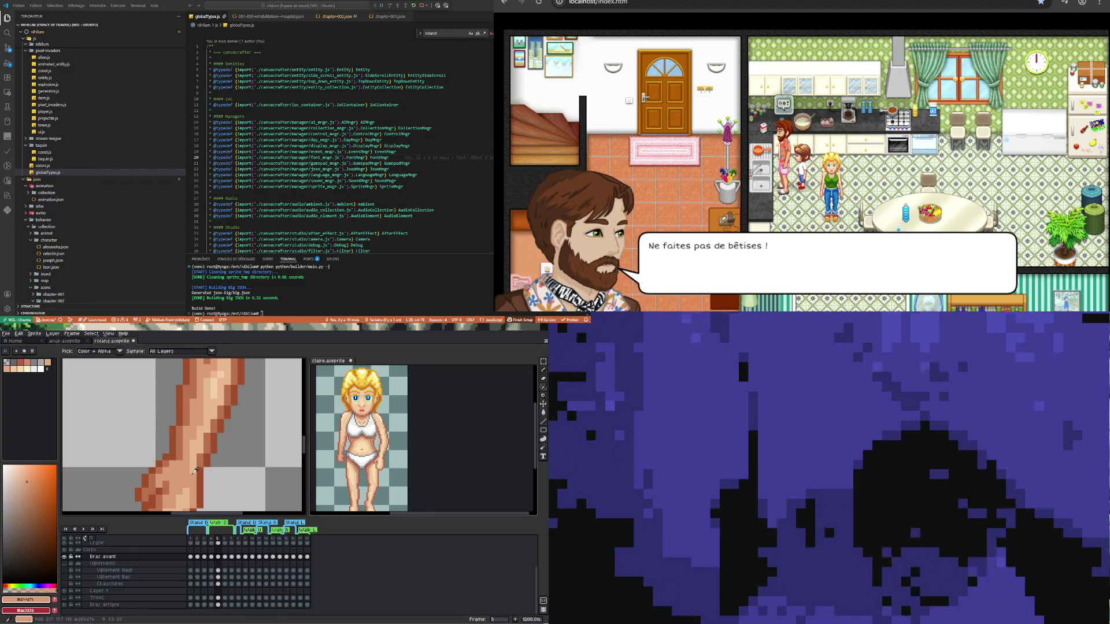
key("b")
scroll(199, 481, "down", 4)
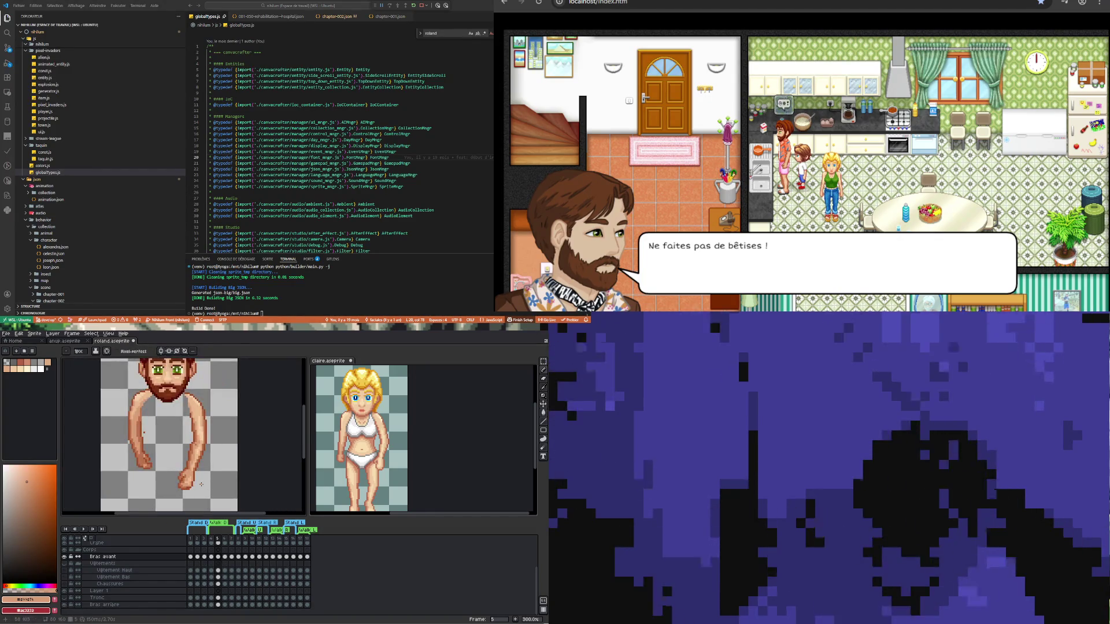
scroll(197, 455, "up", 4)
key("i")
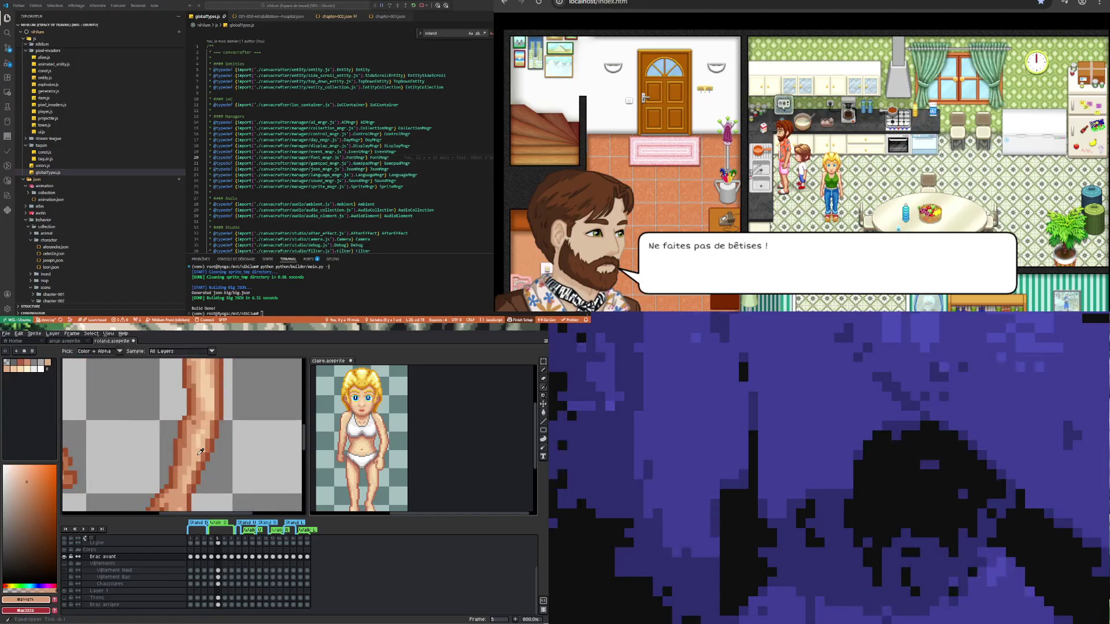
left_click(195, 459)
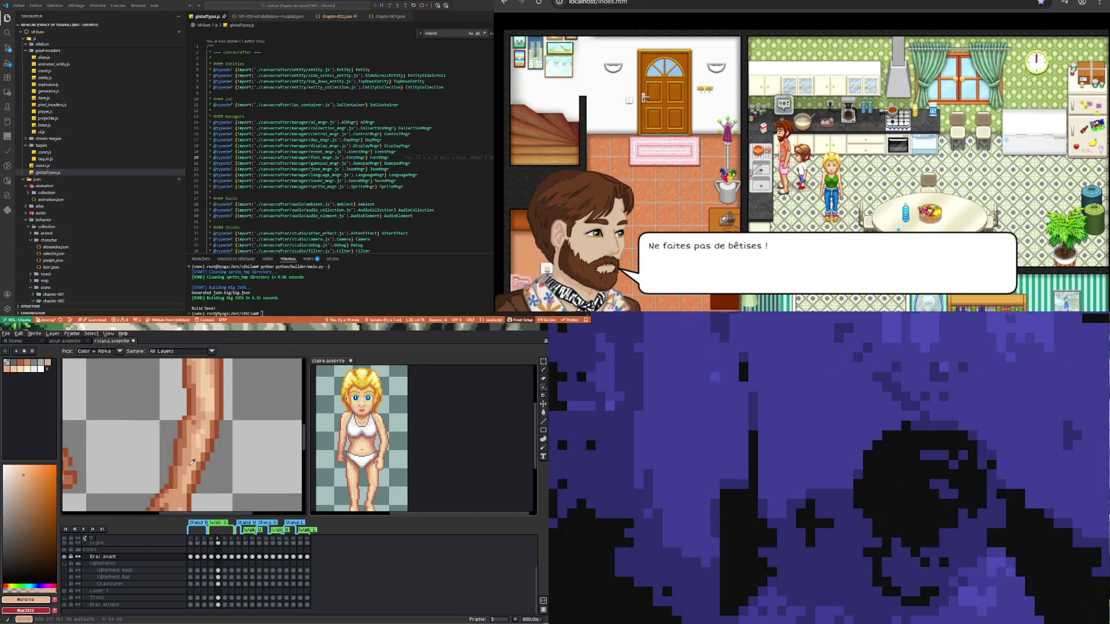
key("b")
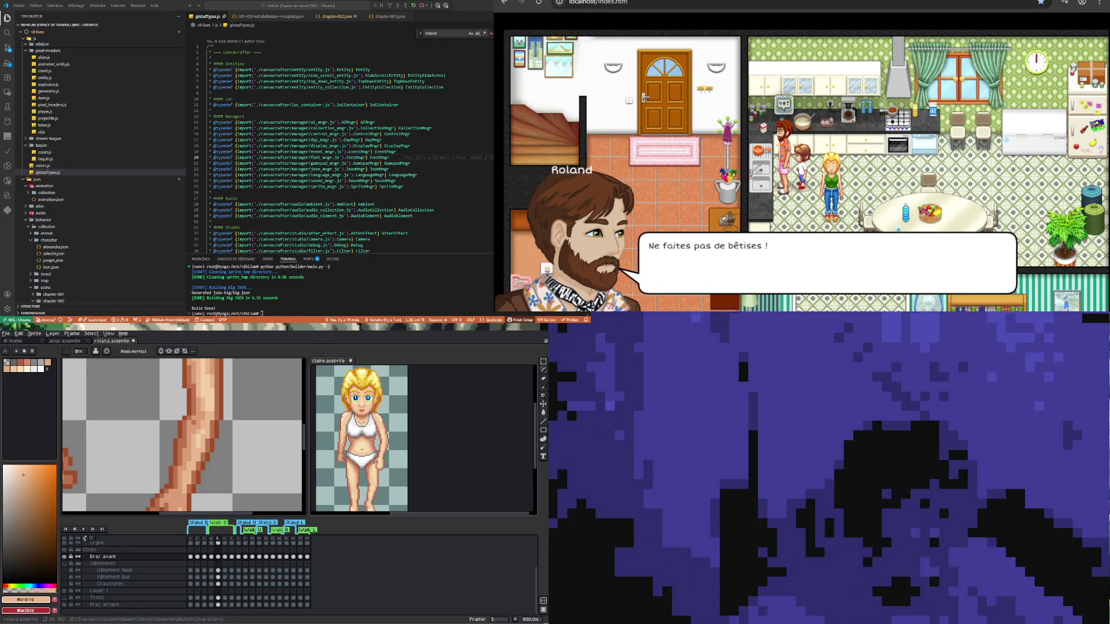
scroll(184, 436, "down", 4)
- Shade the front arm with dark brown #9f4f2a, a lighter brown and a lighter skin tone sampled from it
scroll(132, 416, "up", 7)
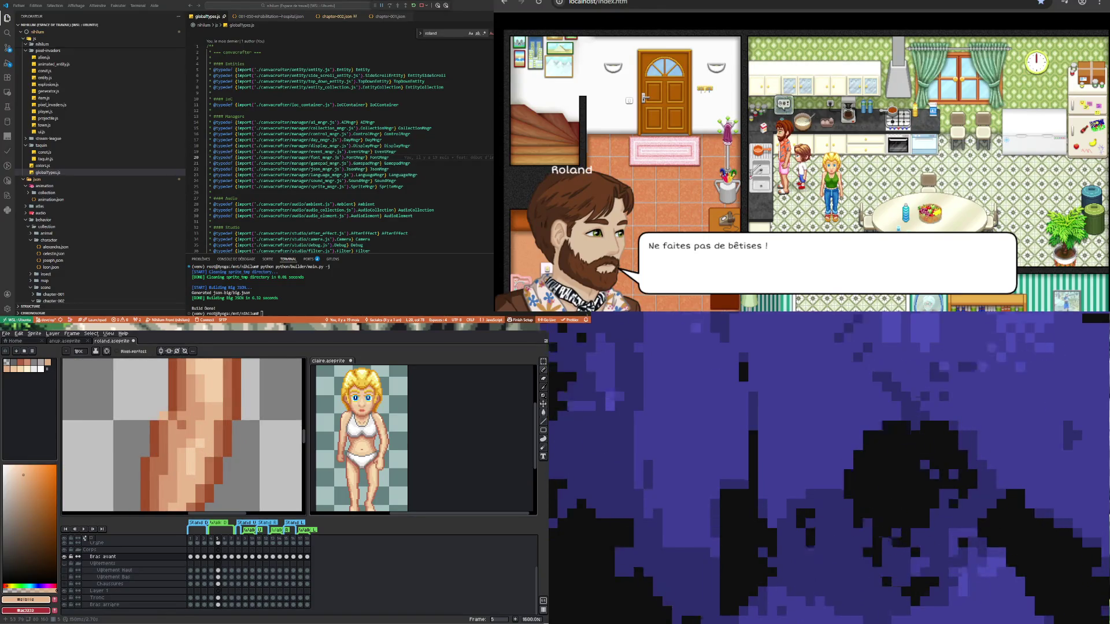
key("i")
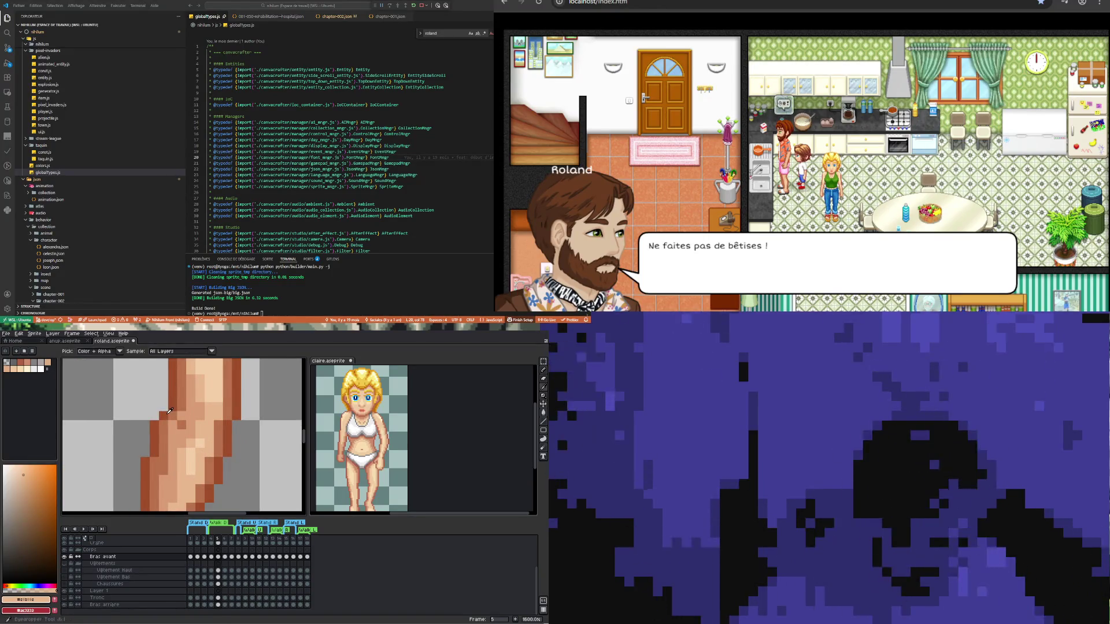
left_click(166, 412)
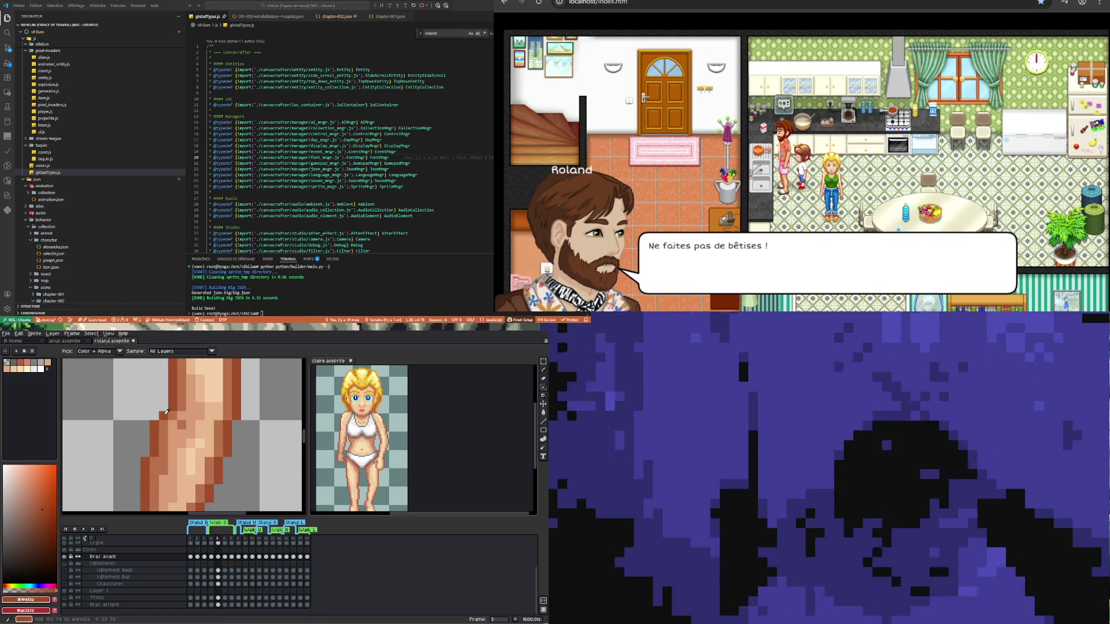
key("b")
key("i")
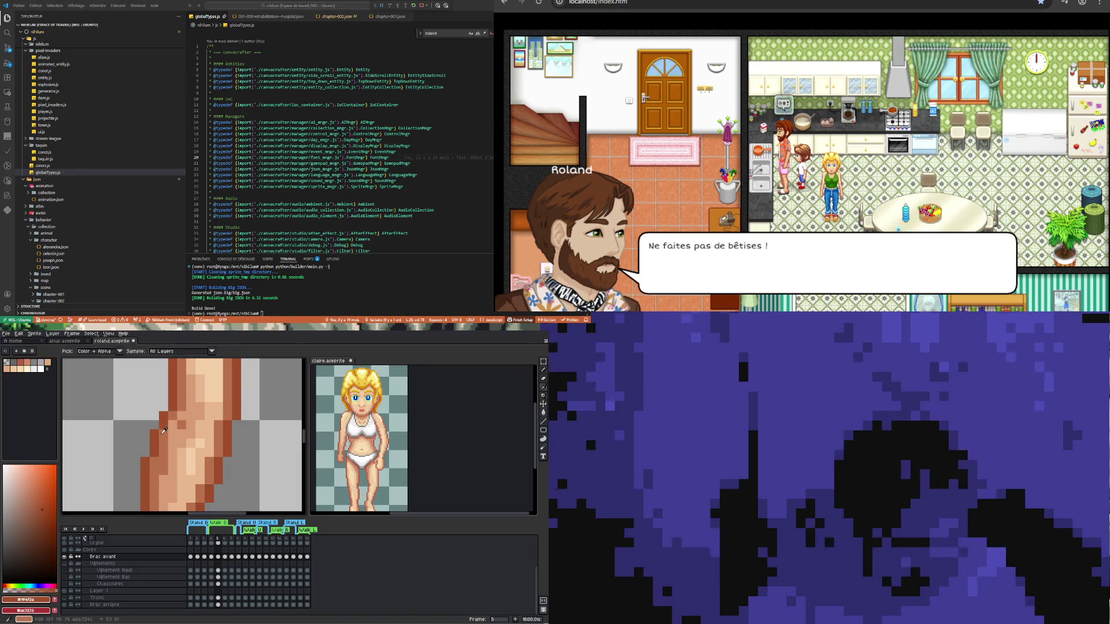
left_click(169, 427)
key("b")
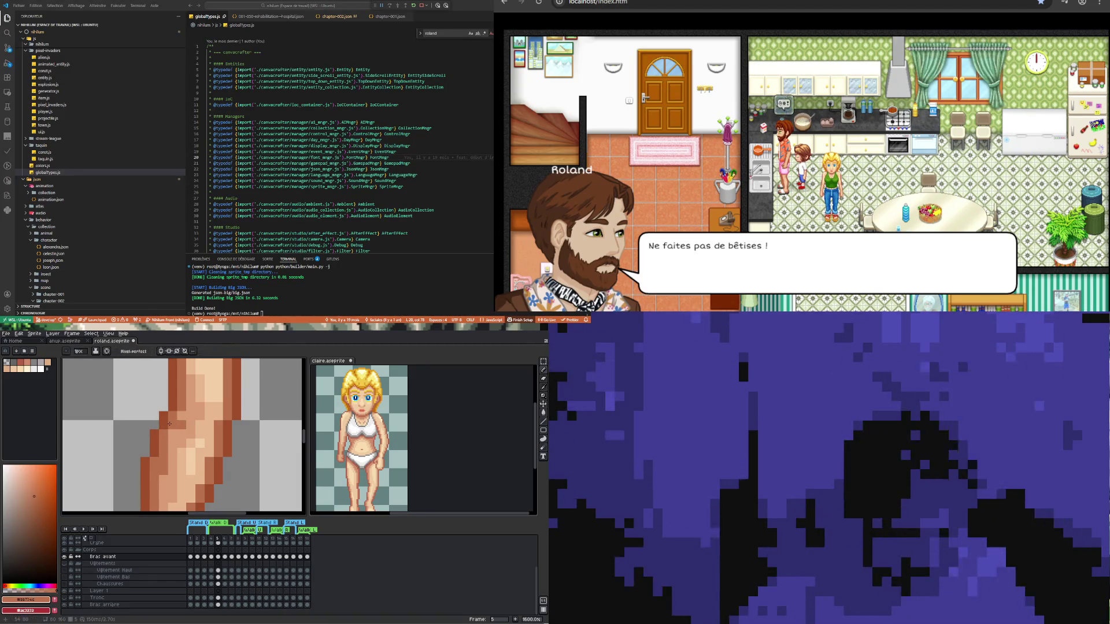
key("i")
left_click(193, 412)
key("b")
- Continue shading the front arm using a colour sampled from another arm pixel
scroll(193, 412, "down", 3)
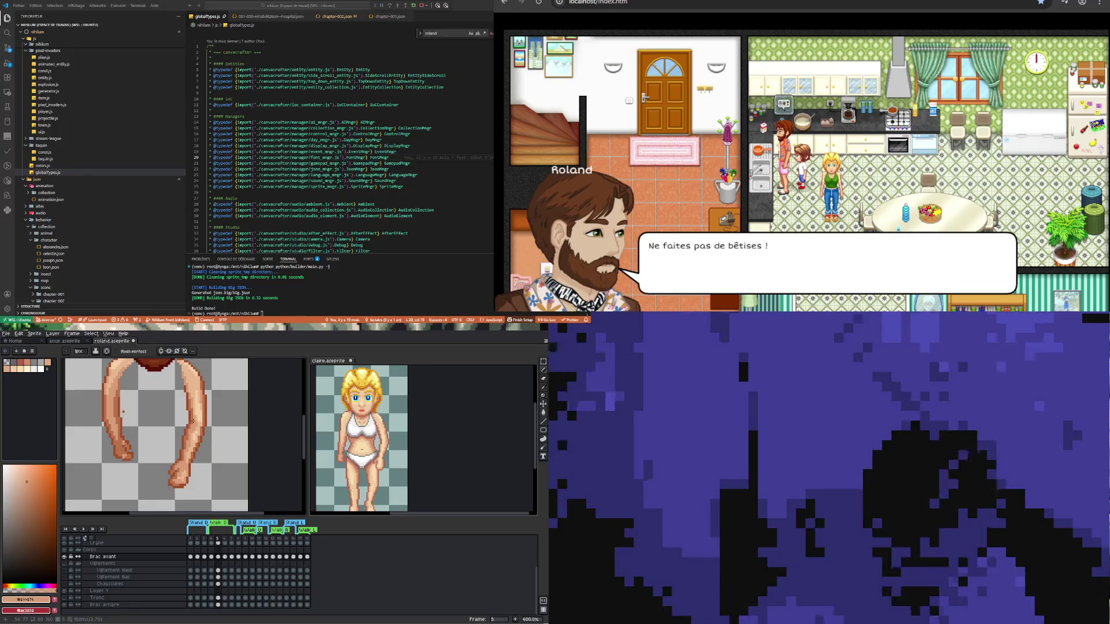
scroll(194, 455, "up", 3)
key("i")
left_click(197, 438)
key("b")
- Shade the fist with a darker shade sampled from it
scroll(186, 451, "down", 4)
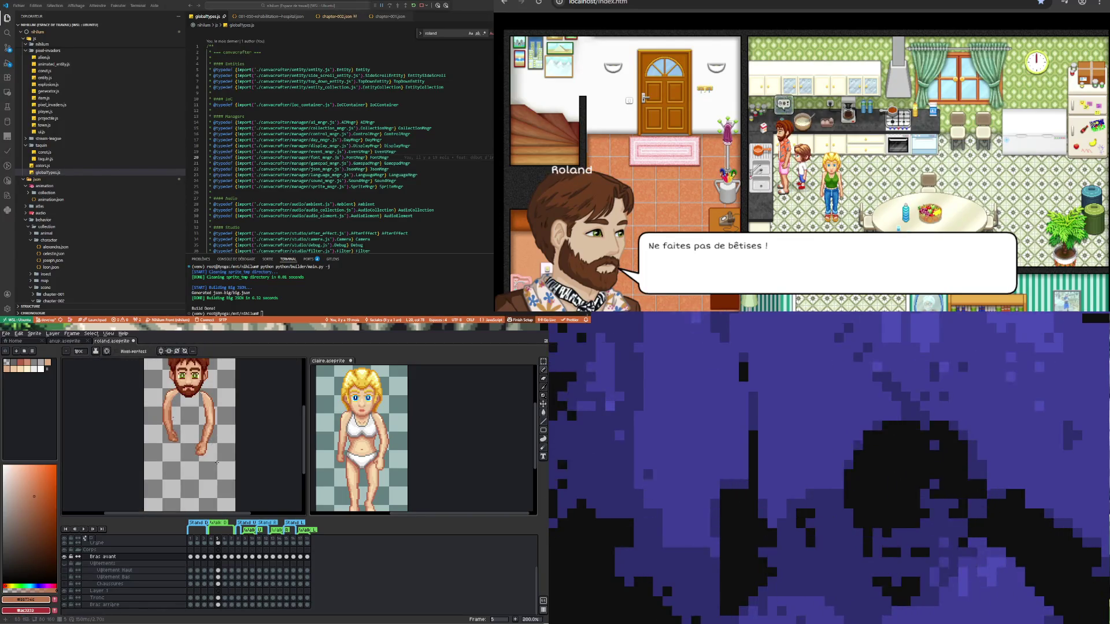
scroll(208, 453, "up", 2)
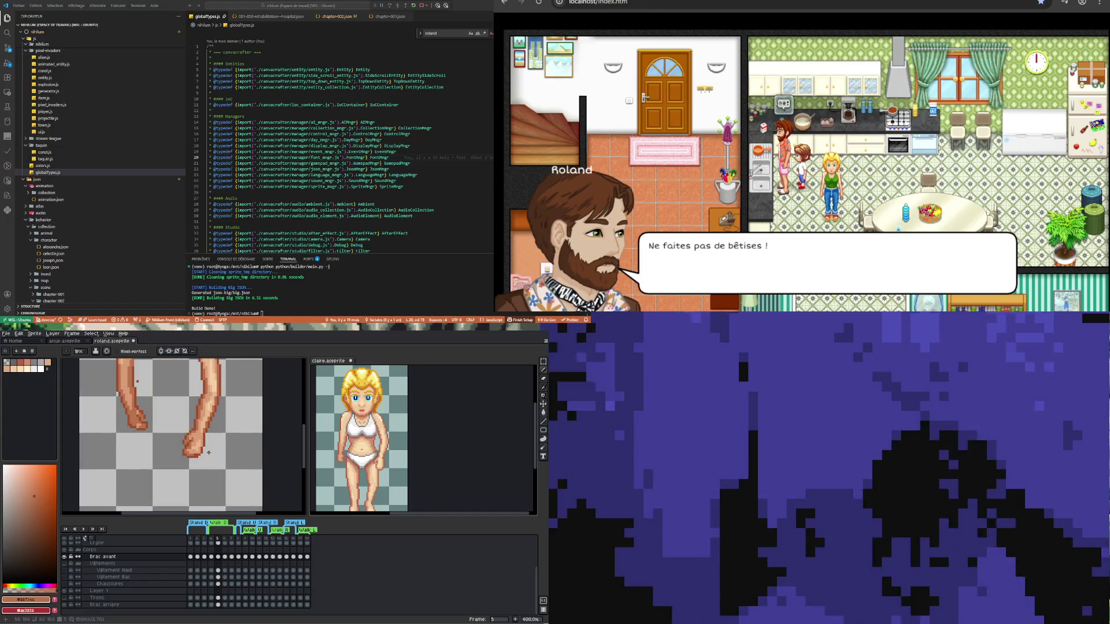
scroll(209, 453, "up", 2)
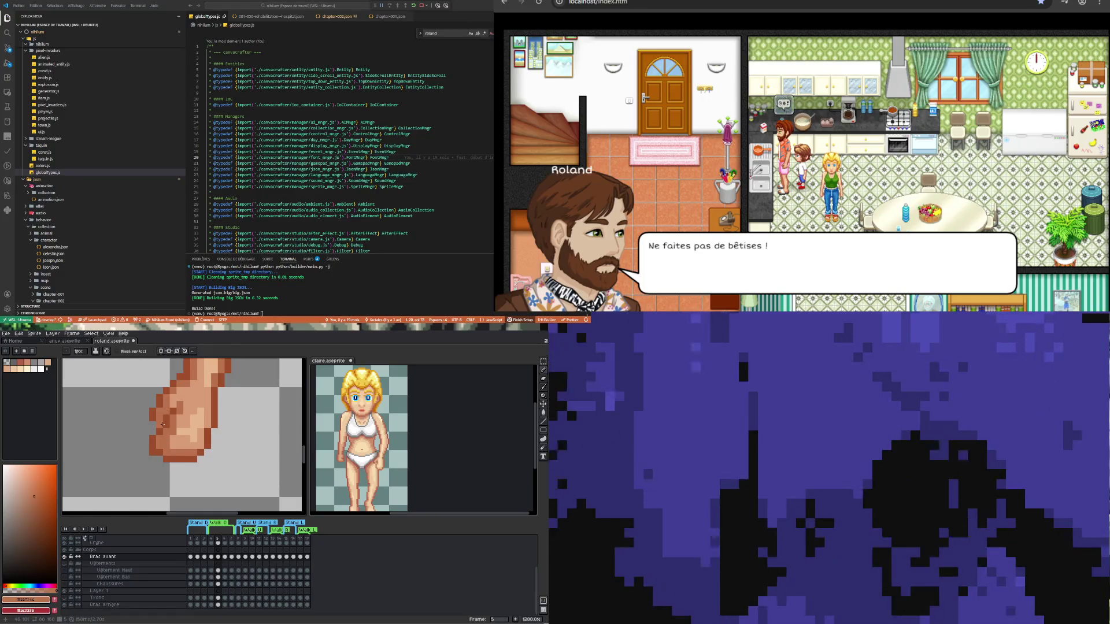
scroll(169, 447, "down", 2)
scroll(168, 448, "up", 2)
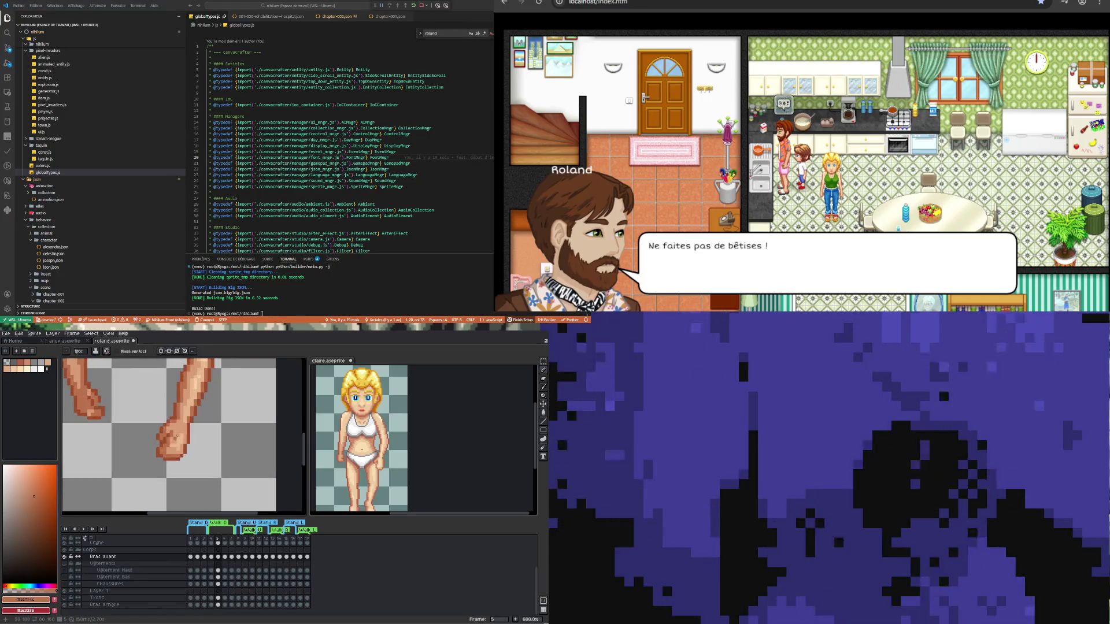
scroll(162, 451, "up", 3)
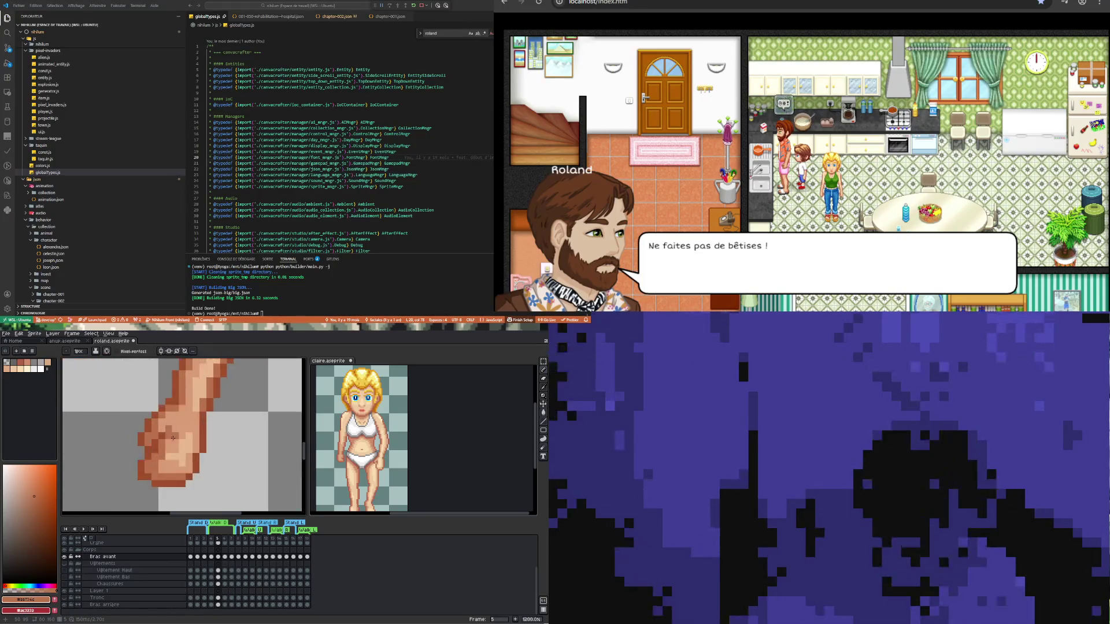
key("i")
left_click(158, 412)
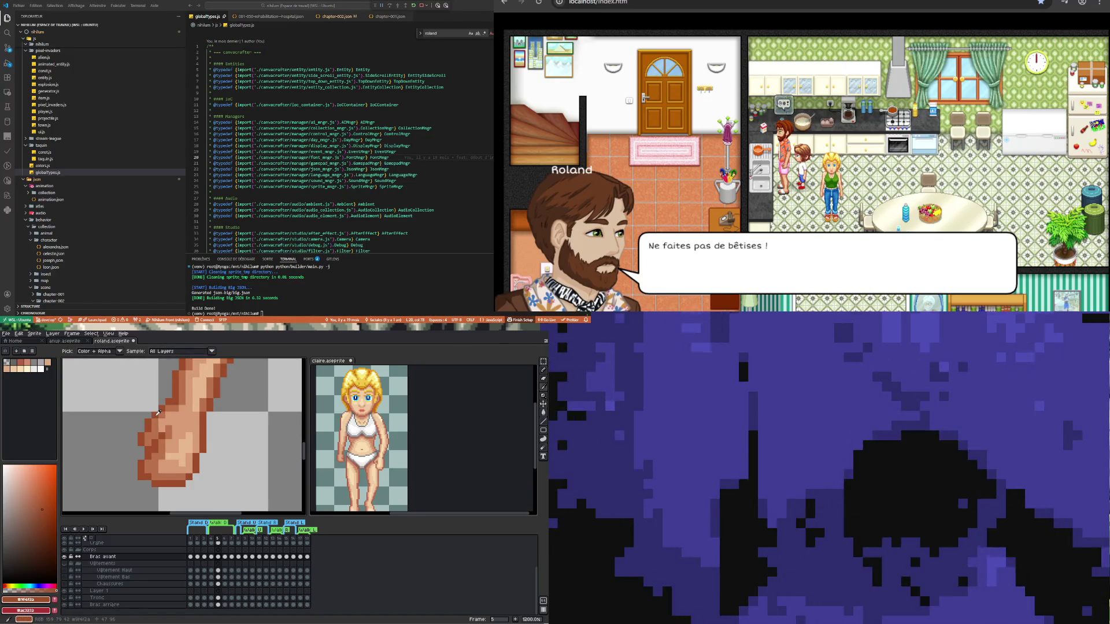
key("b")
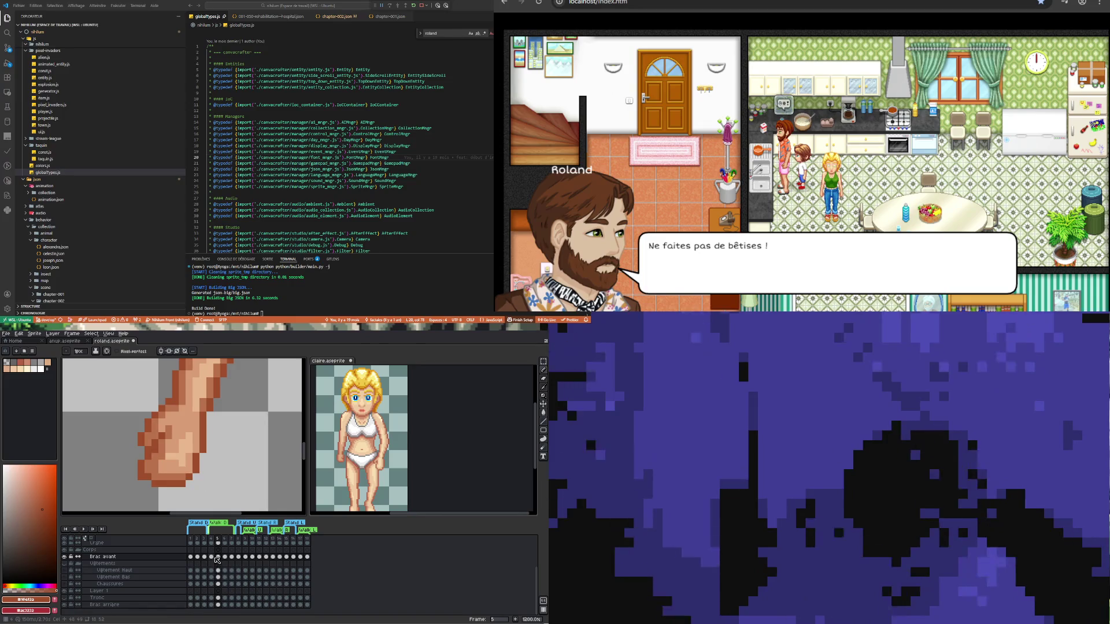
- Compare the arm across frames, show the Bras avant arm in frame 7, then Bras arrière frame 5
left_click(211, 556)
left_click(218, 557)
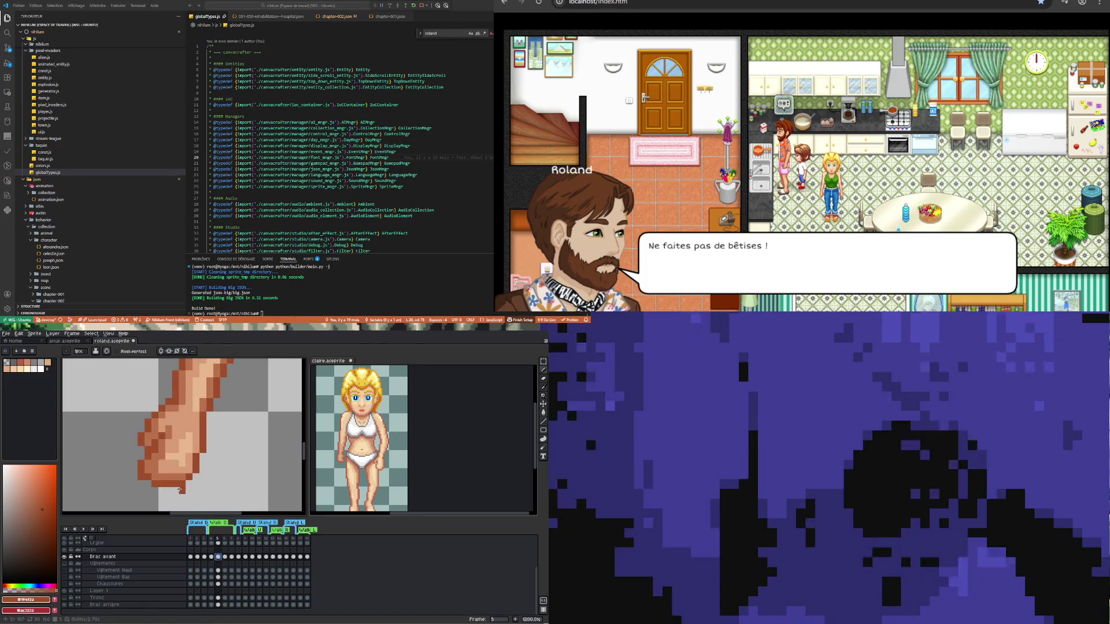
scroll(204, 430, "down", 3)
scroll(204, 431, "down", 2)
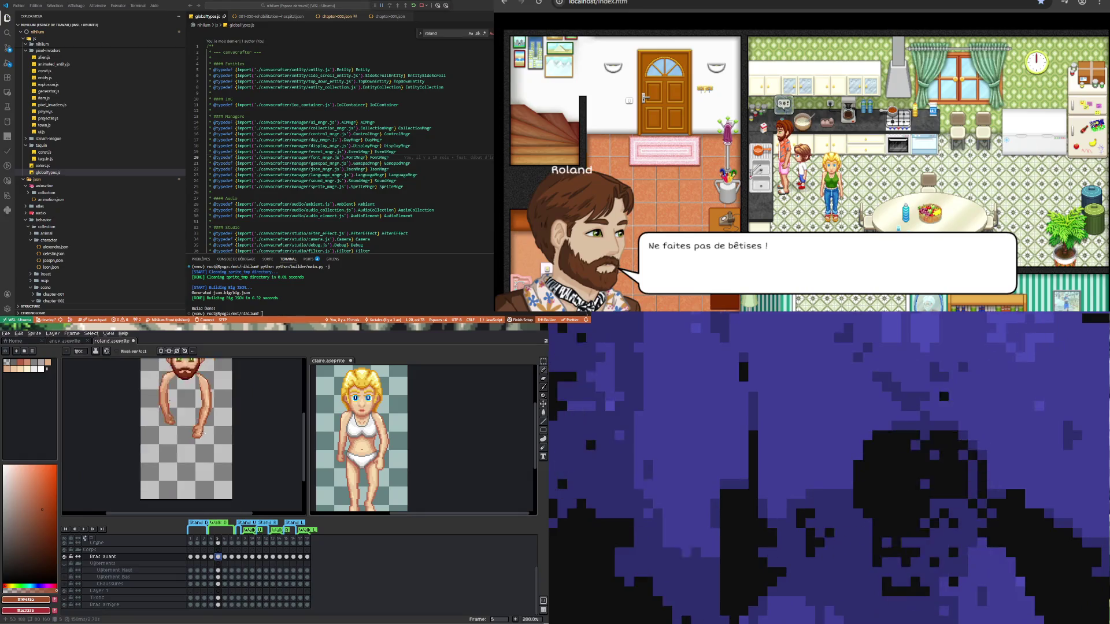
scroll(197, 422, "up", 3)
scroll(191, 416, "down", 1)
scroll(184, 412, "up", 1)
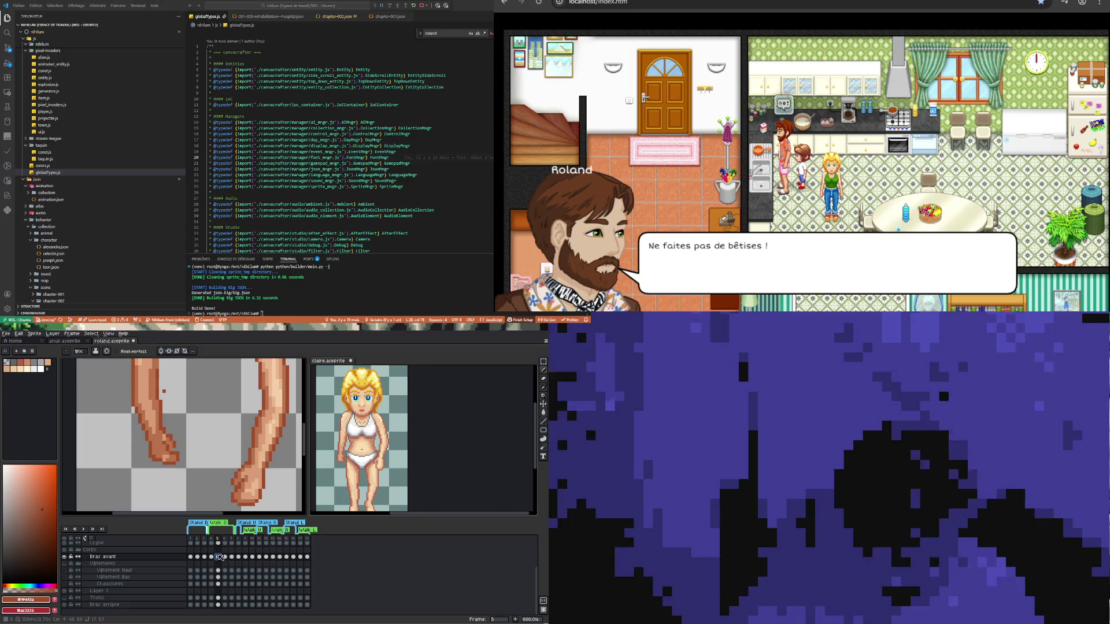
key("i")
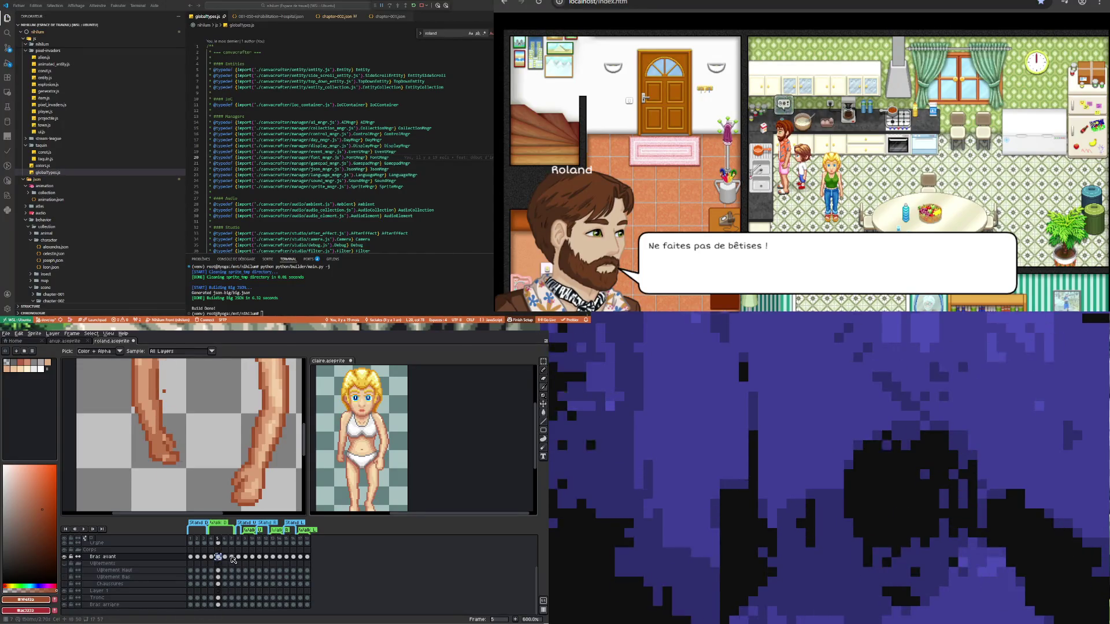
left_click(231, 558)
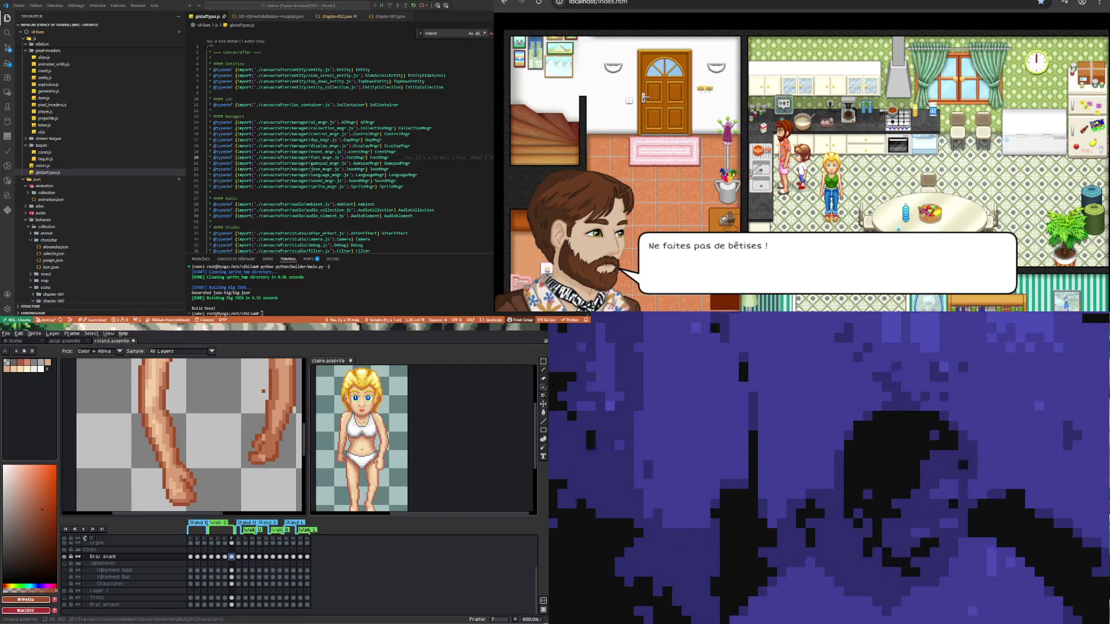
scroll(215, 463, "down", 3)
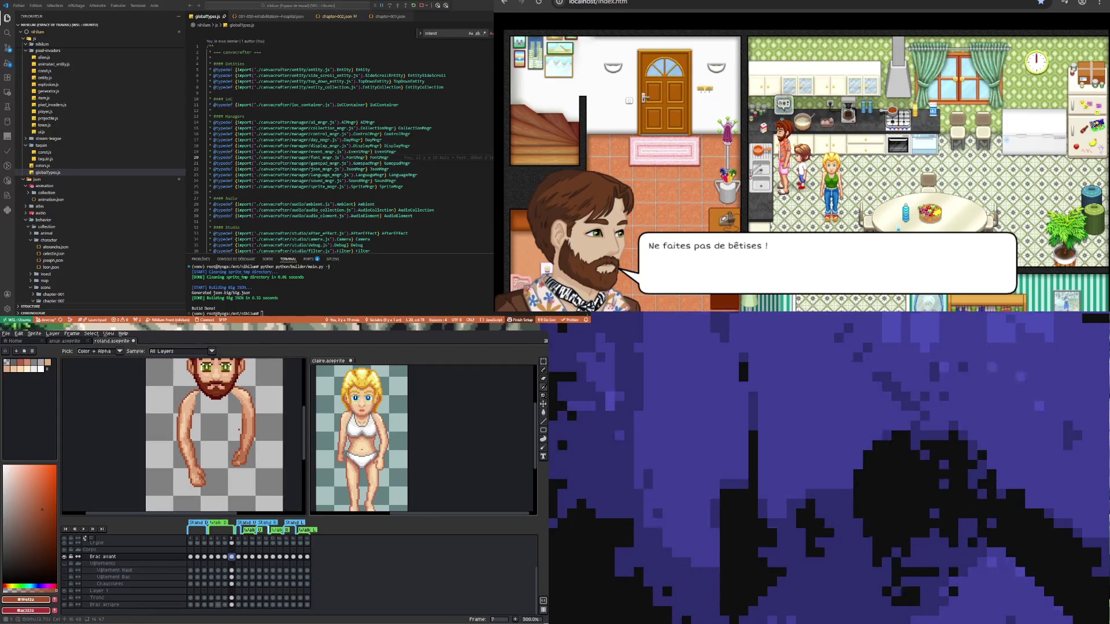
left_click(218, 604)
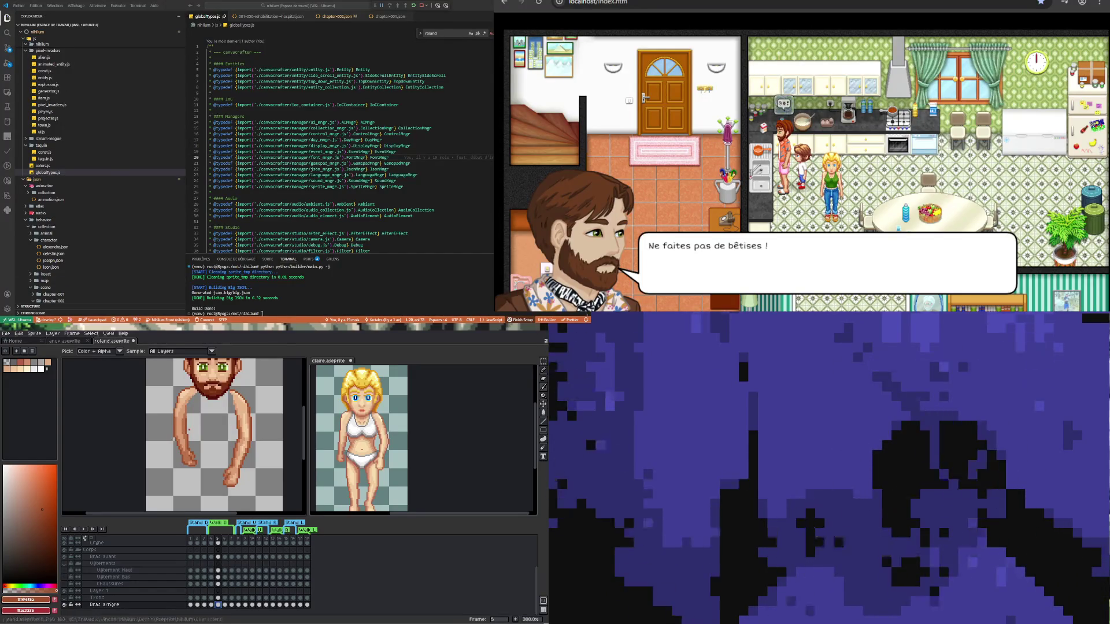
- Erase the stray pixels along the back hand's right edge
scroll(195, 425, "up", 3)
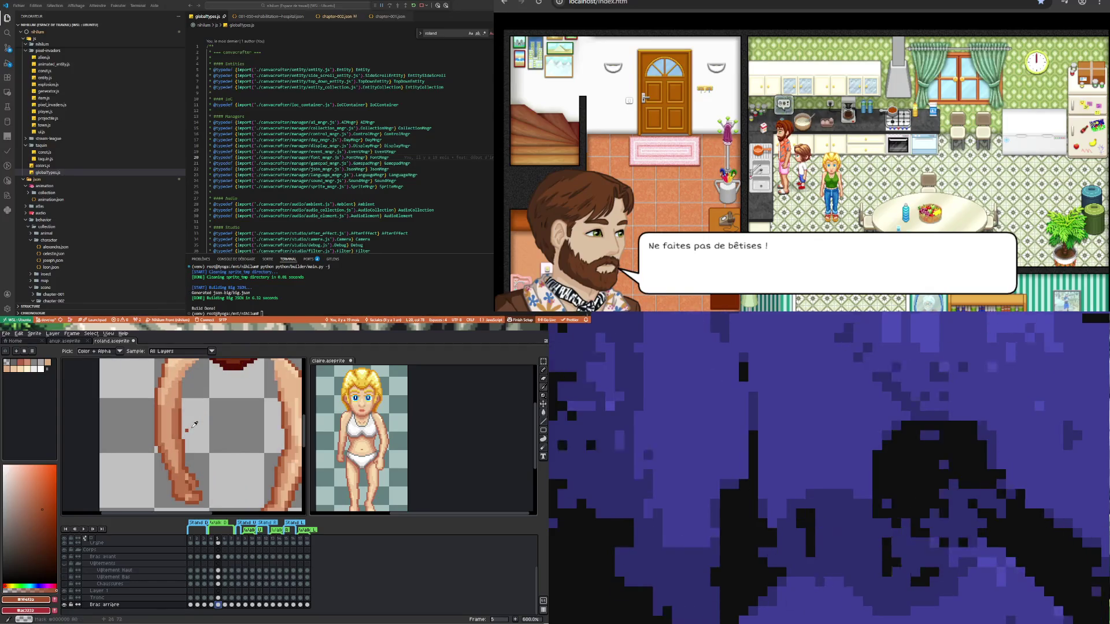
key("e")
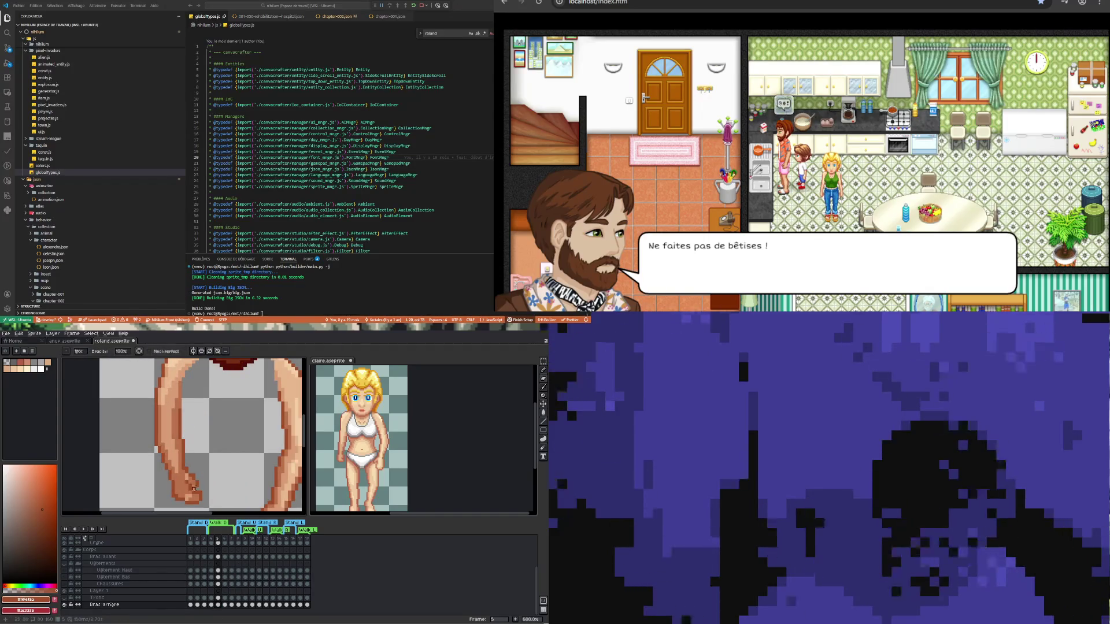
scroll(194, 490, "up", 3)
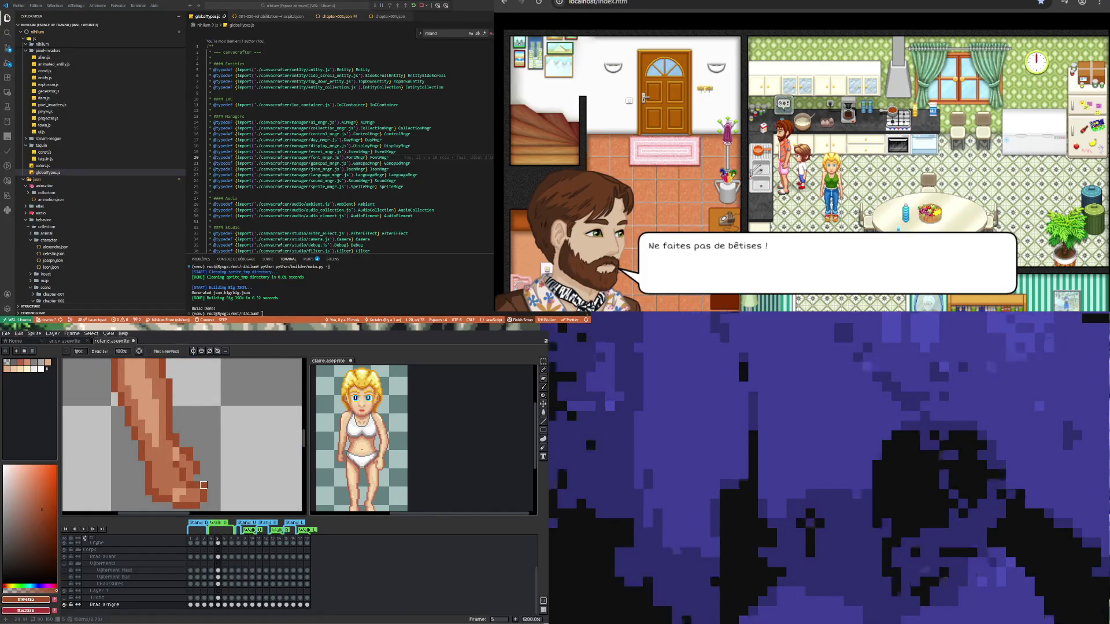
scroll(204, 485, "down", 3)
scroll(207, 454, "up", 3)
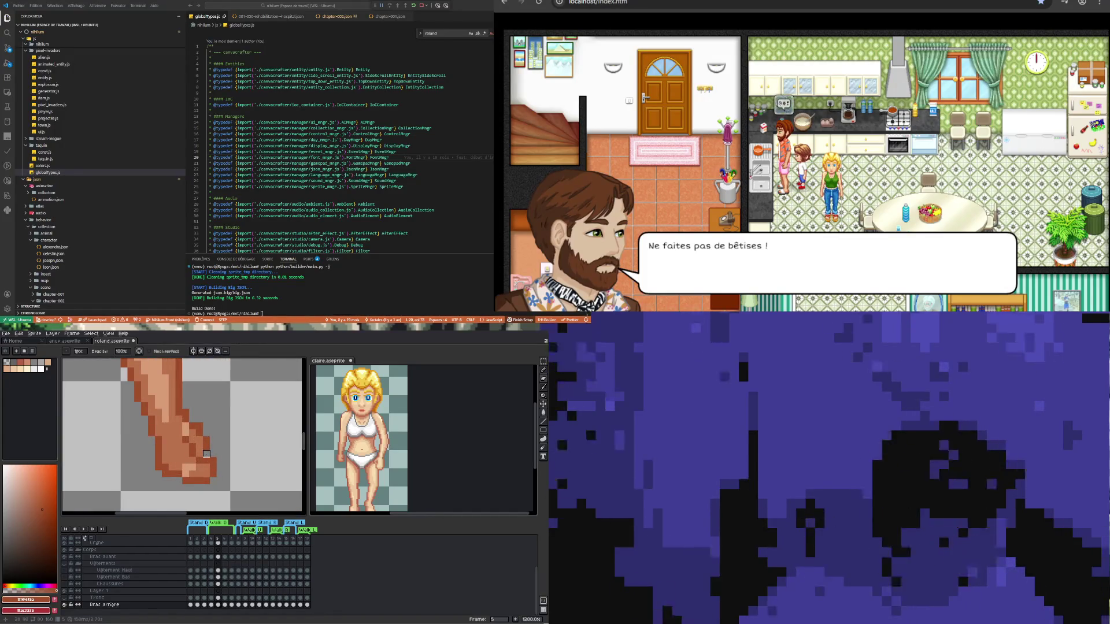
key("i")
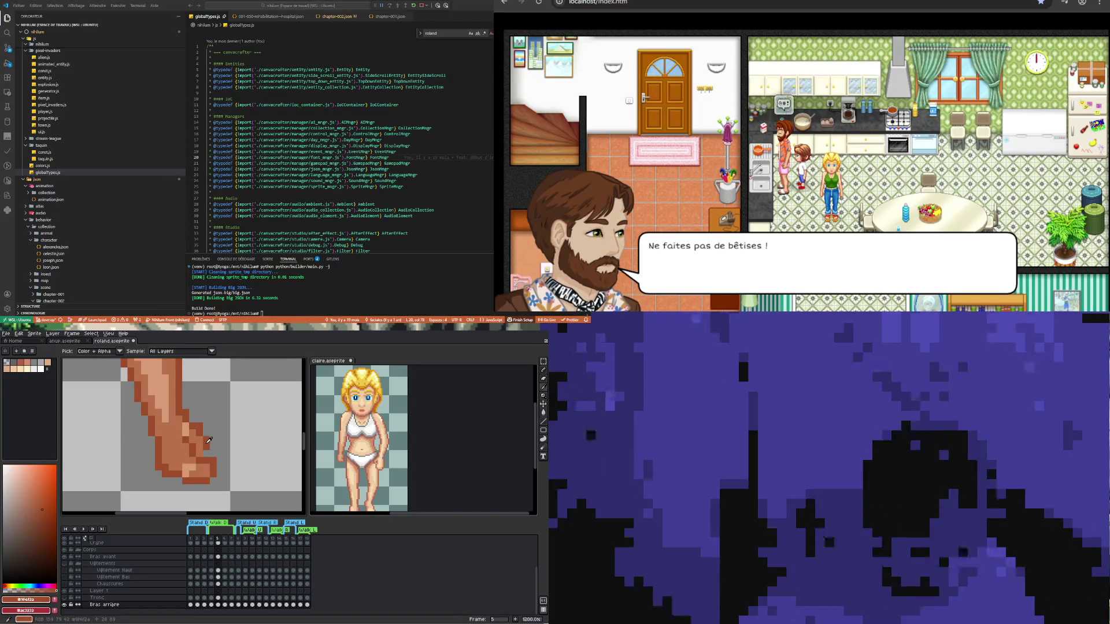
key("b")
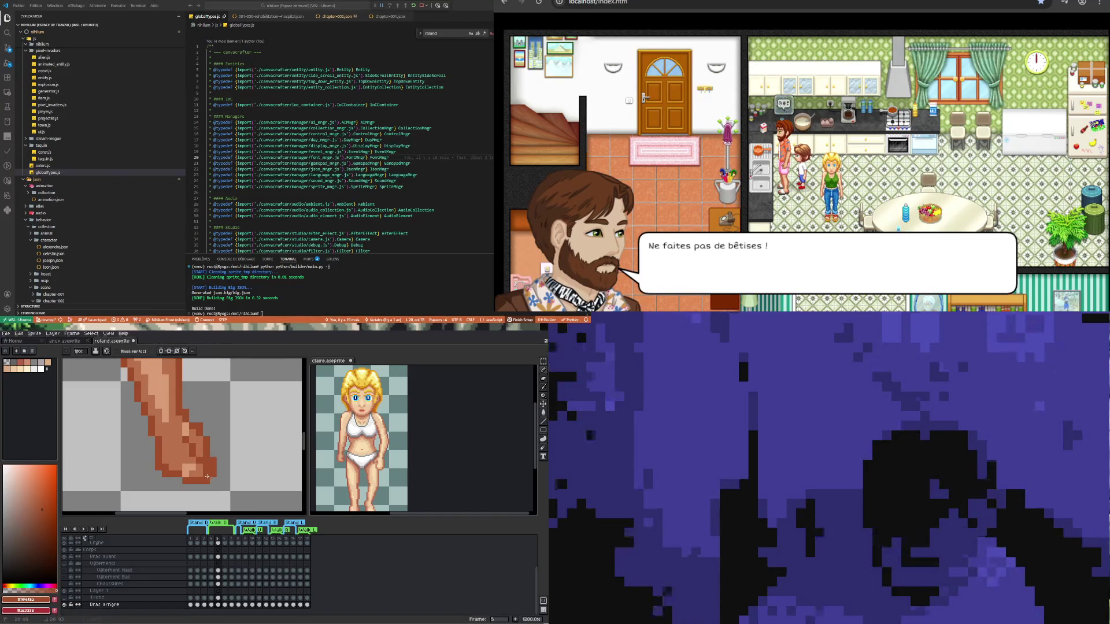
key("e")
left_click_drag(214, 479, 213, 454)
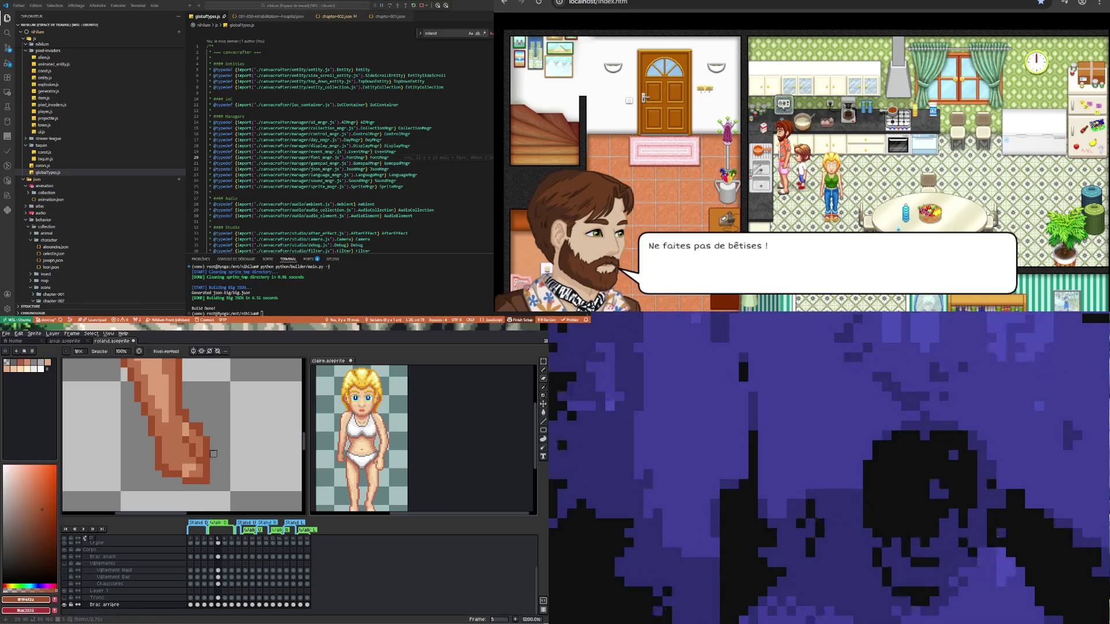
- Sample the hand's tan outline colour and refine the hand outline with the Pencil
key("i")
left_click(182, 440)
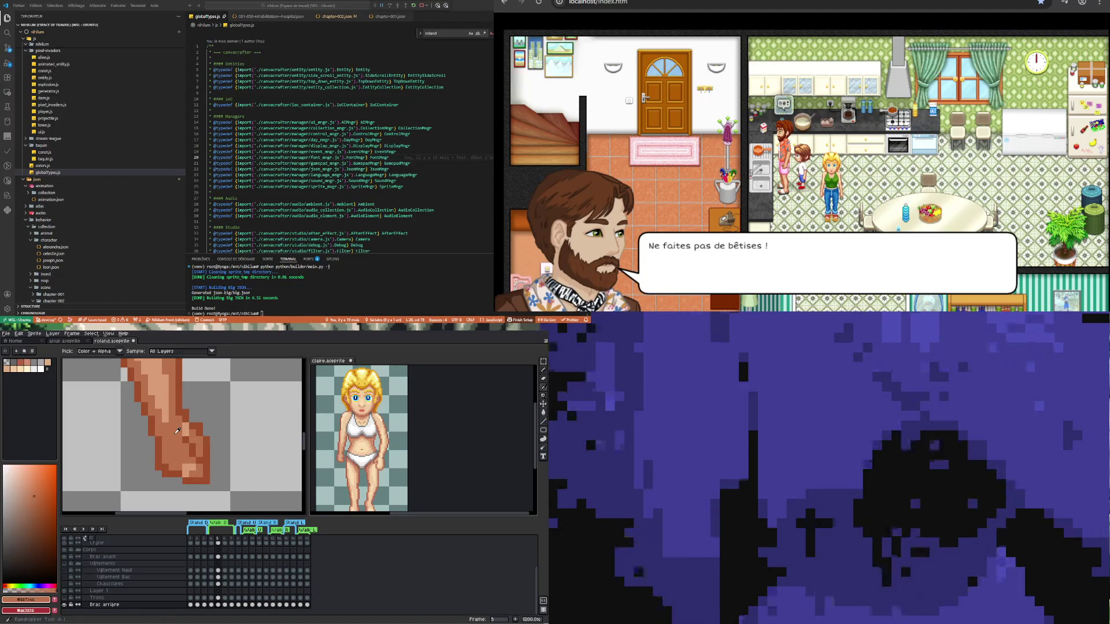
key("b")
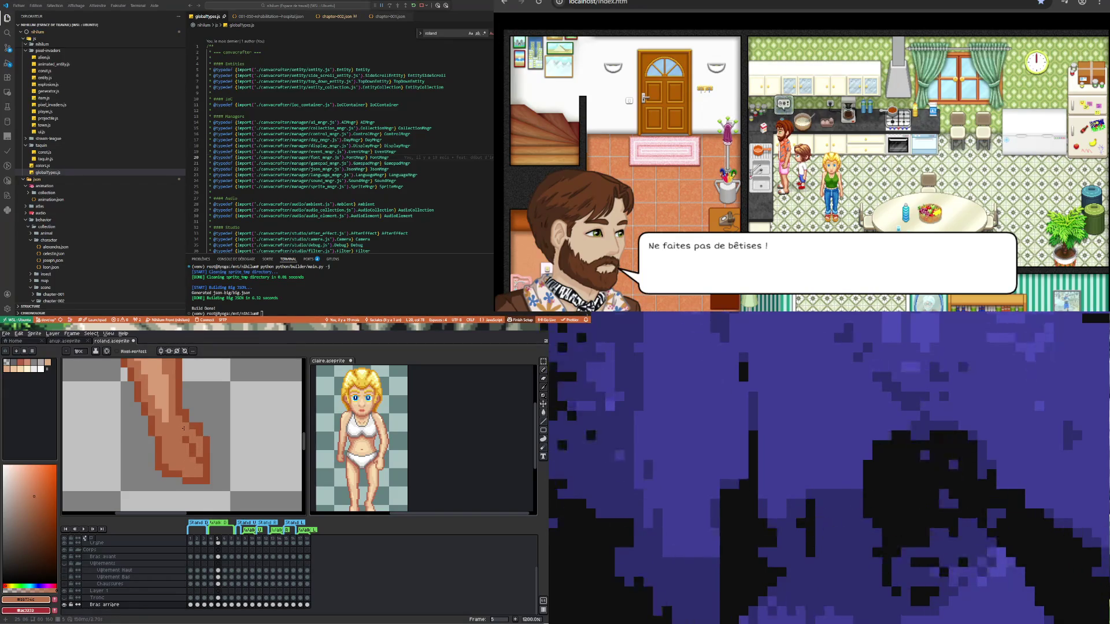
scroll(172, 463, "down", 2)
scroll(183, 478, "up", 2)
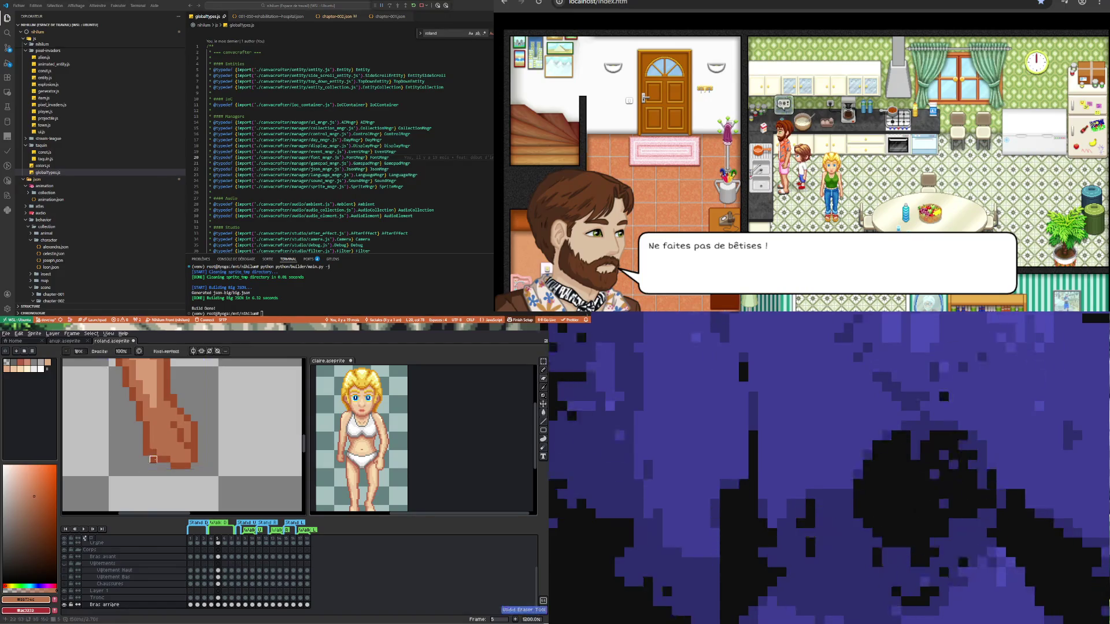
scroll(153, 451, "down", 2)
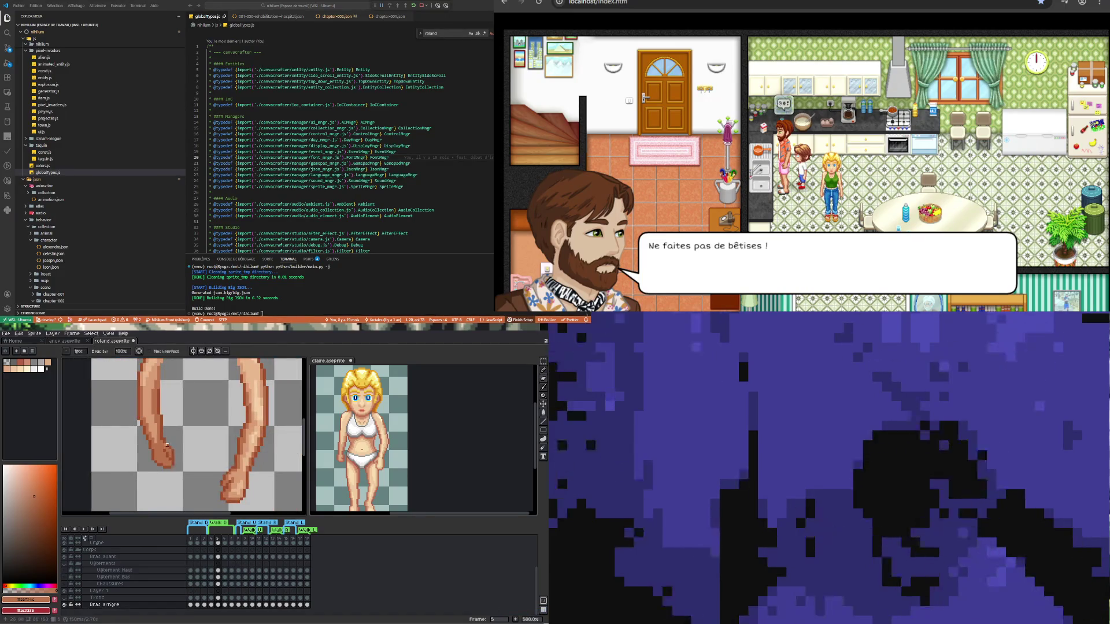
- Zoom out over the whole character and display frame 7 to check the arm pose
scroll(164, 450, "up", 1)
scroll(173, 447, "down", 1)
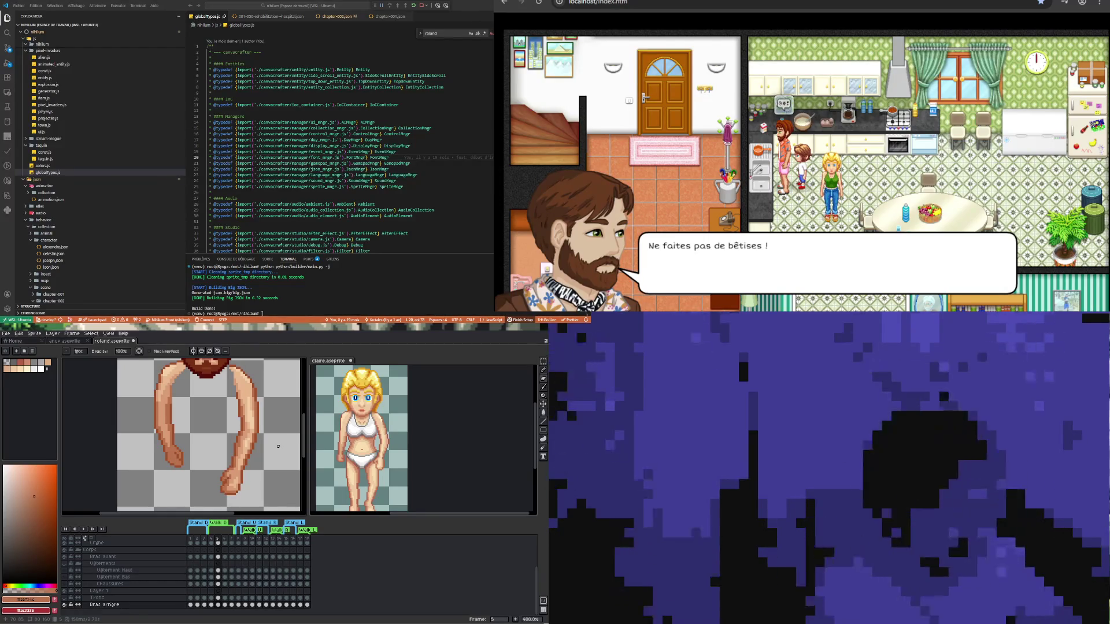
scroll(171, 446, "up", 2)
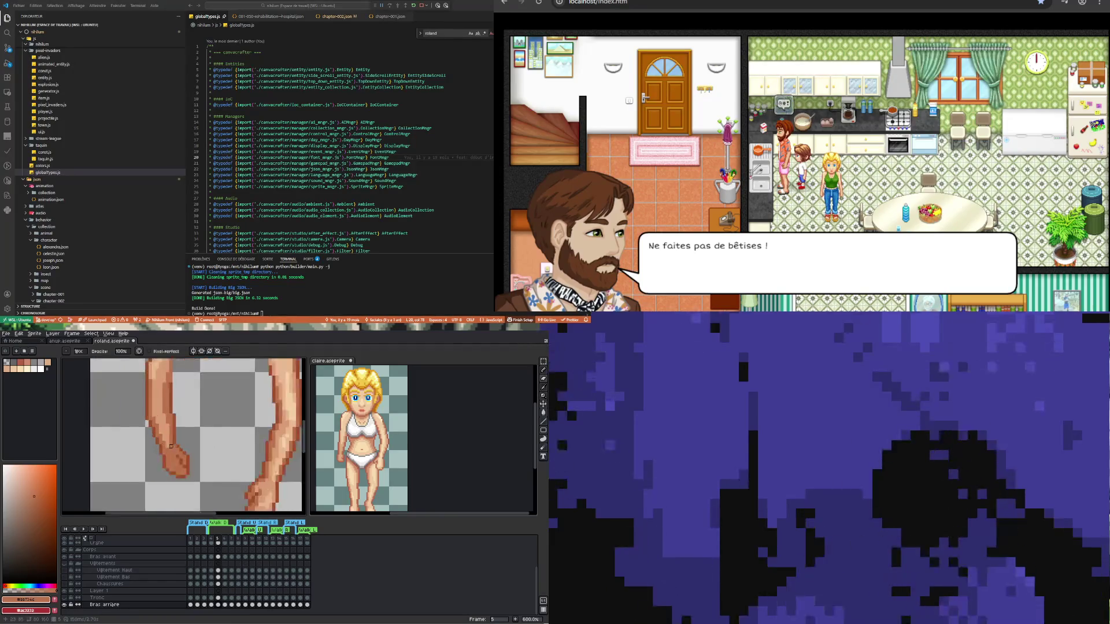
key("i")
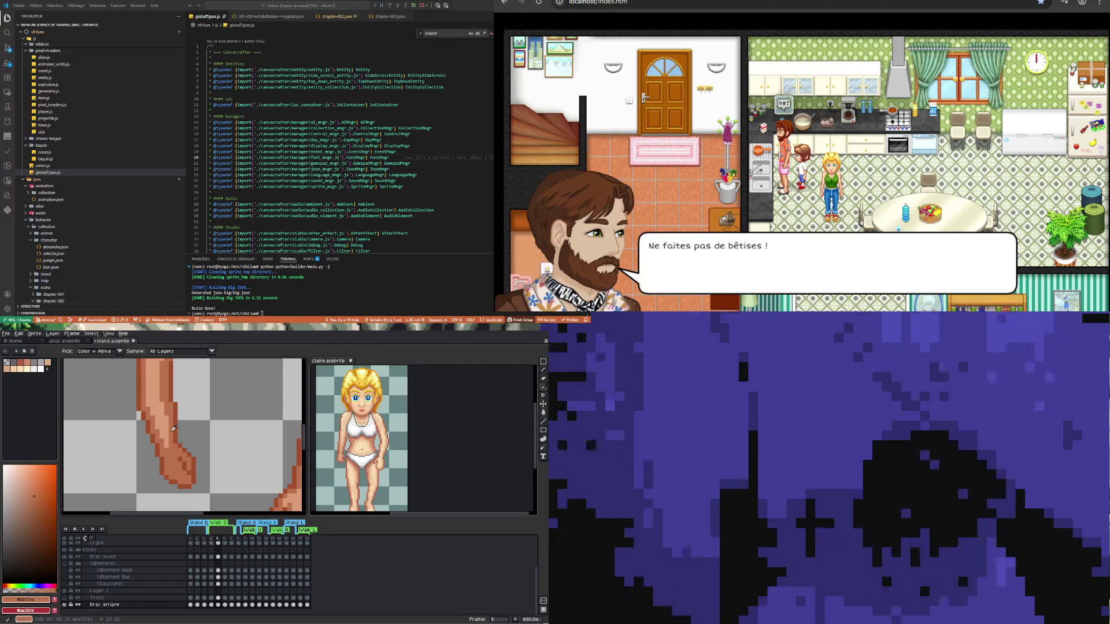
scroll(174, 428, "down", 4)
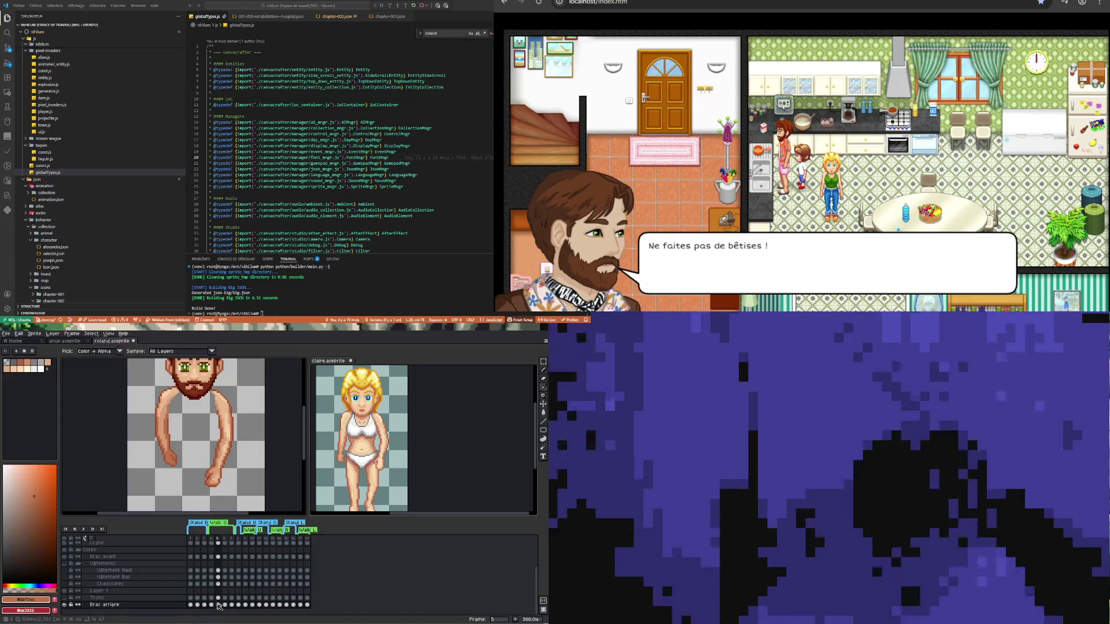
left_click(233, 605)
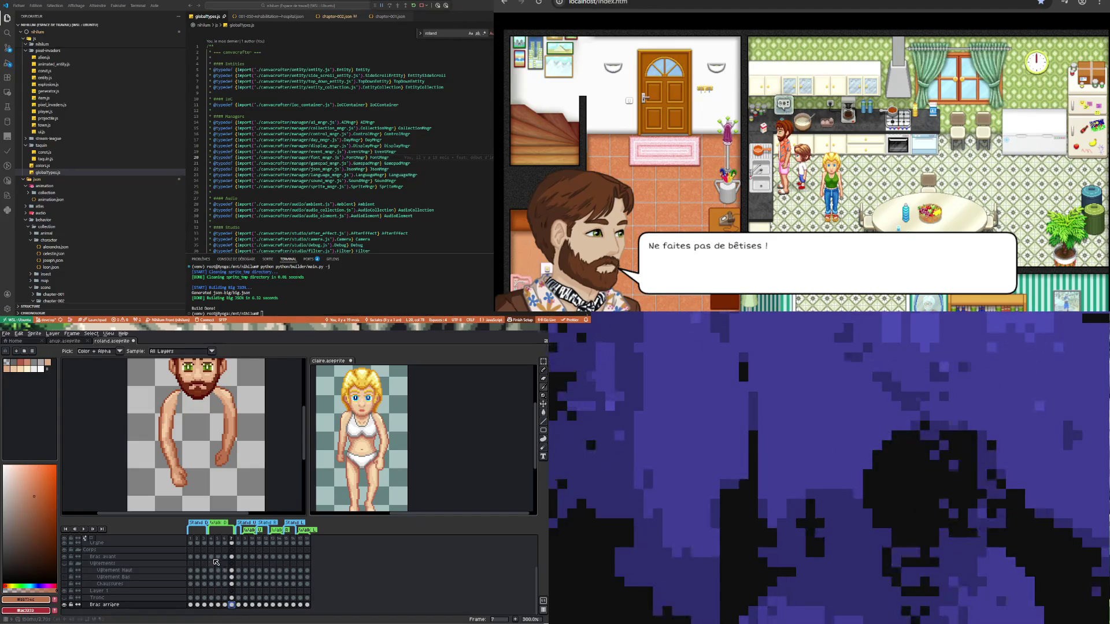
- Return to the Bras avant cel in frame 5 and sample the lighter and darker arm skin tones
left_click(220, 578)
left_click(219, 557)
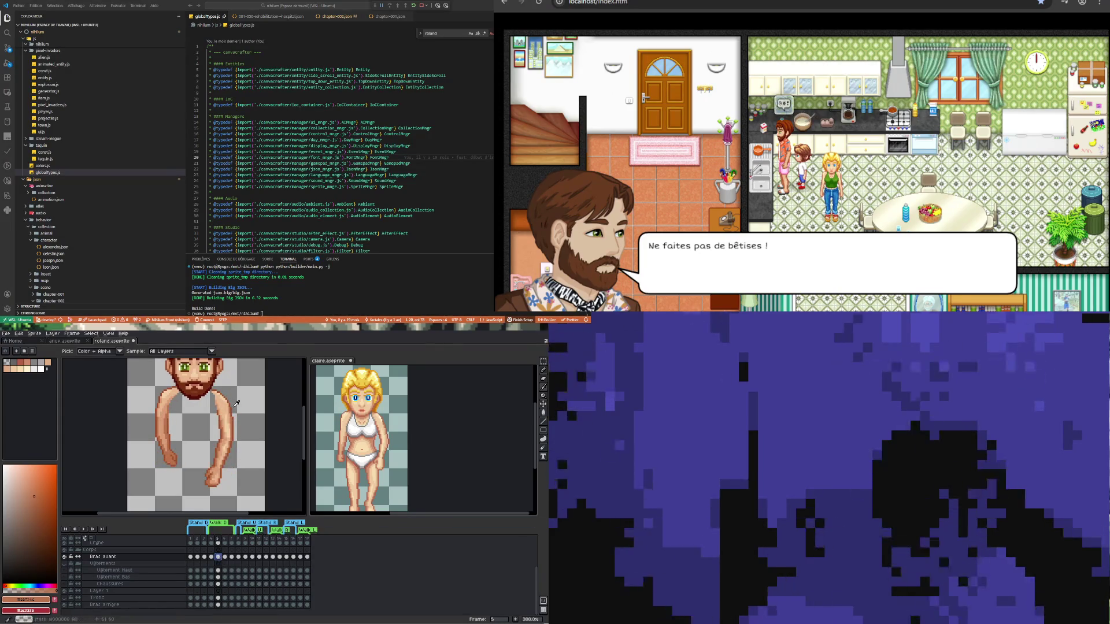
scroll(232, 412, "up", 4)
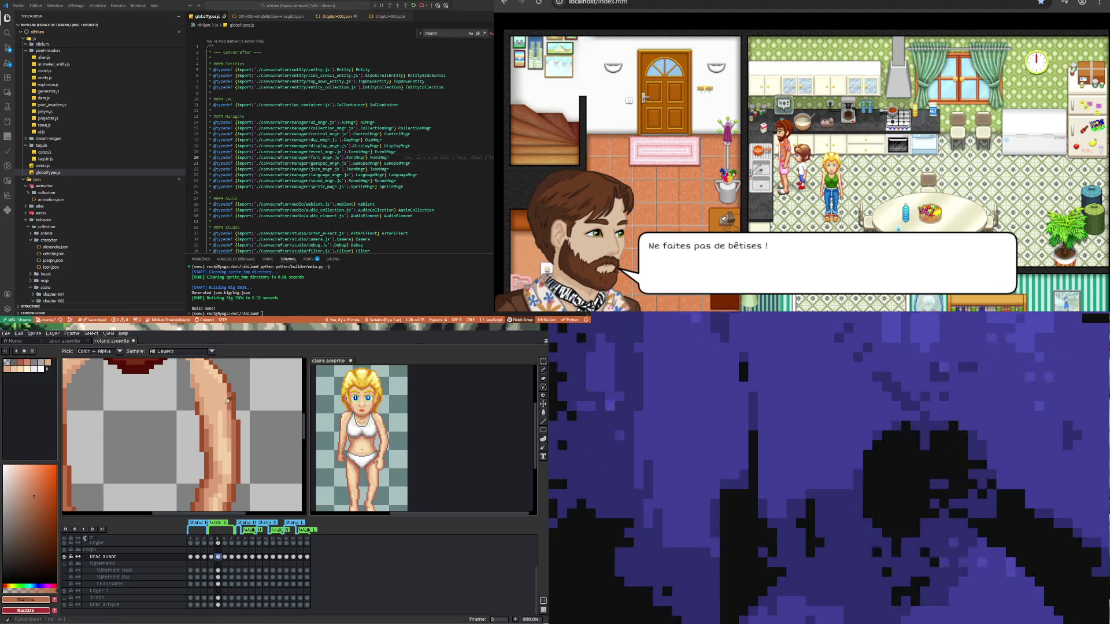
left_click(226, 399)
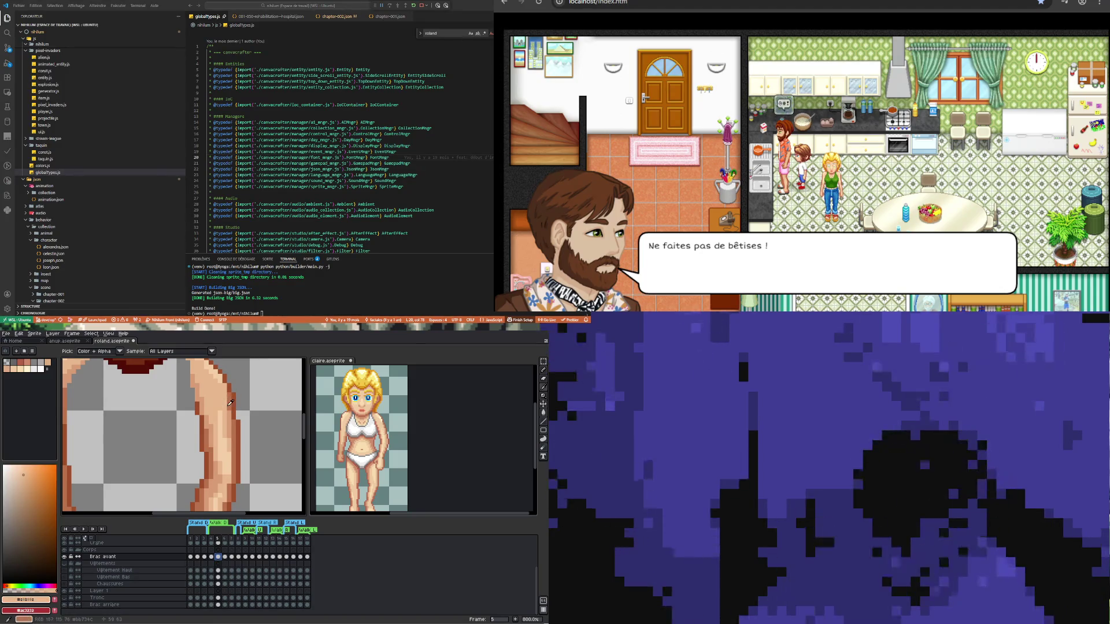
left_click(233, 415)
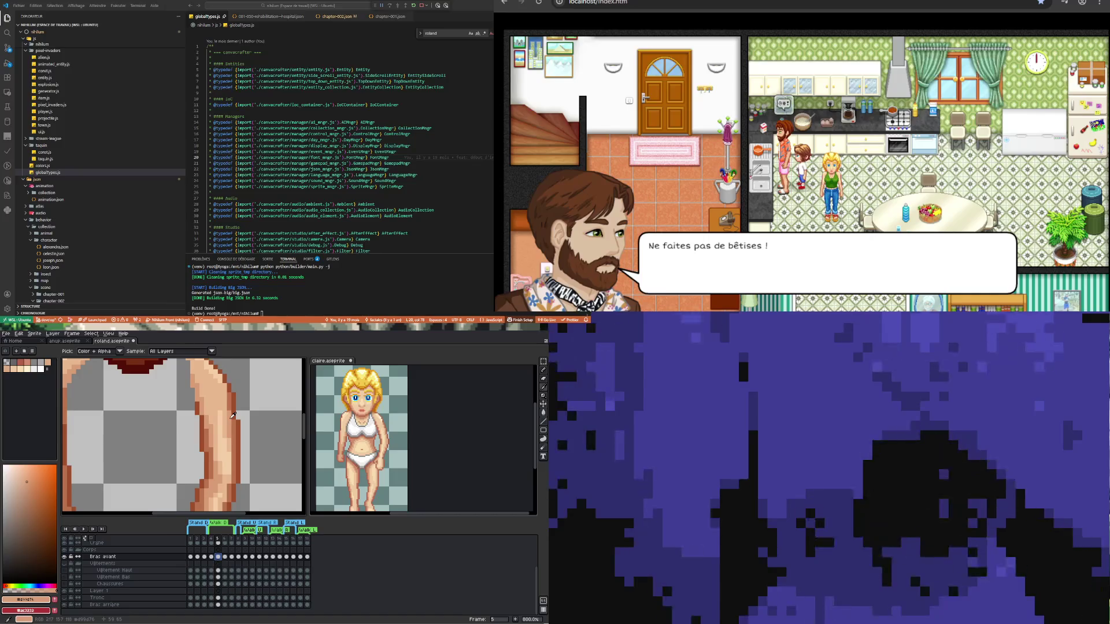
key("b")
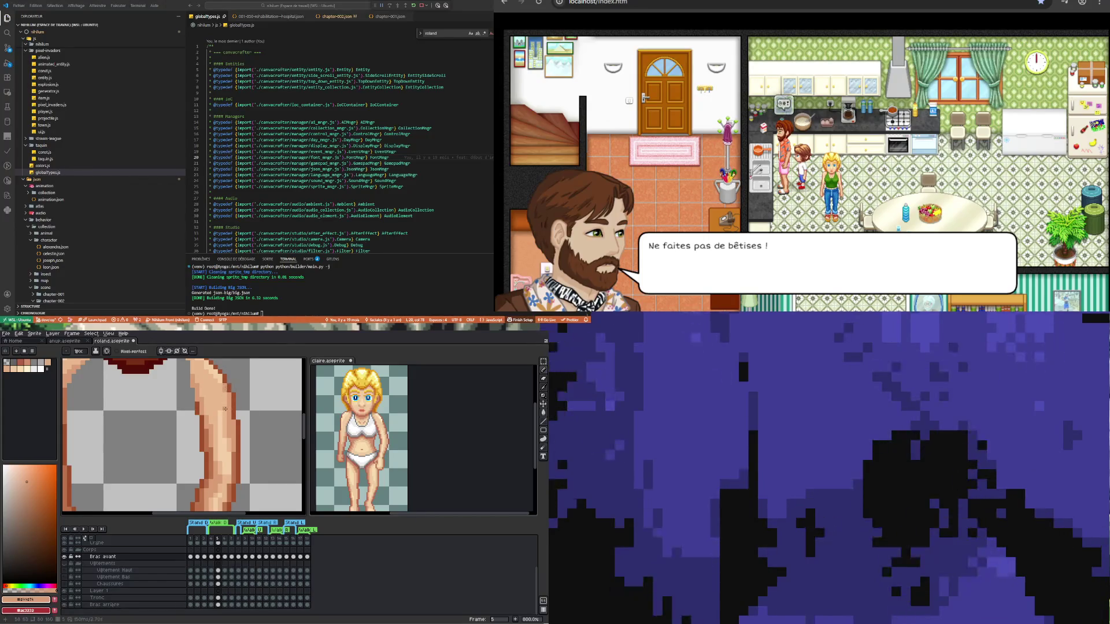
- Paint skin-tone shading down the upper front arm in frame 5
scroll(225, 386, "down", 3)
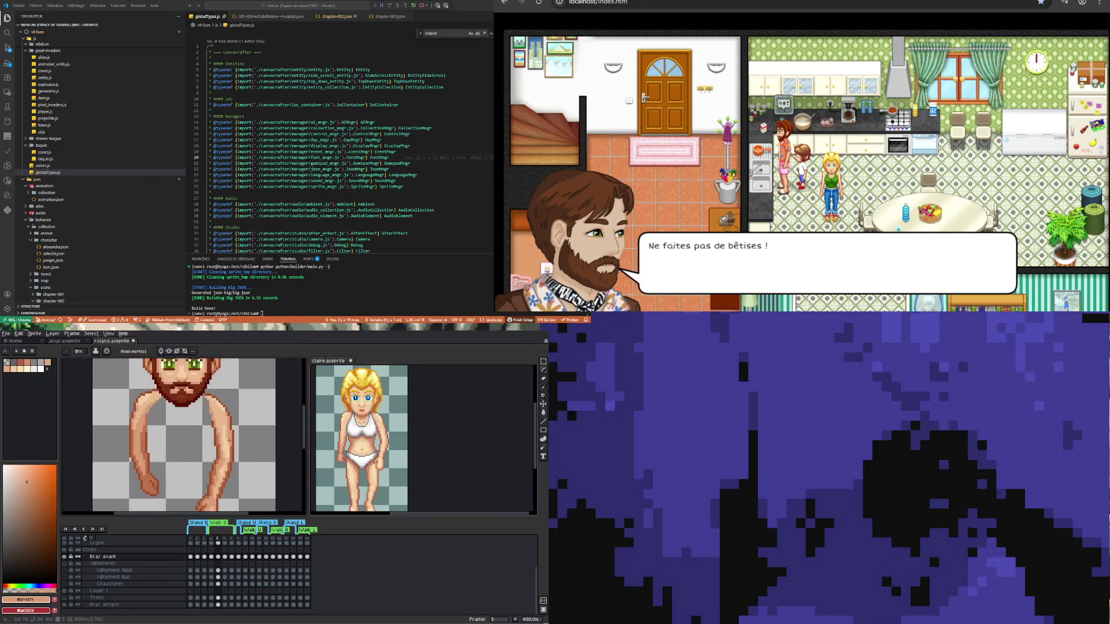
key("Left")
left_click(219, 557)
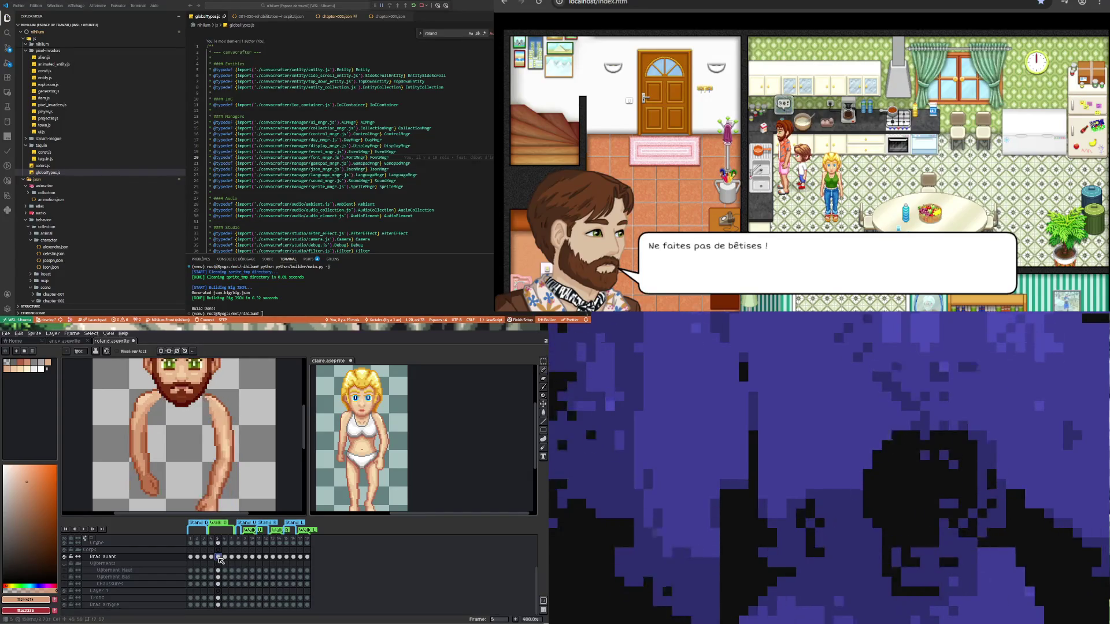
scroll(236, 422, "up", 5)
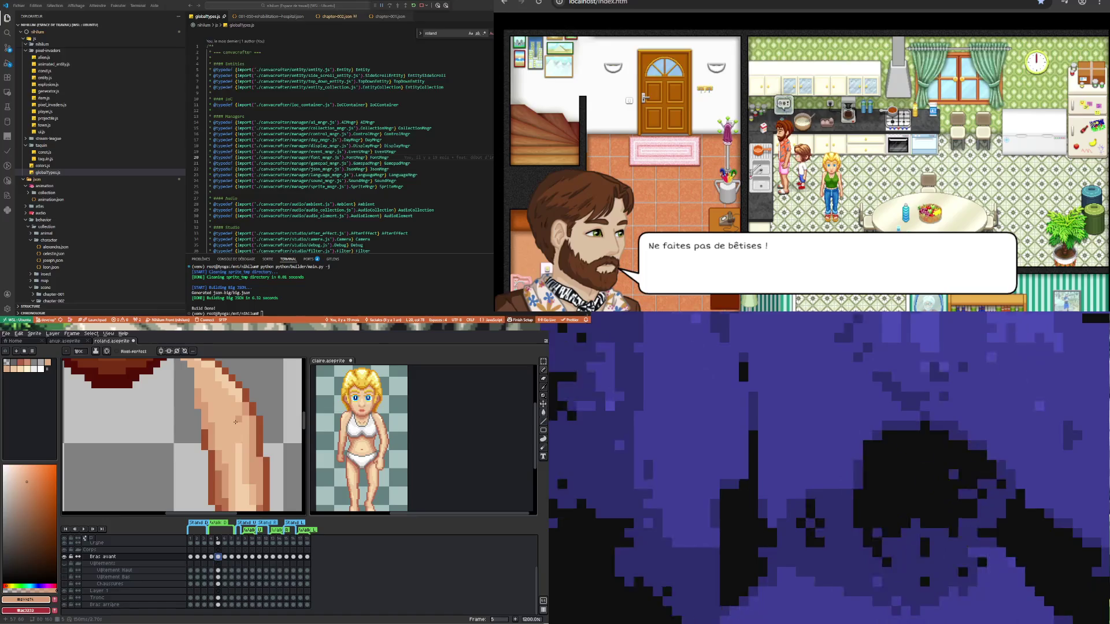
left_click(241, 416, "alt")
scroll(211, 391, "down", 2)
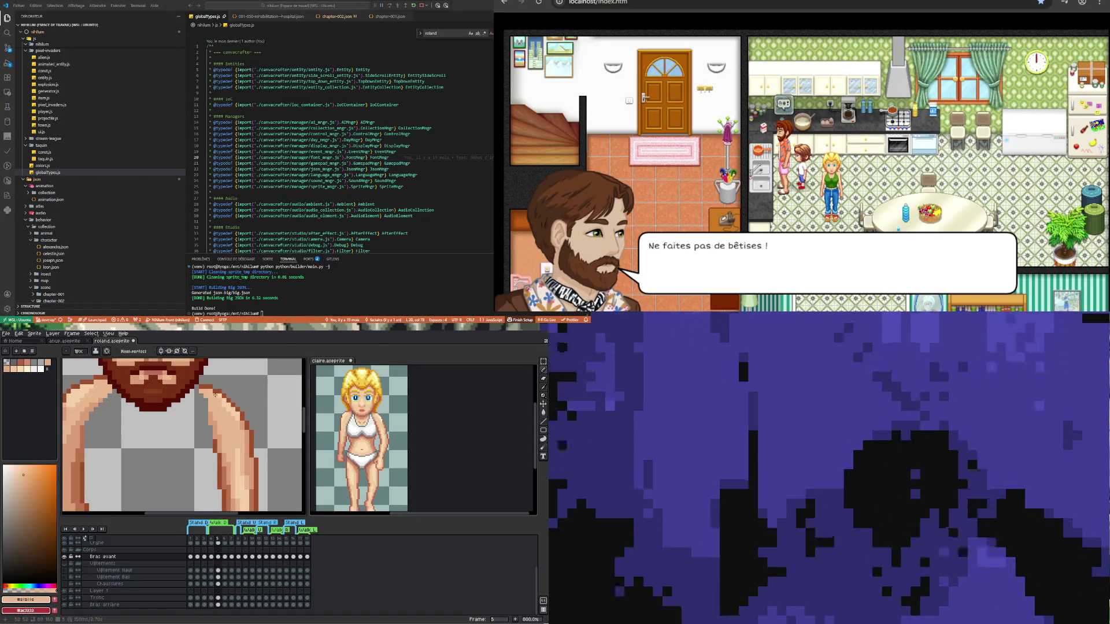
left_click_drag(218, 397, 236, 416)
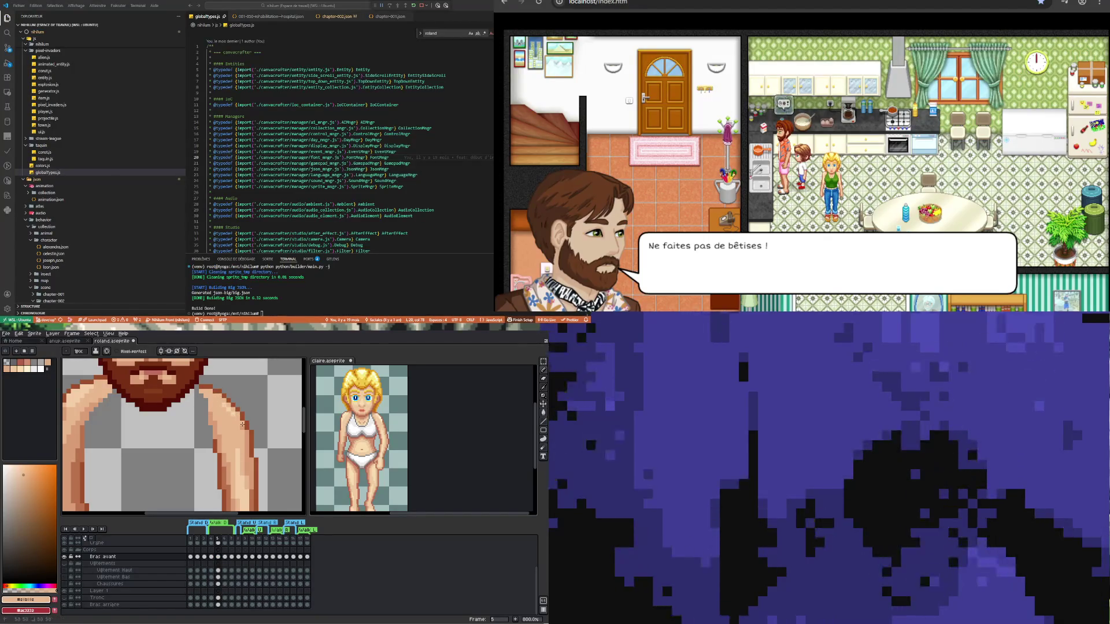
- Compare the arm pose across frames 4, 5 and 6, ending on frame 5
scroll(243, 431, "down", 2)
scroll(245, 446, "up", 2)
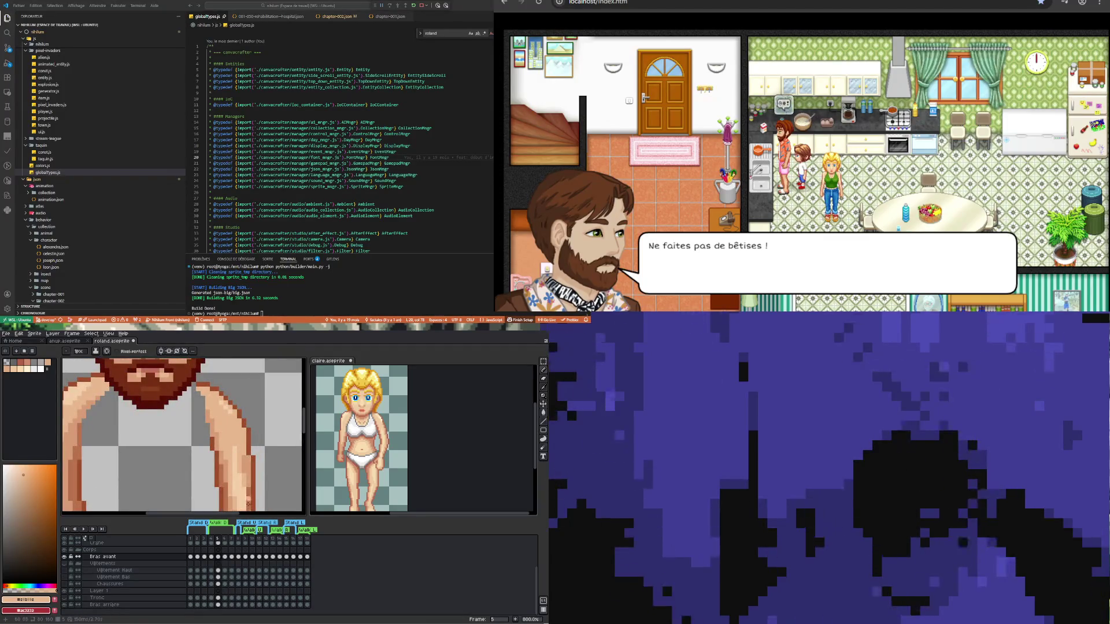
left_click(212, 557)
left_click(218, 557)
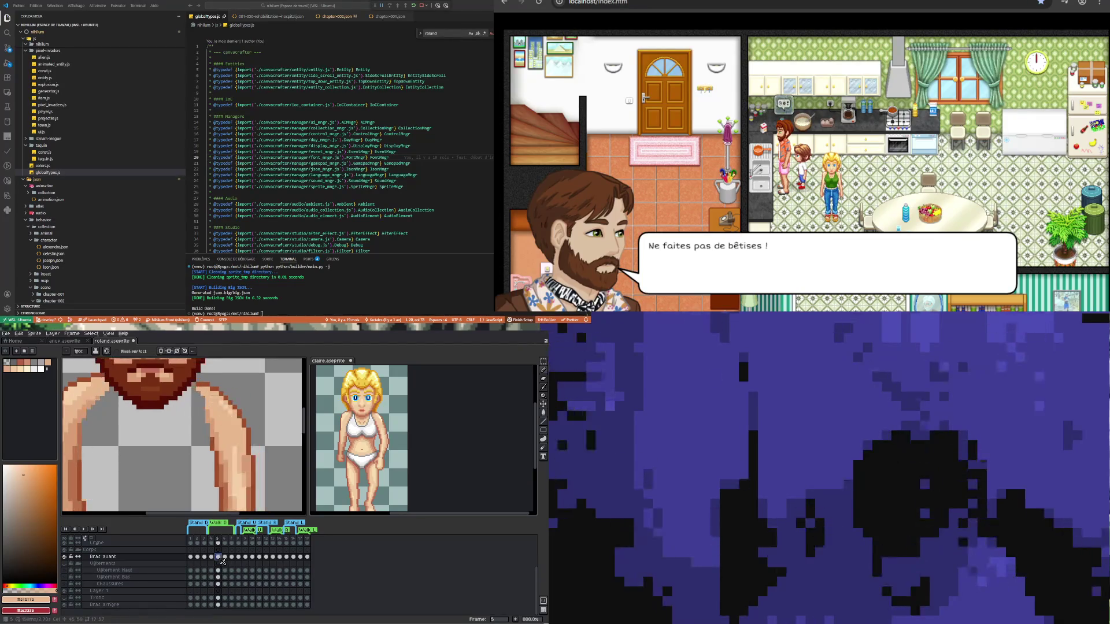
left_click(225, 557)
left_click(218, 557)
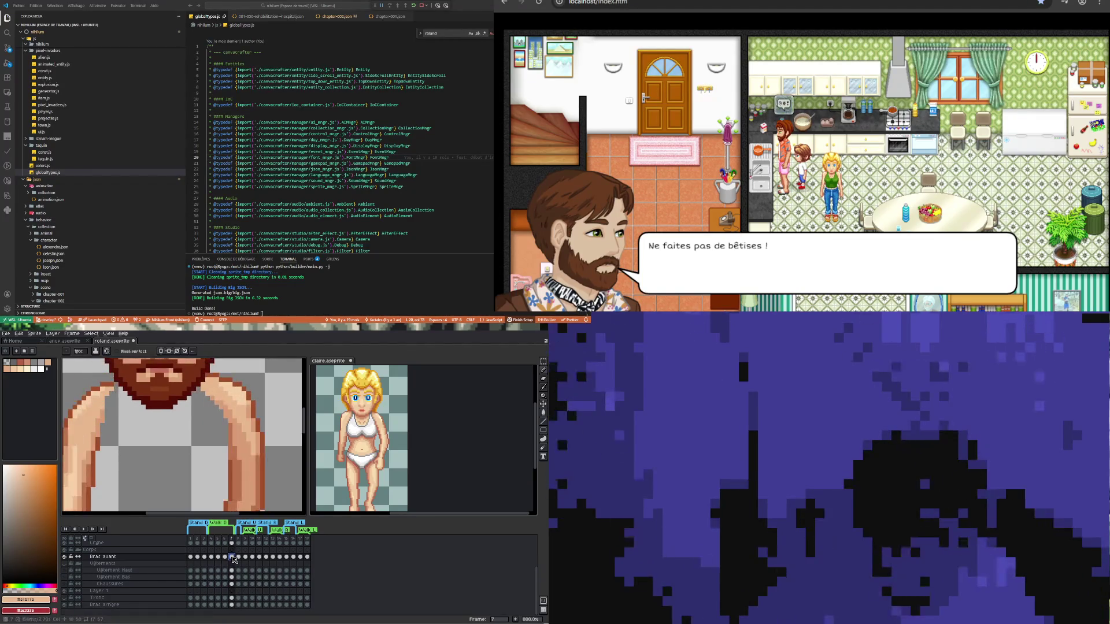
left_click(211, 557)
left_click(218, 557)
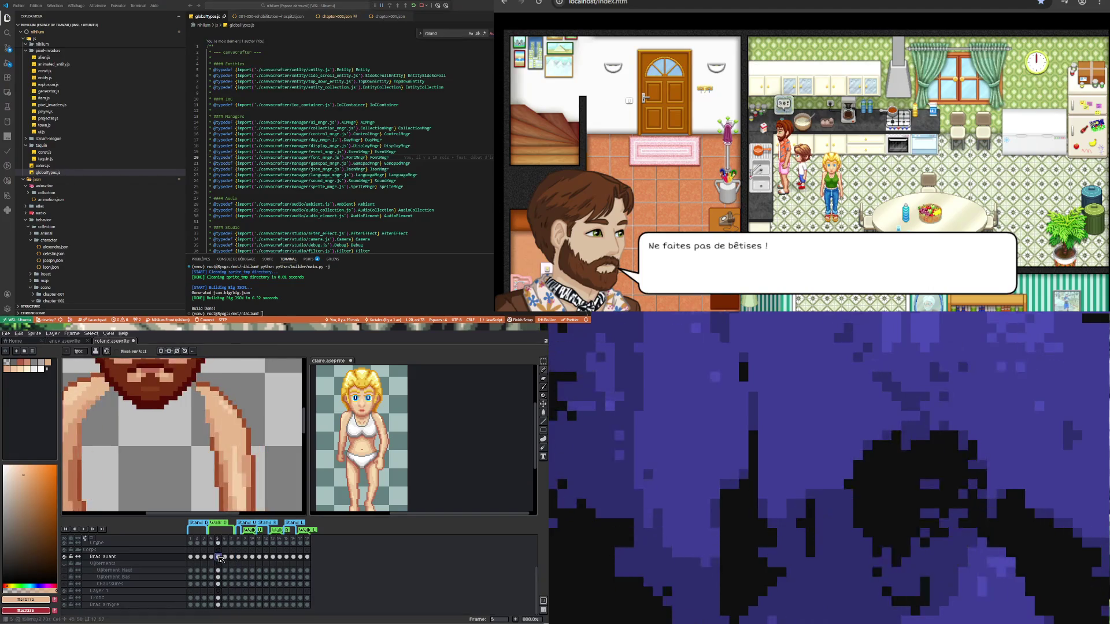
- Add a light skin-tone highlight pixel on the front arm
scroll(242, 464, "down", 2)
scroll(243, 464, "up", 4)
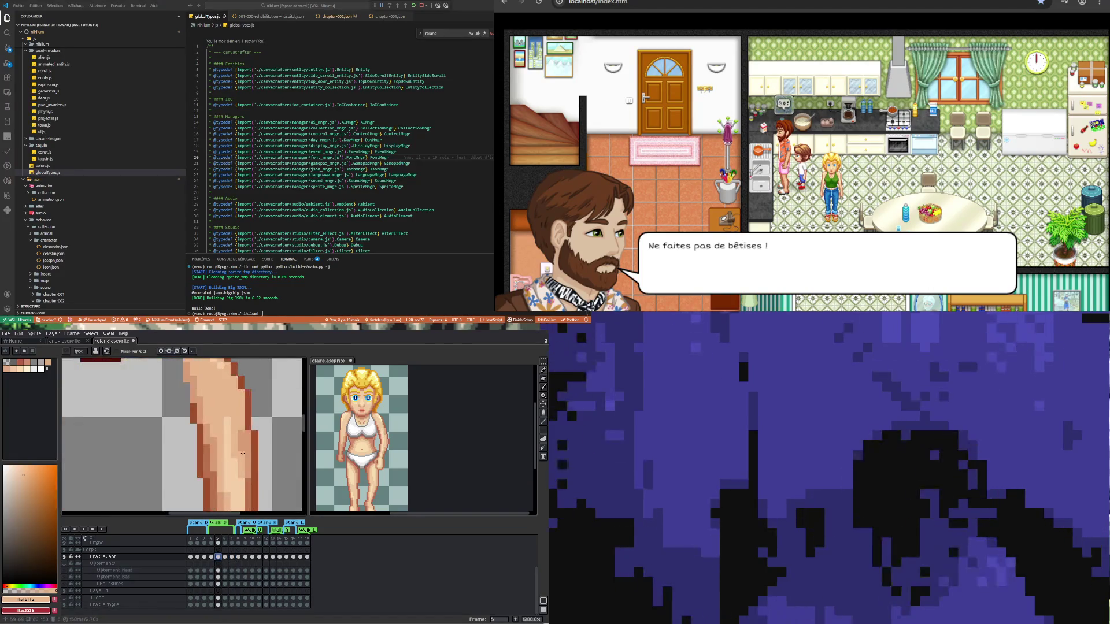
key("i")
left_click(232, 445)
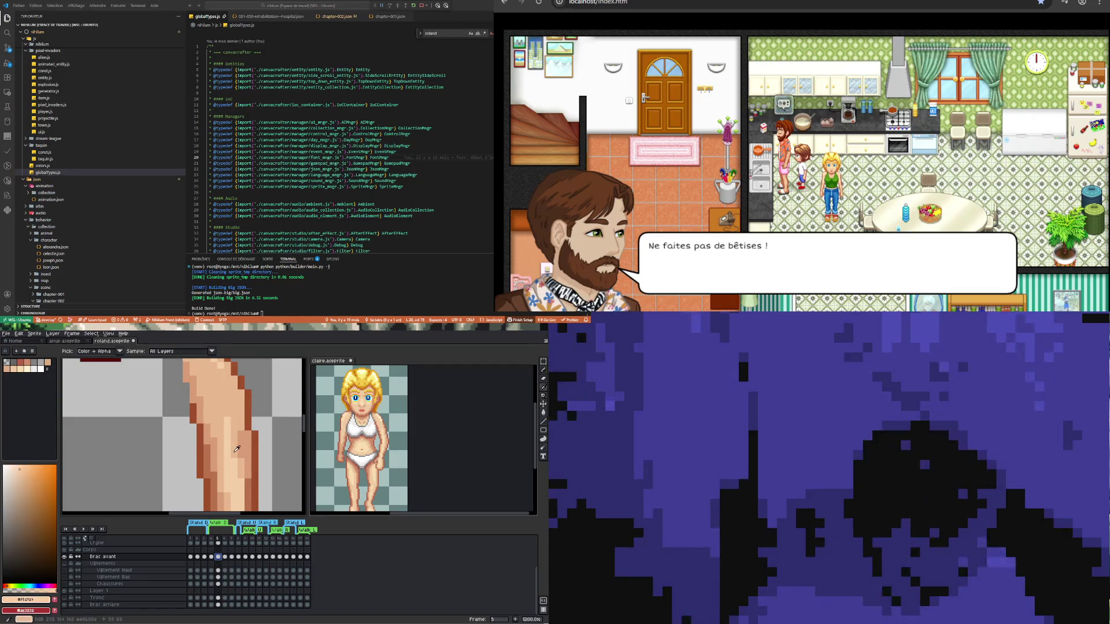
key("b")
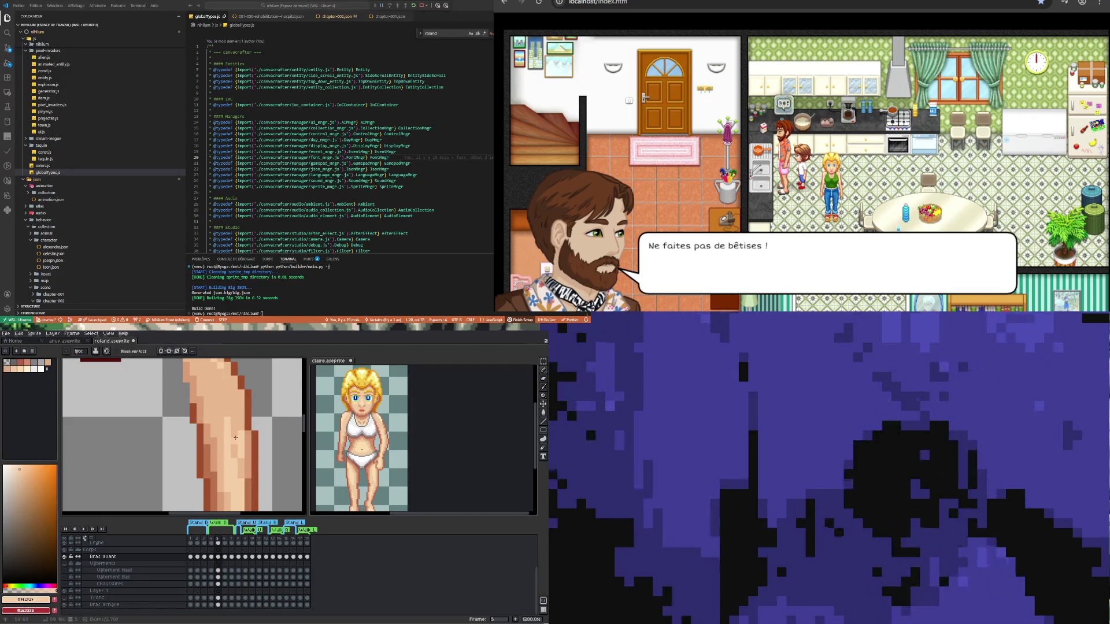
left_click(242, 464)
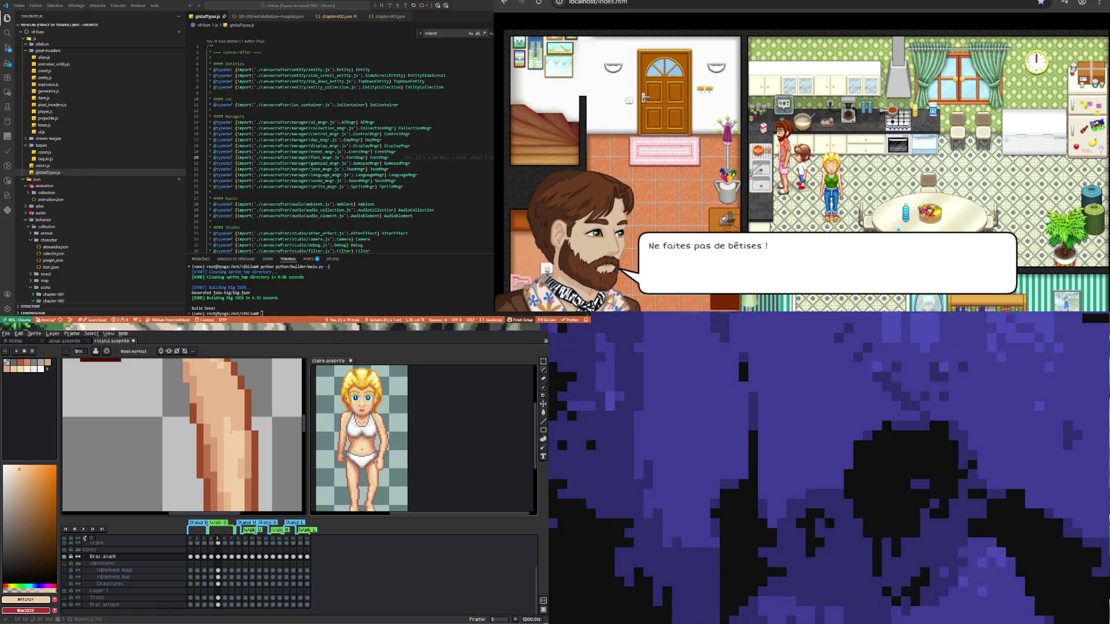
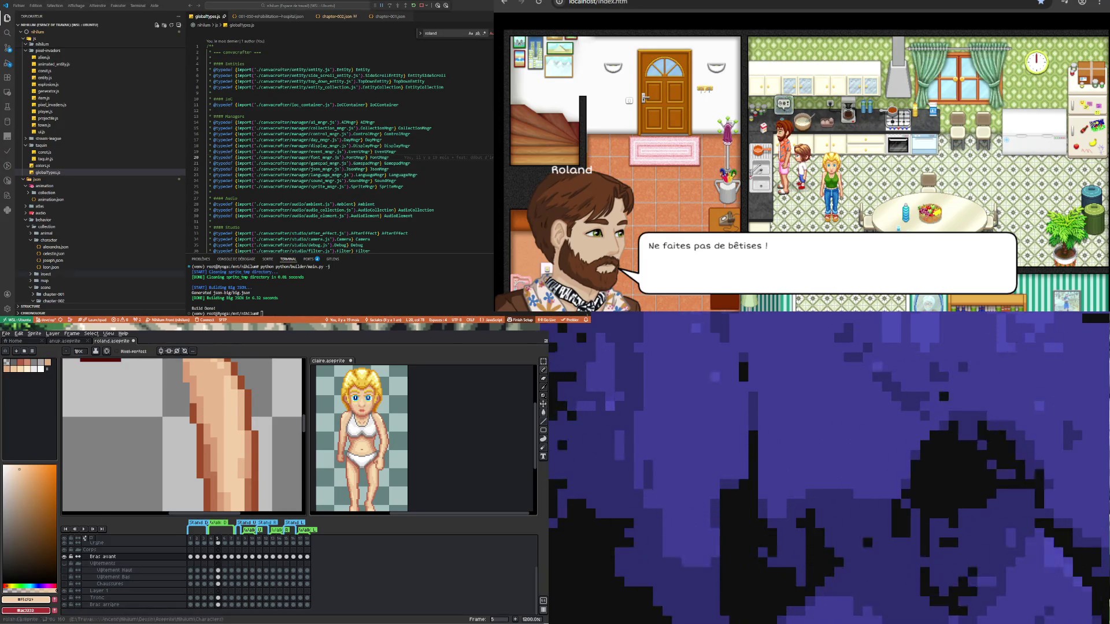
- Sample a darker skin tone from the arm and repaint a vertical strip of arm pixels
scroll(253, 473, "down", 4)
scroll(253, 473, "up", 5)
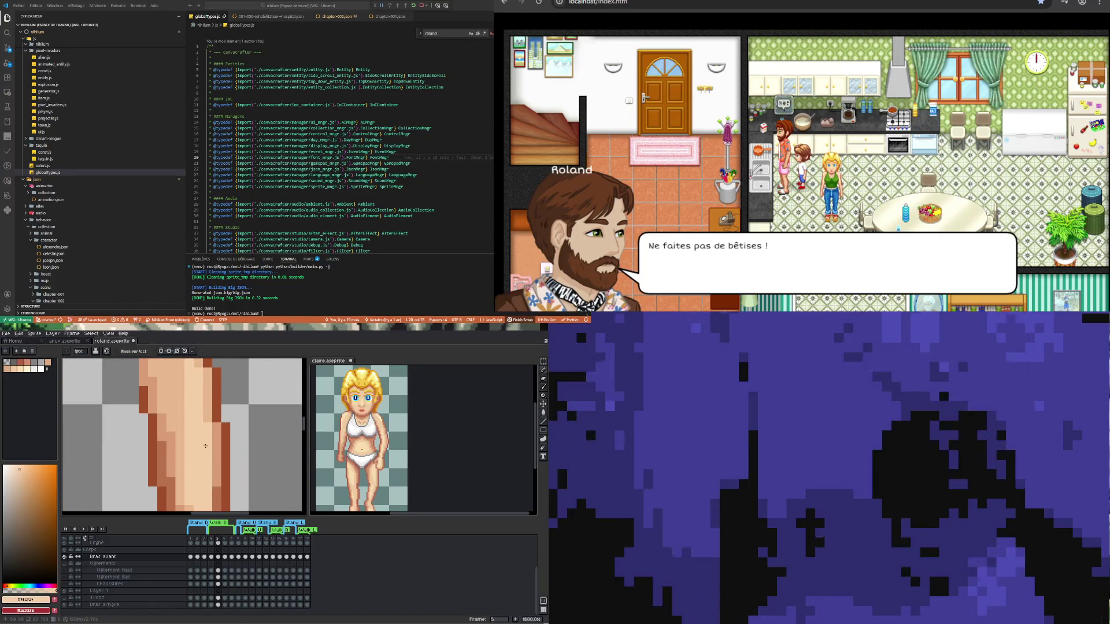
scroll(204, 450, "down", 4)
scroll(212, 437, "up", 4)
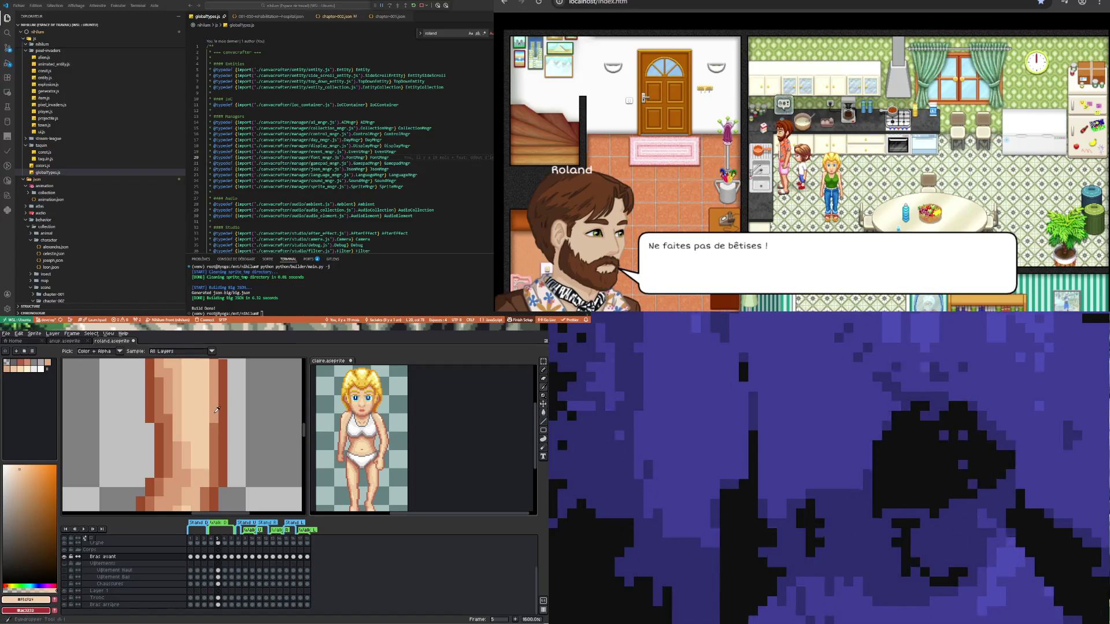
left_click(217, 409, "alt")
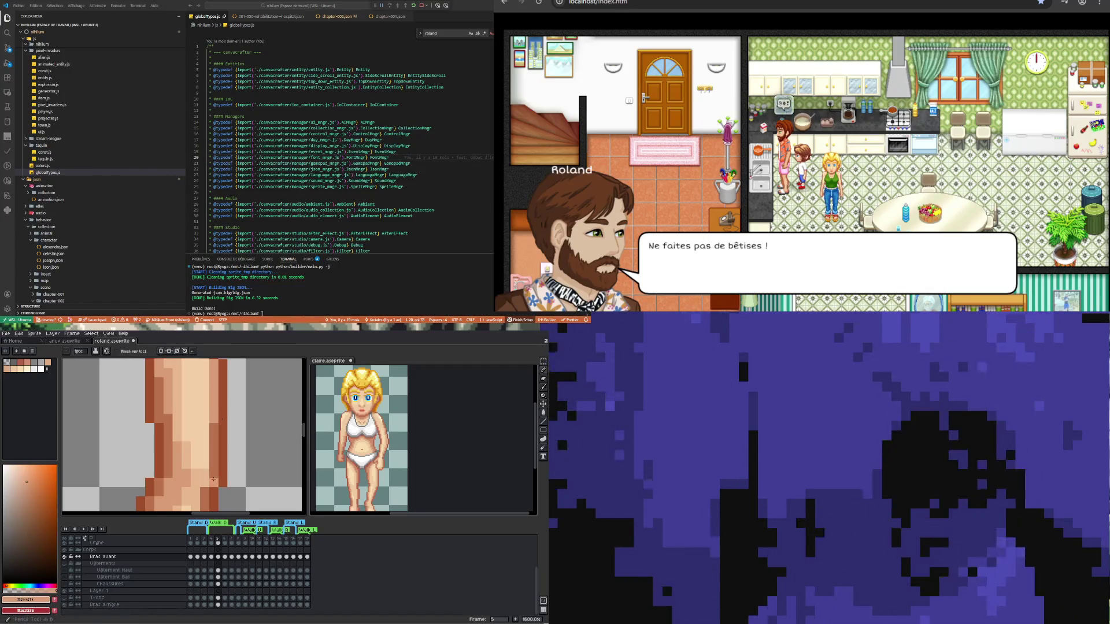
left_click_drag(211, 488, 210, 424)
- Sample the arm's skin colour and then a lighter skin tone, returning to the Pencil
scroll(211, 427, "down", 5)
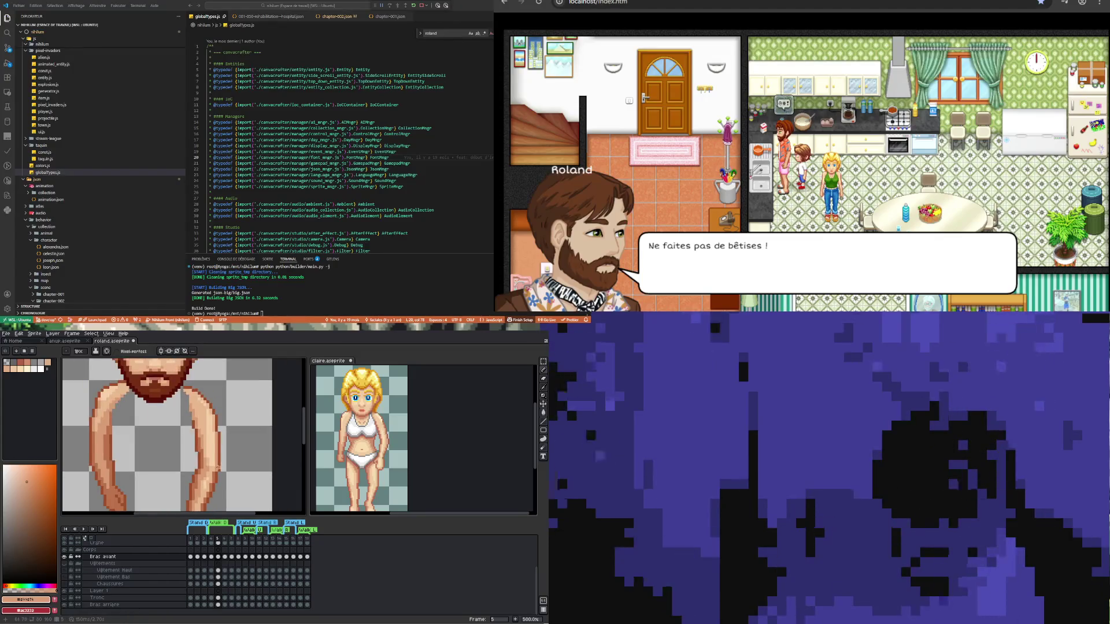
scroll(219, 441, "up", 2)
key("alt")
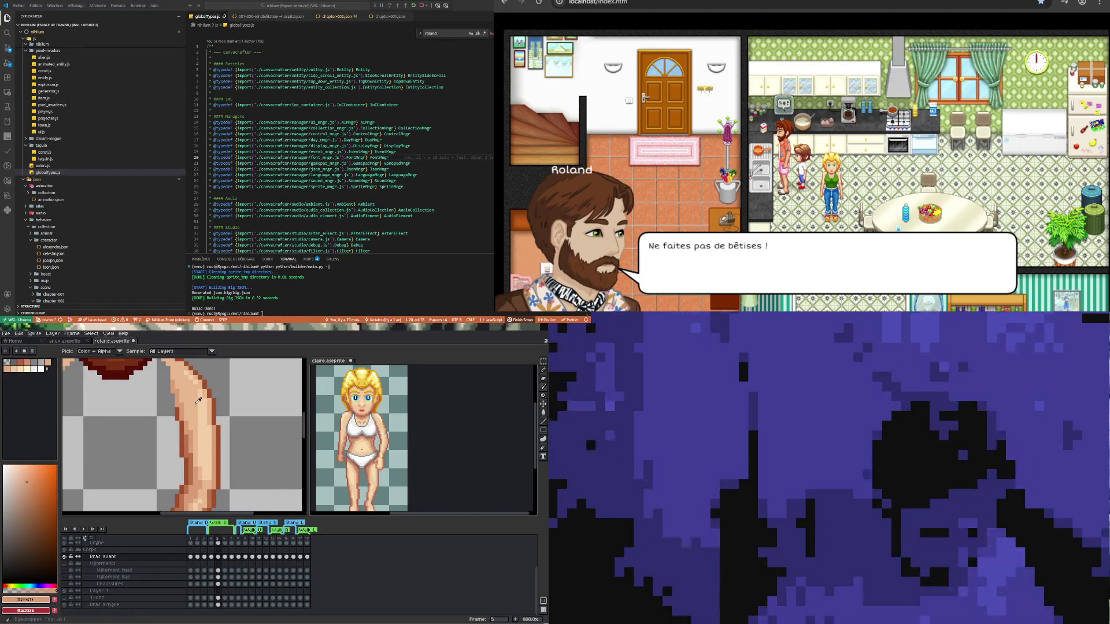
left_click(199, 400, "alt")
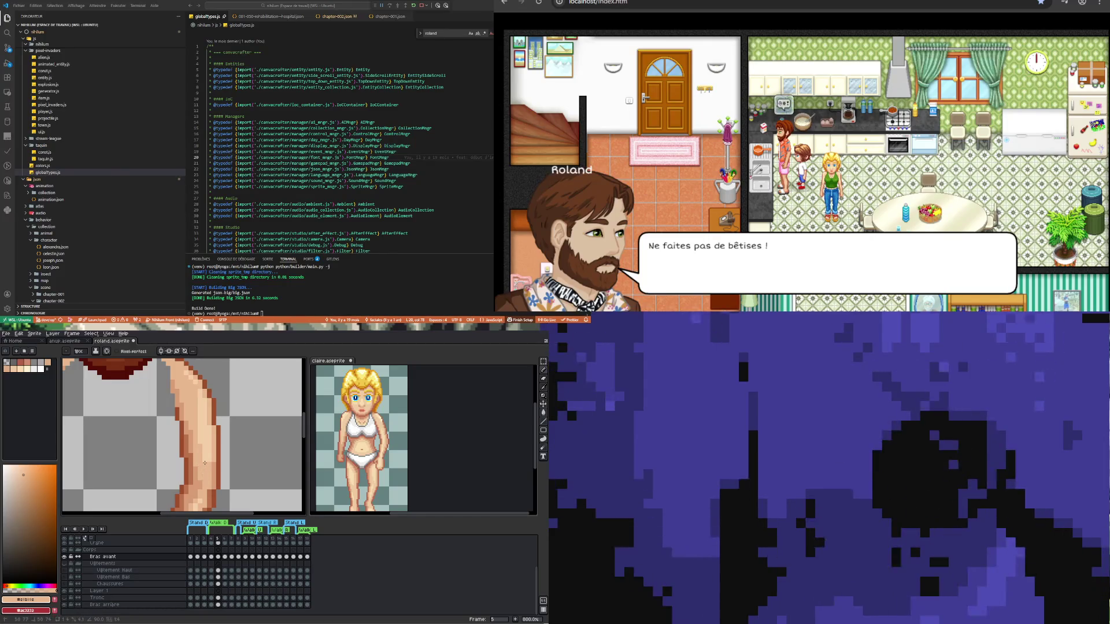
scroll(205, 452, "down", 2)
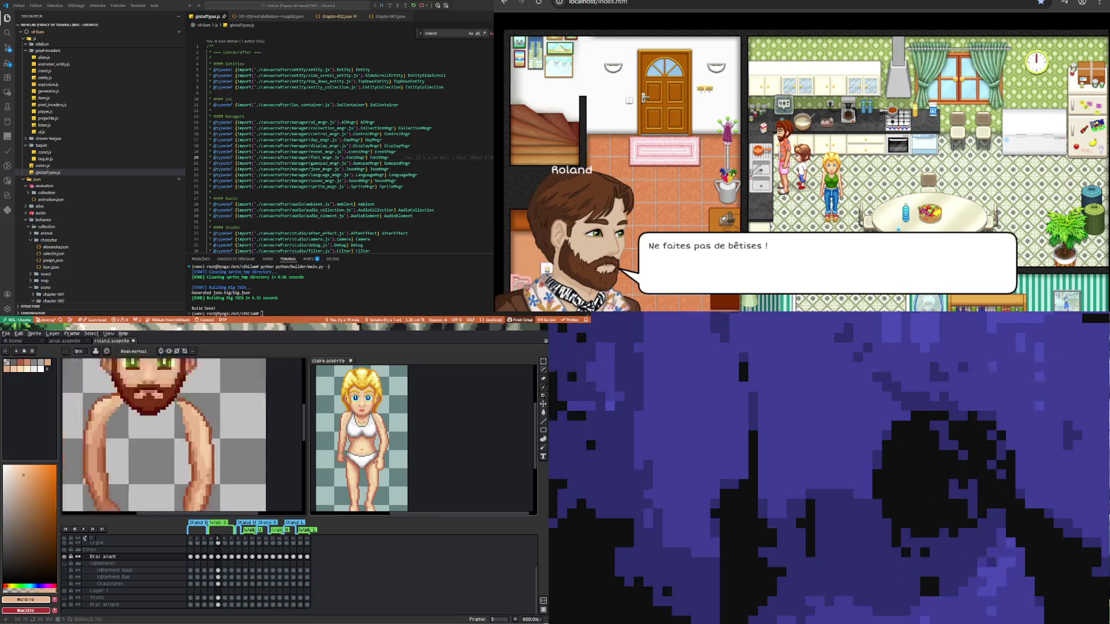
scroll(204, 452, "up", 2)
key("i")
left_click(209, 439)
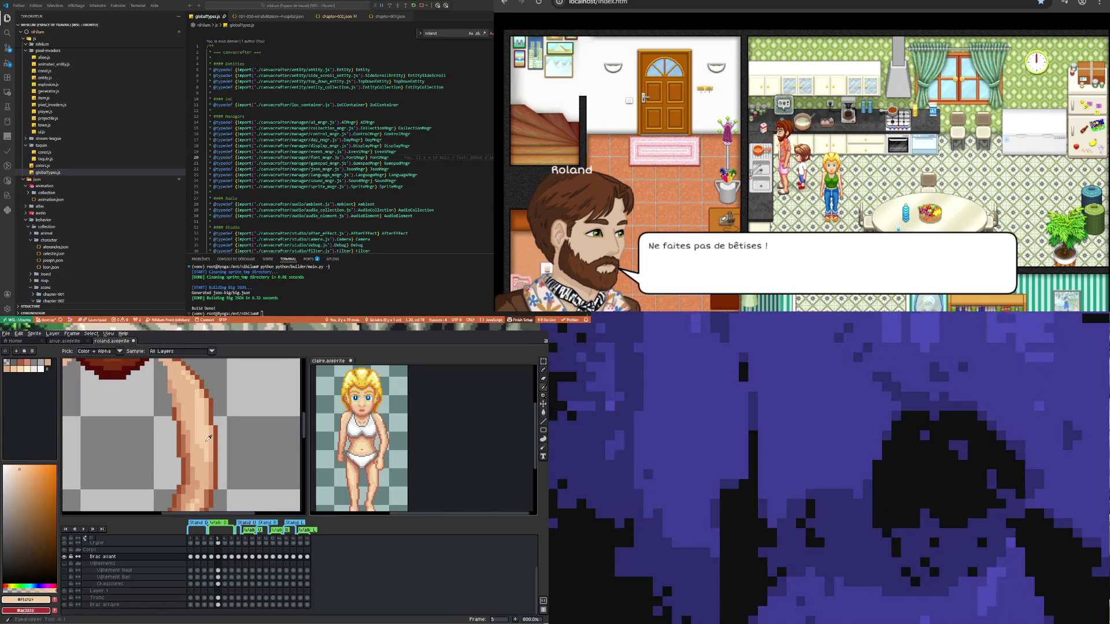
key("b")
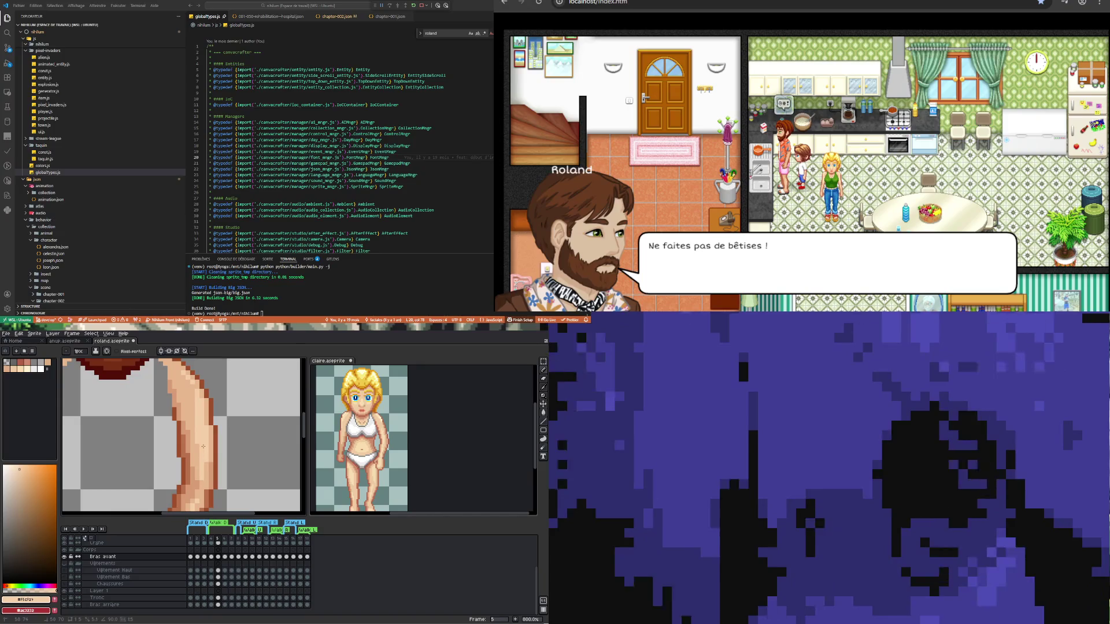
- Compare frames 4 and 5 of the Vêtement Haut layer, ending on frame 5
scroll(201, 448, "down", 1)
left_click(212, 571)
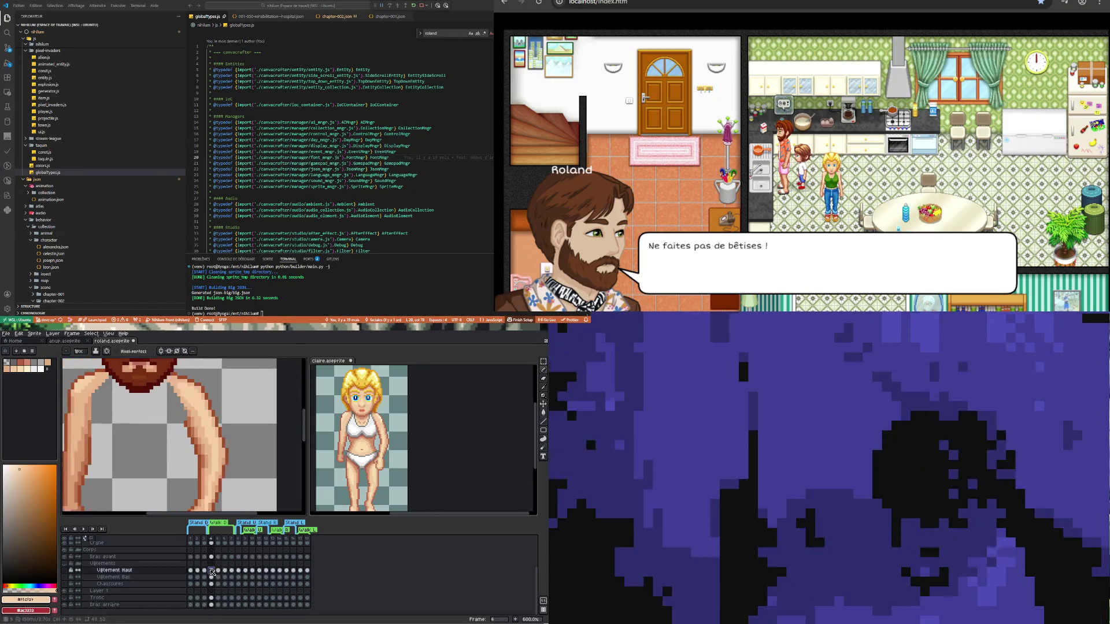
left_click(219, 570)
scroll(209, 467, "down", 3)
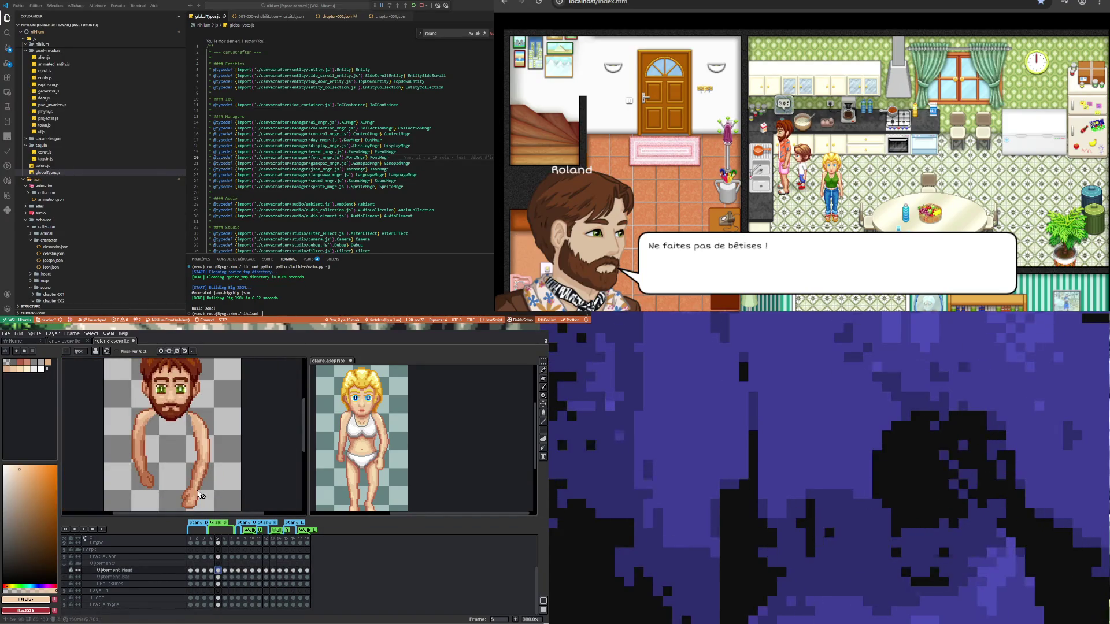
scroll(201, 496, "up", 3)
left_click(212, 571)
left_click(219, 571)
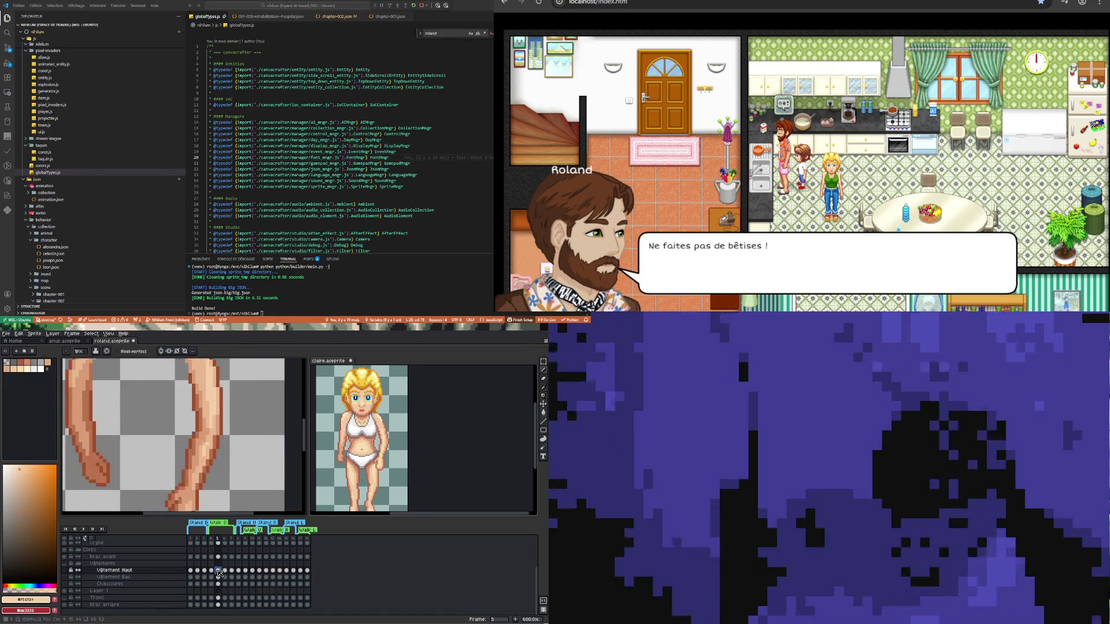
- Select the frame 5 Bras avant cel and sample the peach skin tone from the arm
key("i")
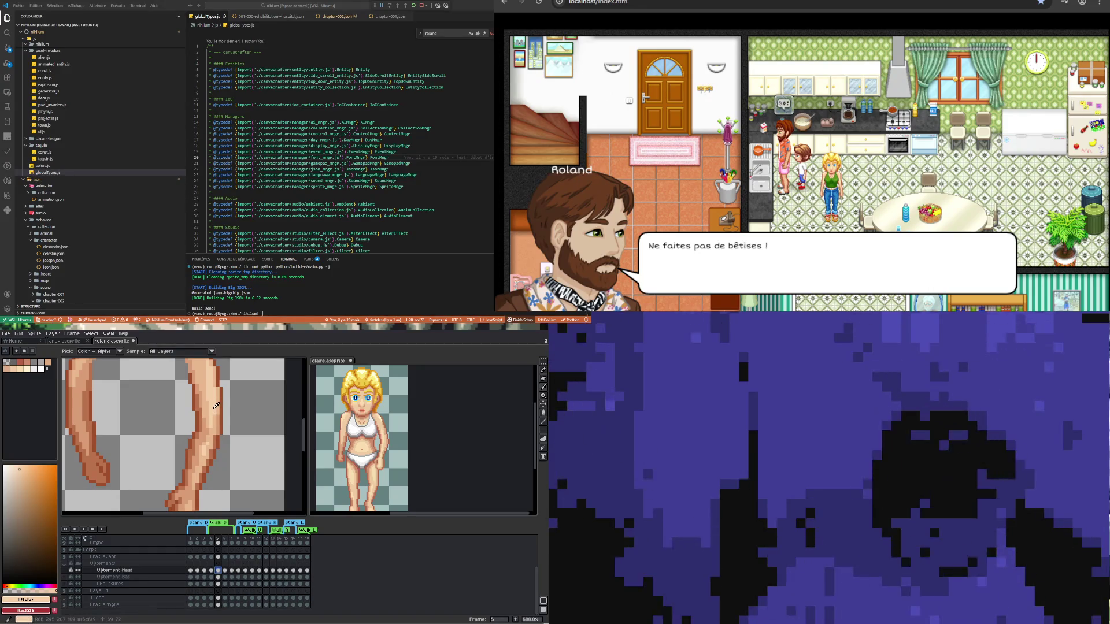
key("b")
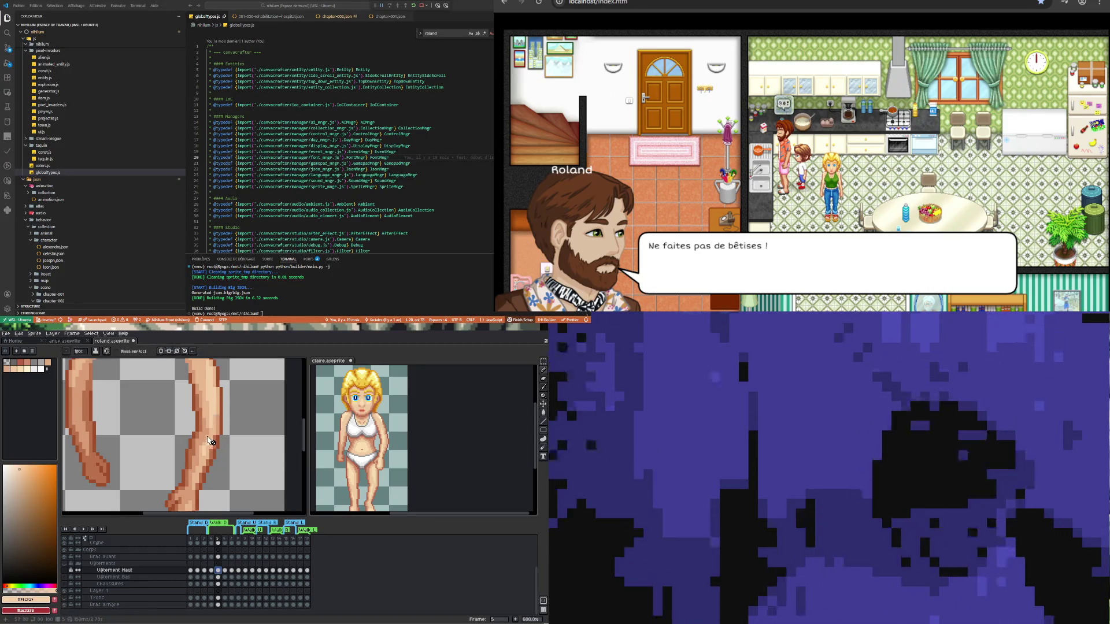
left_click(205, 443, "alt")
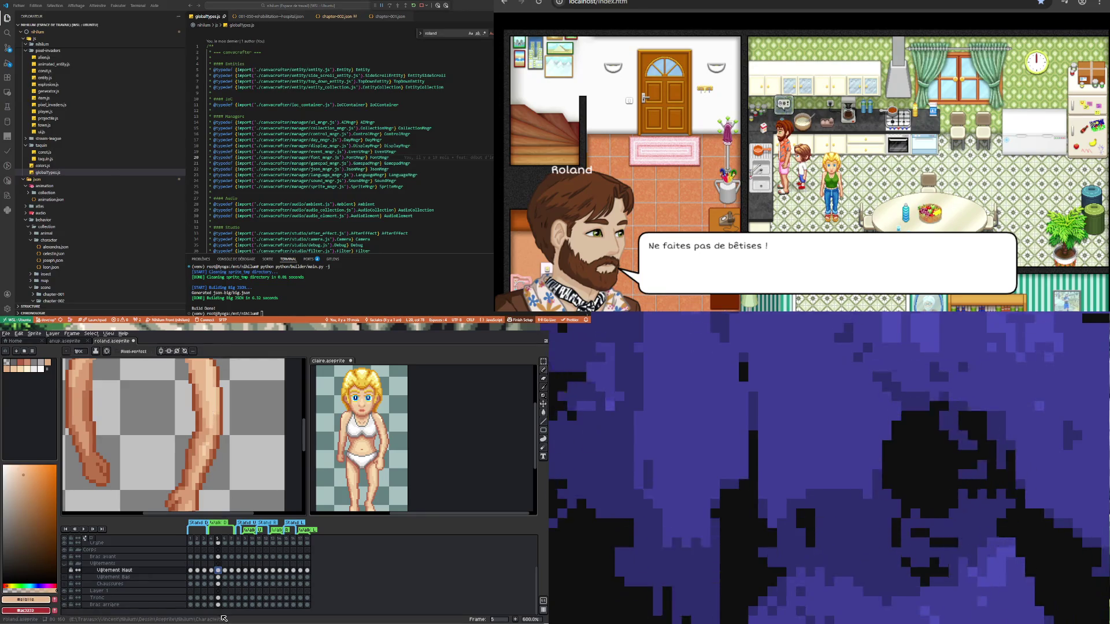
left_click(218, 557)
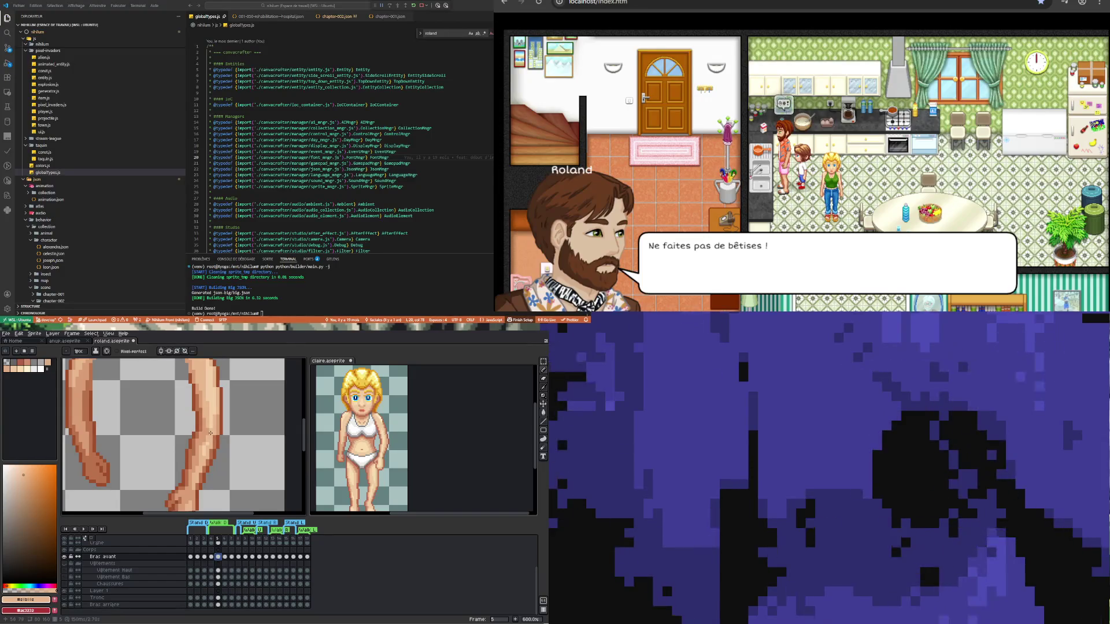
left_click(212, 431, "alt")
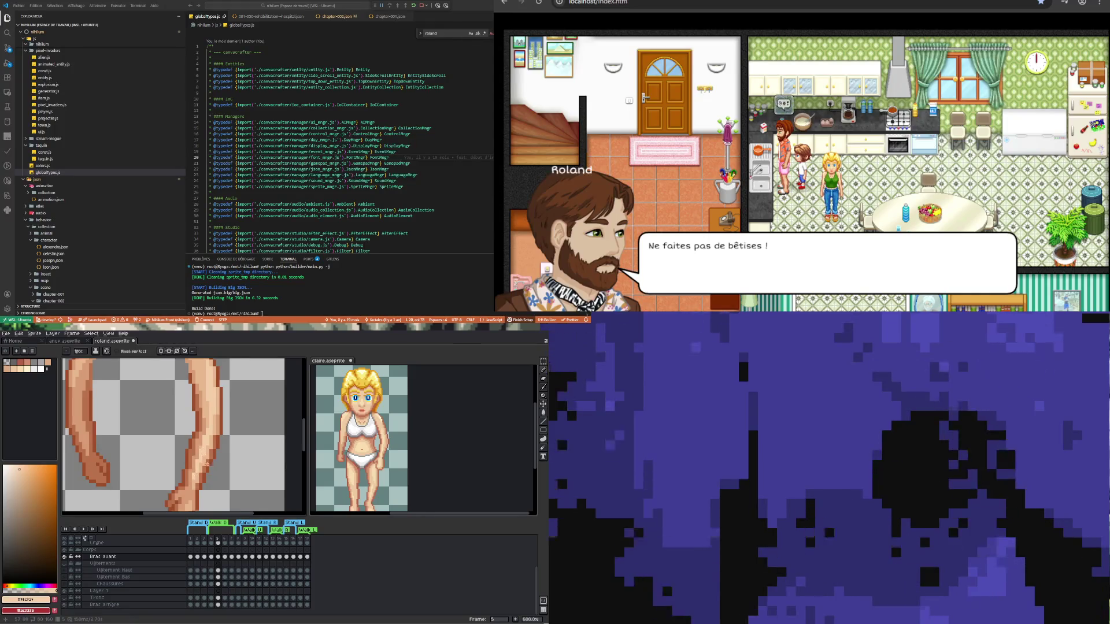
- Zoom in and sample skin colours from the frame 5 arm for touching up its shading
scroll(206, 464, "up", 2)
left_click(218, 440, "alt")
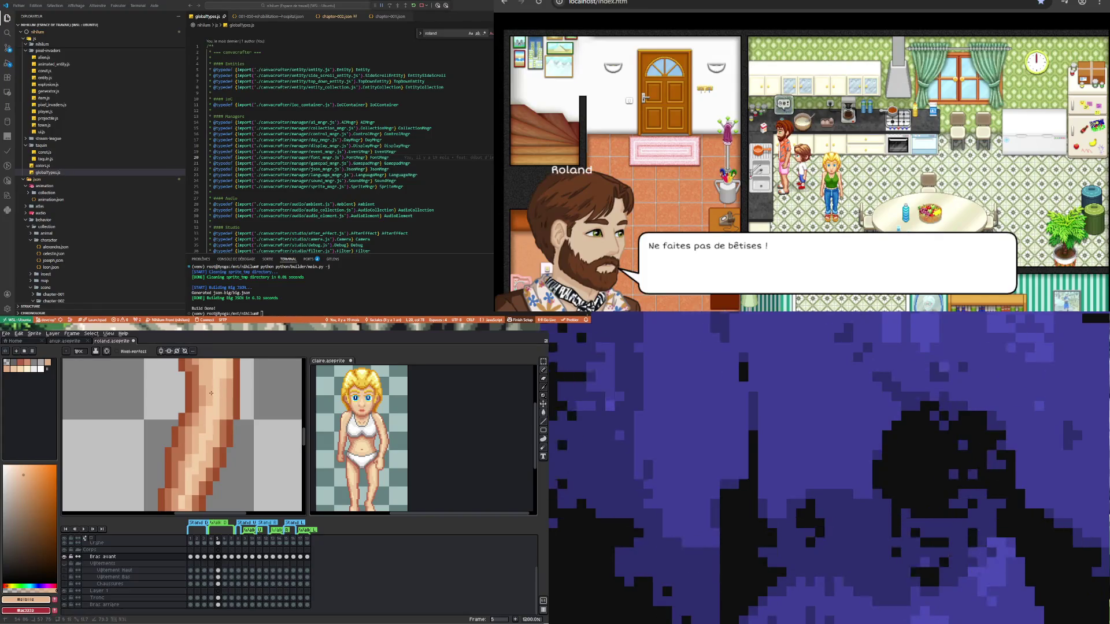
scroll(207, 407, "down", 2)
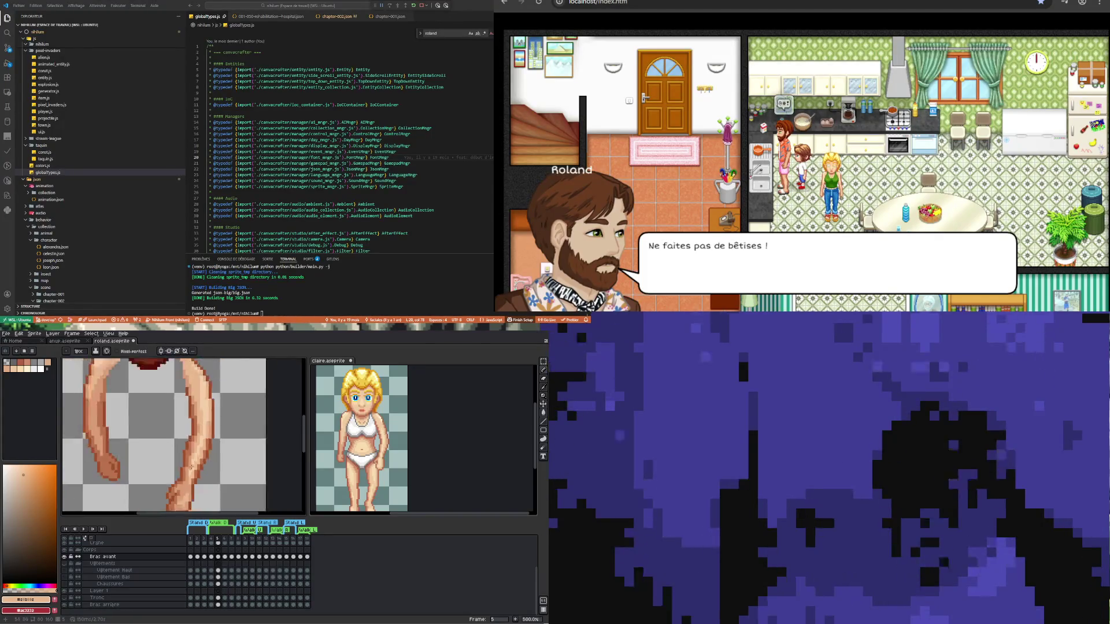
scroll(195, 460, "up", 3)
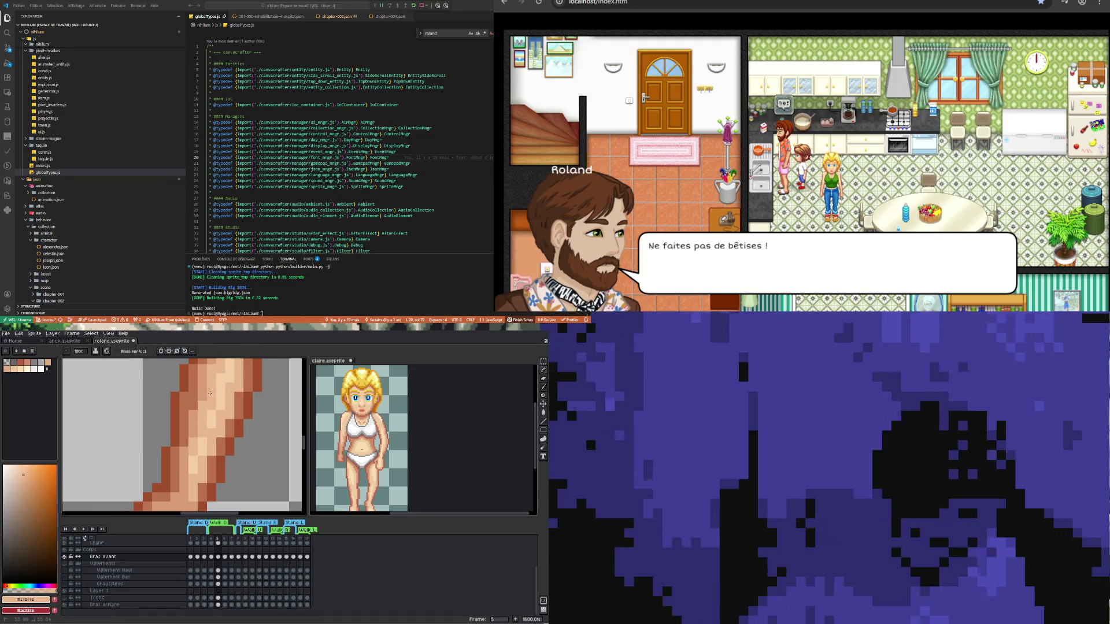
scroll(209, 461, "down", 4)
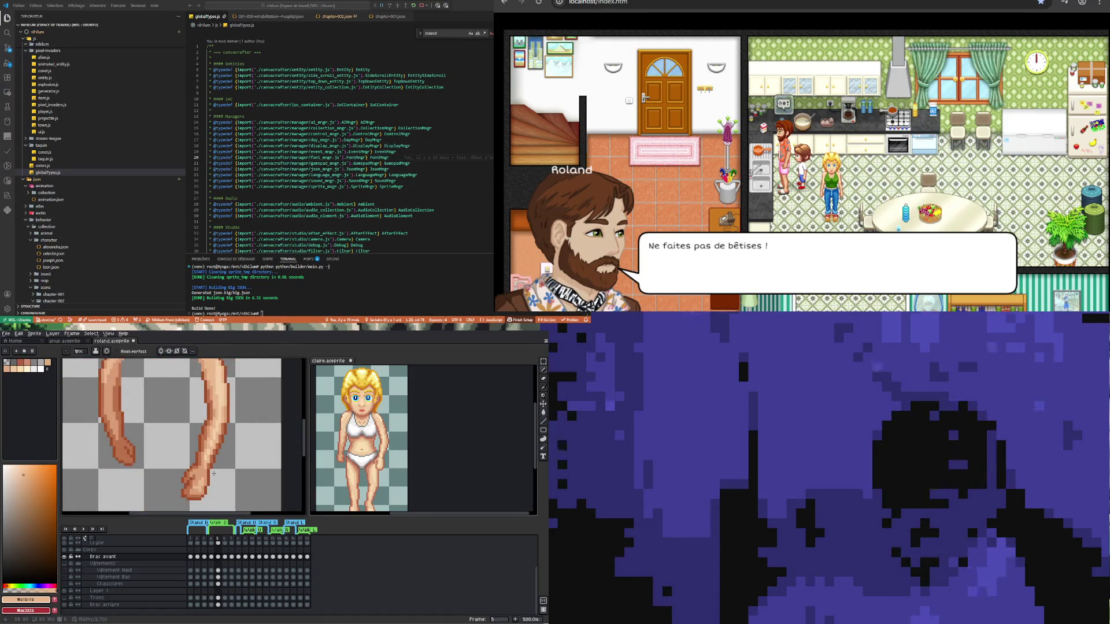
scroll(214, 474, "up", 1)
key("i")
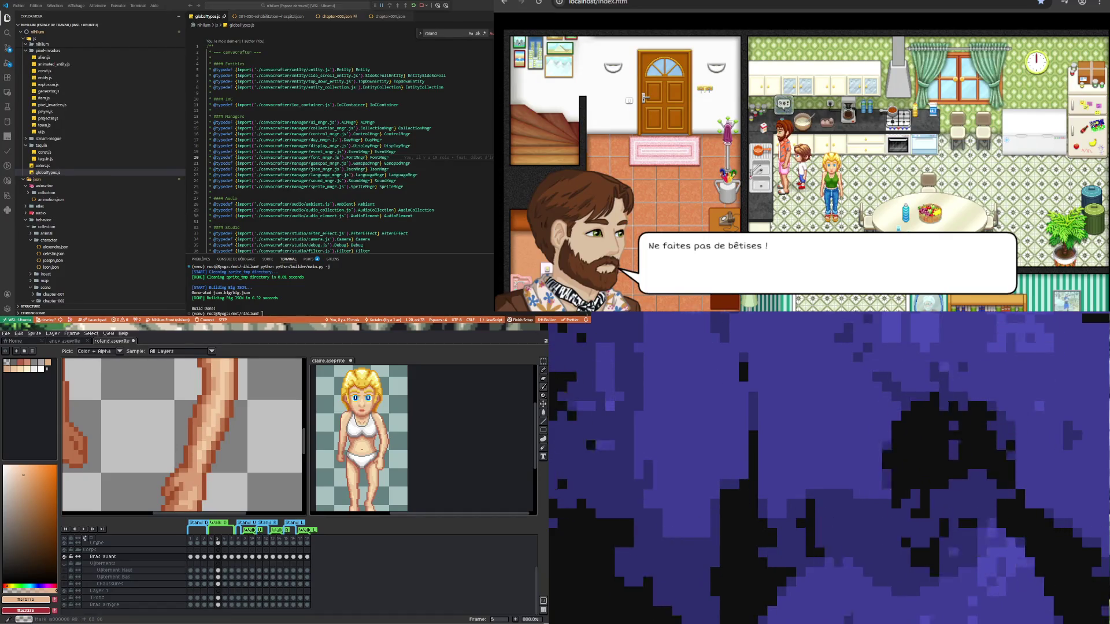
scroll(243, 434, "down", 2)
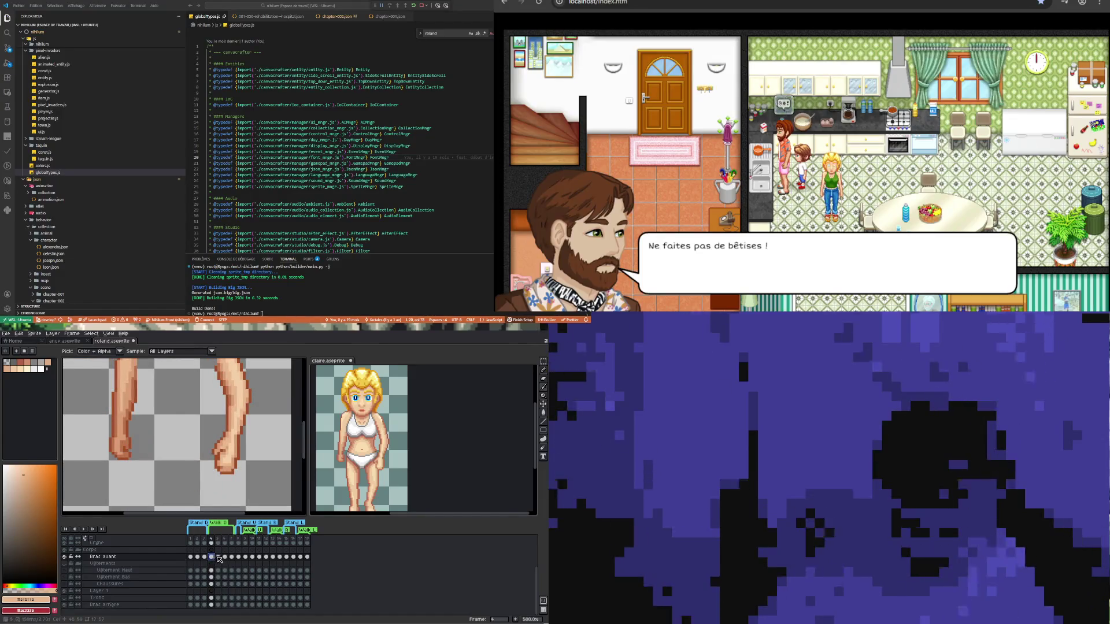
- On the frame 5 Bras avant cel, sample the arm's skin tone and retouch a pixel on the arm
left_click(220, 557)
scroll(226, 439, "up", 1)
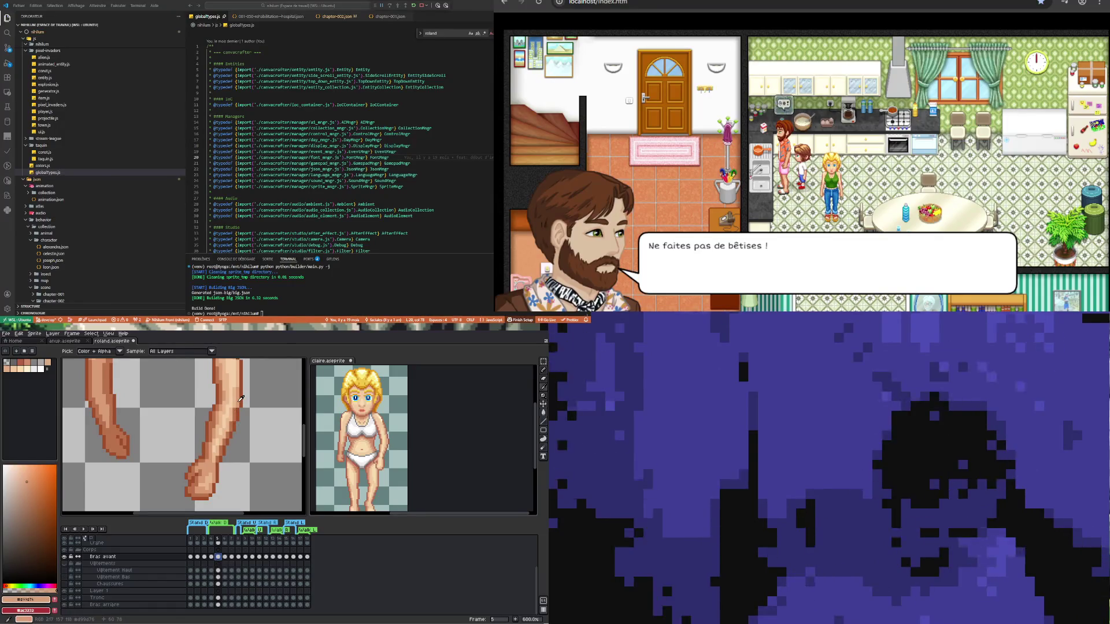
left_click(241, 399)
scroll(234, 460, "up", 3)
key("b")
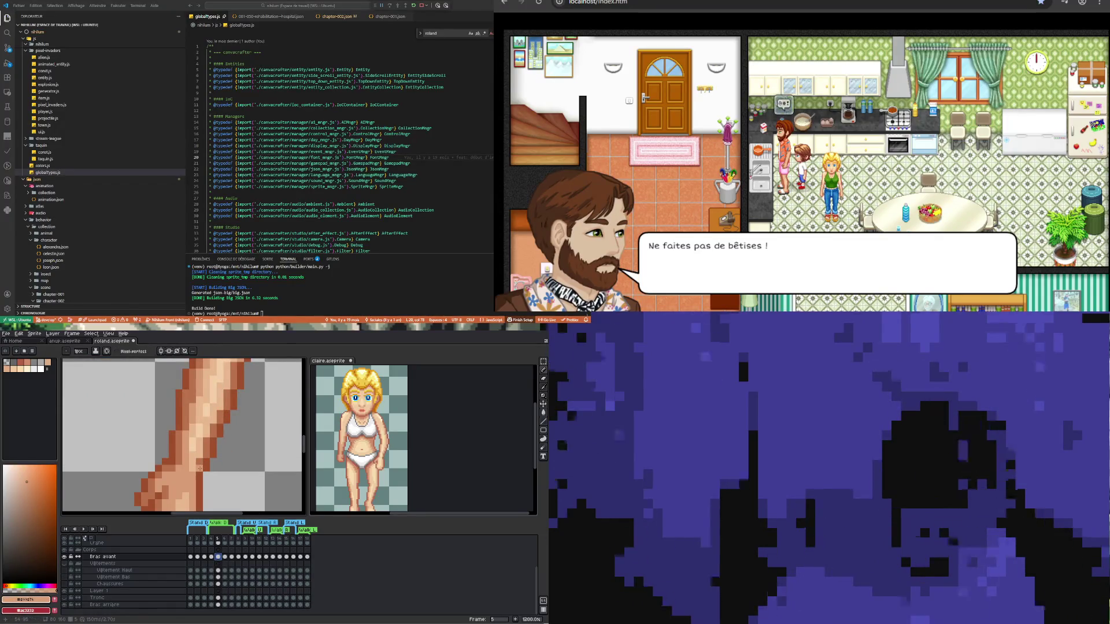
left_click(208, 441)
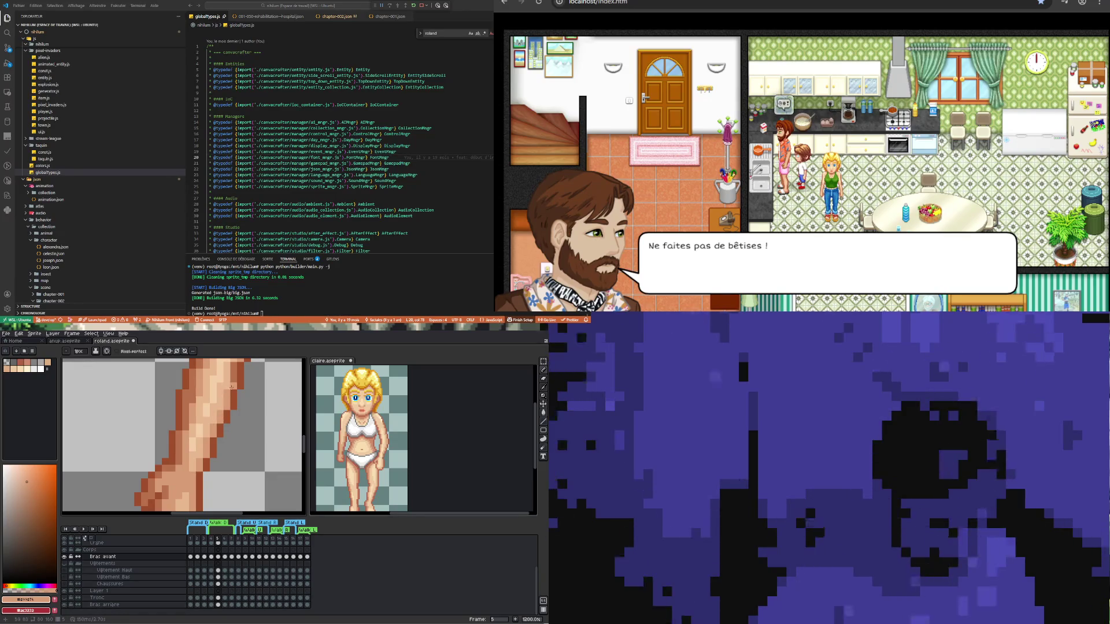
scroll(227, 387, "down", 3)
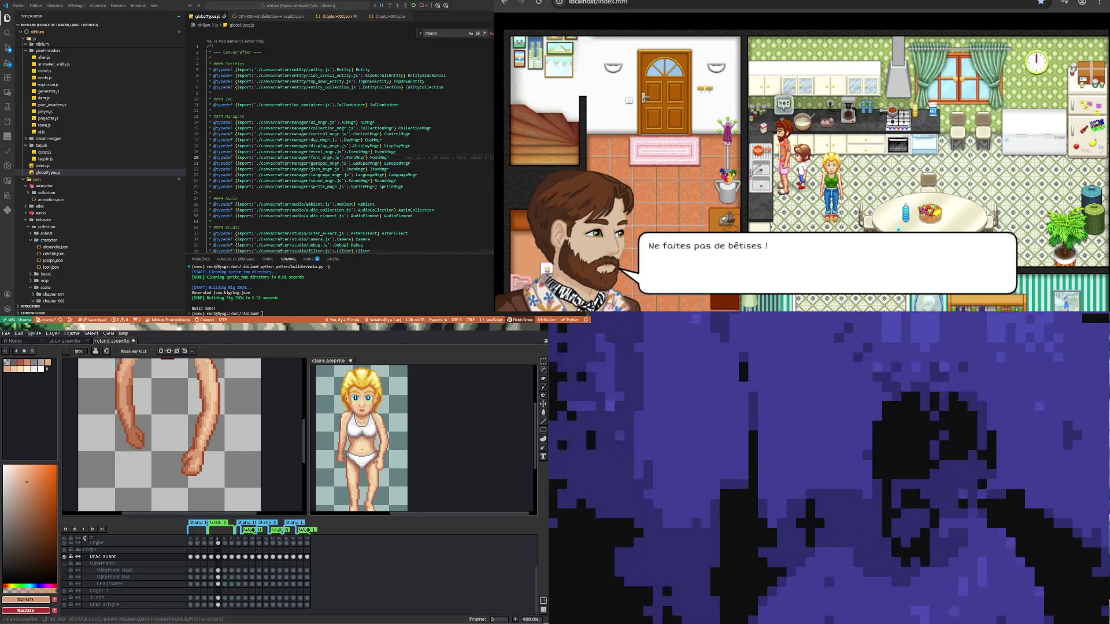
scroll(211, 430, "up", 2)
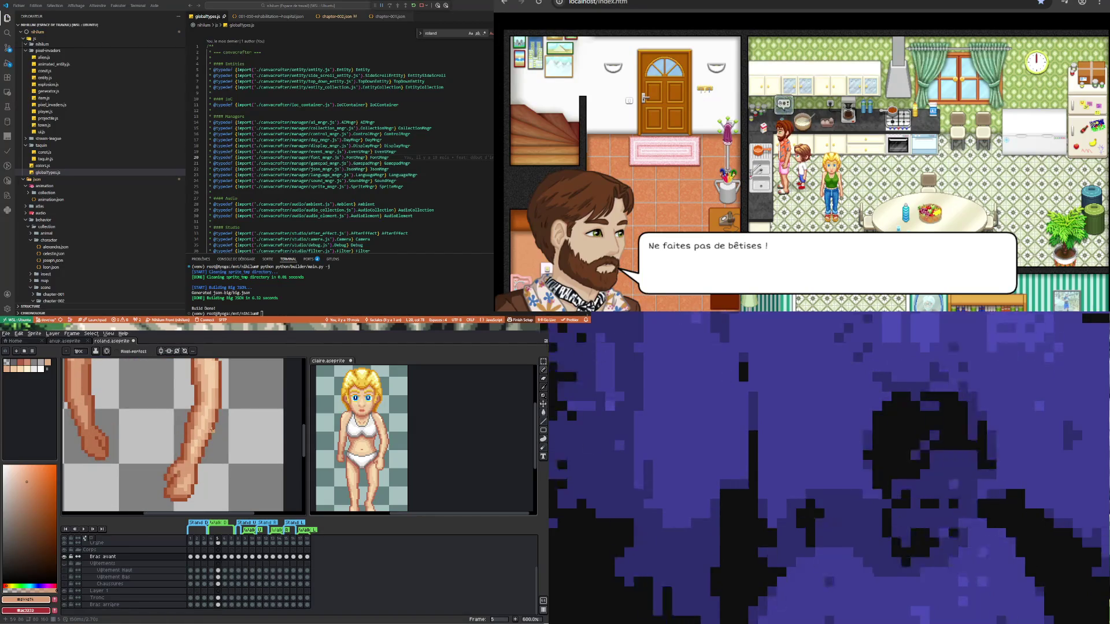
scroll(212, 430, "up", 3)
scroll(173, 454, "down", 3)
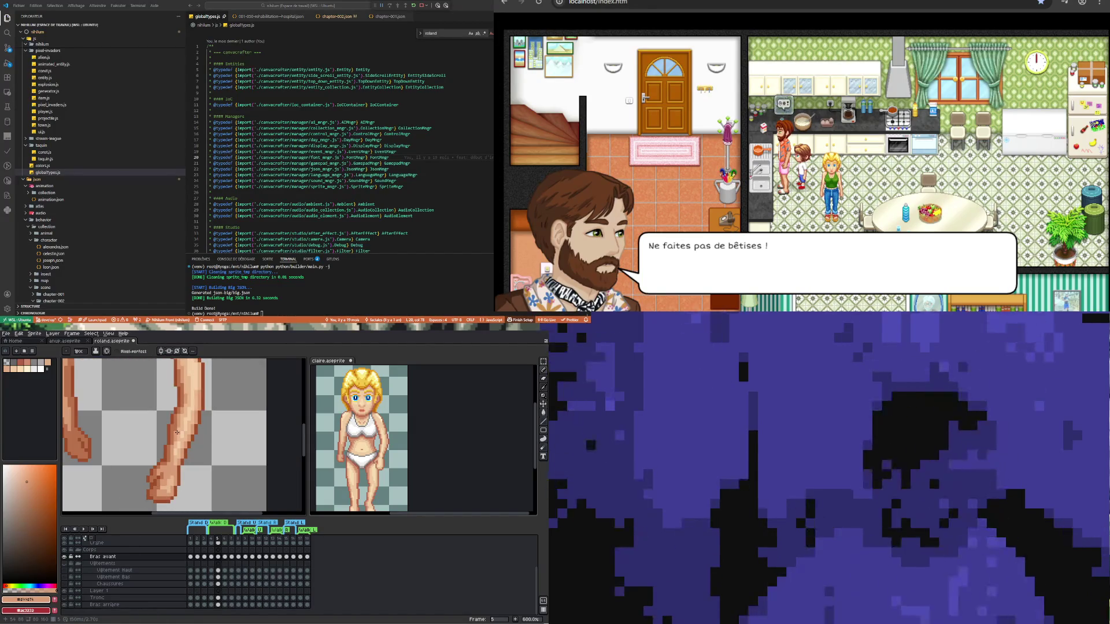
scroll(172, 453, "up", 2)
scroll(187, 438, "down", 1)
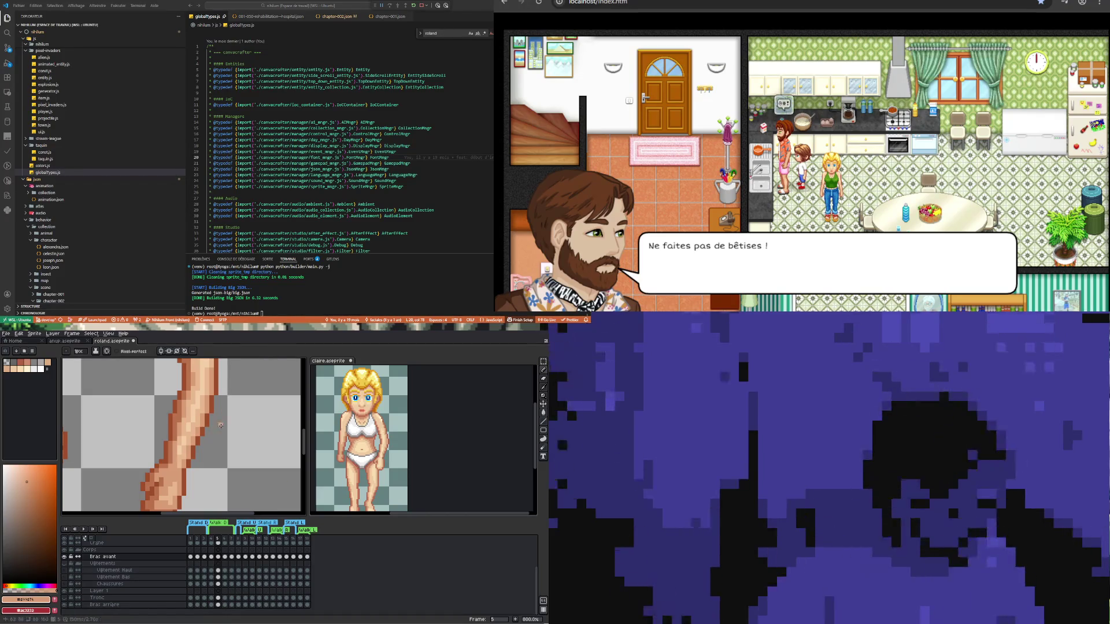
scroll(183, 455, "up", 3)
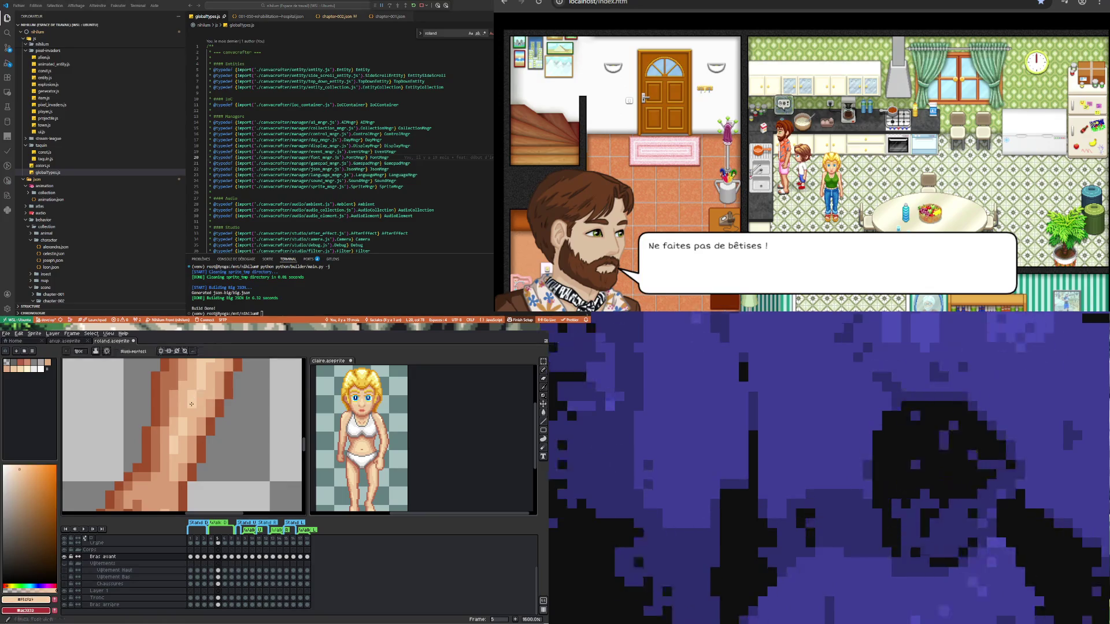
scroll(193, 409, "down", 3)
scroll(196, 404, "up", 2)
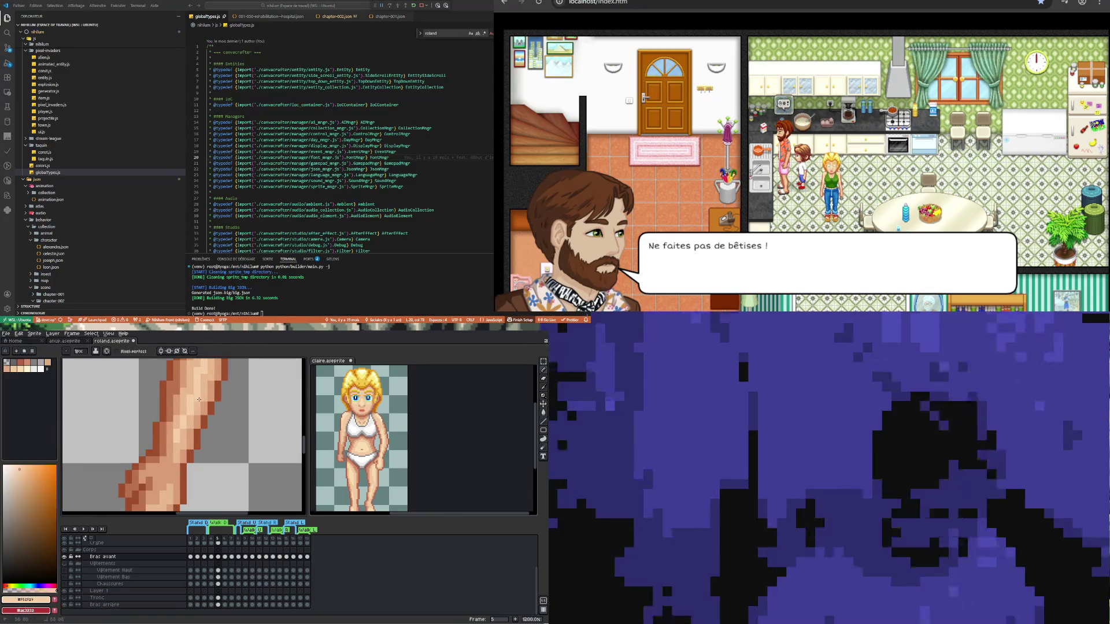
scroll(199, 399, "down", 2)
scroll(199, 399, "up", 2)
scroll(208, 384, "down", 3)
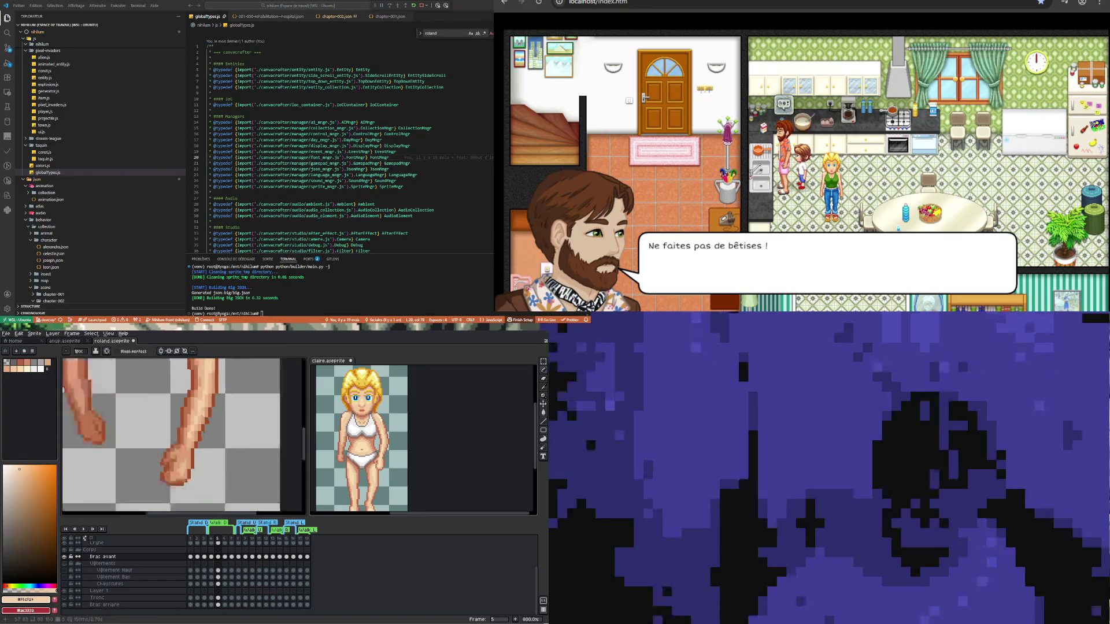
scroll(210, 382, "up", 3)
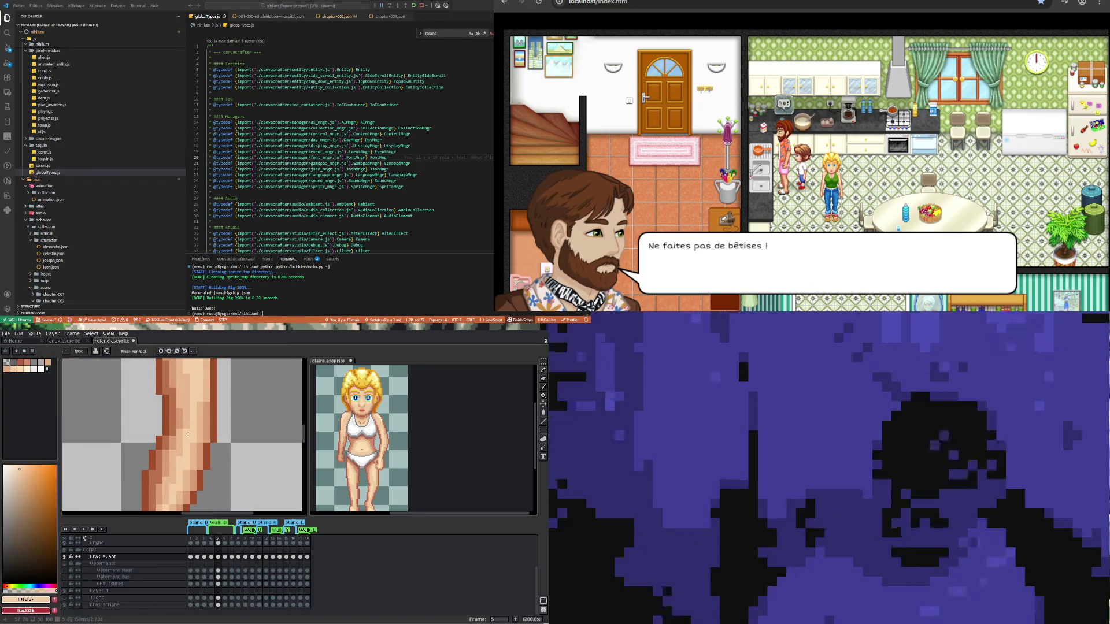
scroll(187, 434, "down", 2)
scroll(188, 434, "up", 1)
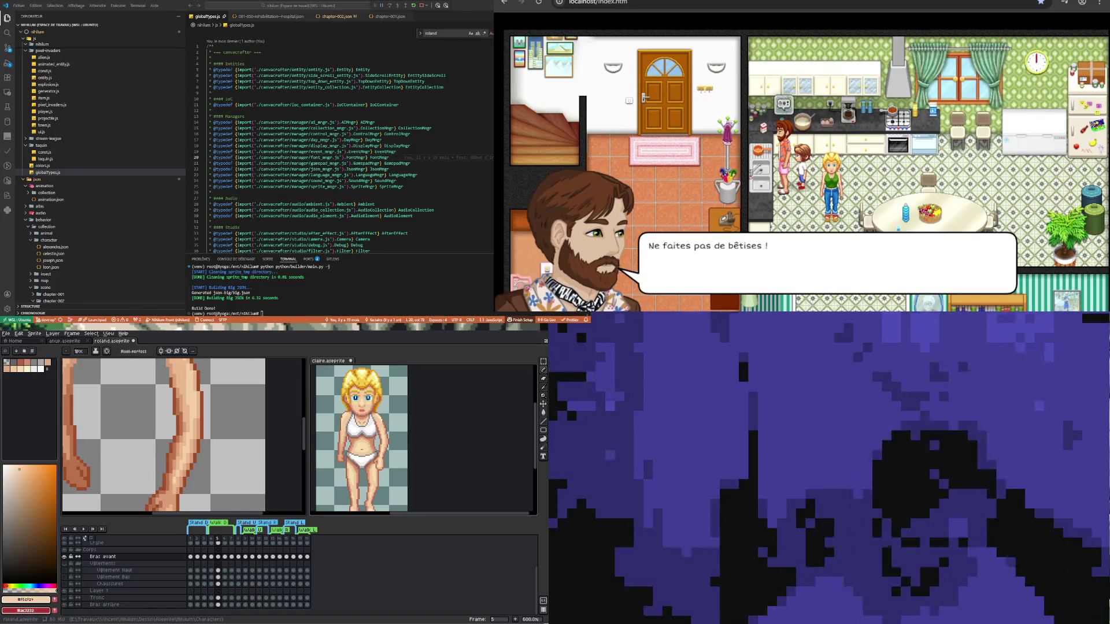
- Sample skin tones from the arm on frame 5
scroll(186, 430, "down", 2)
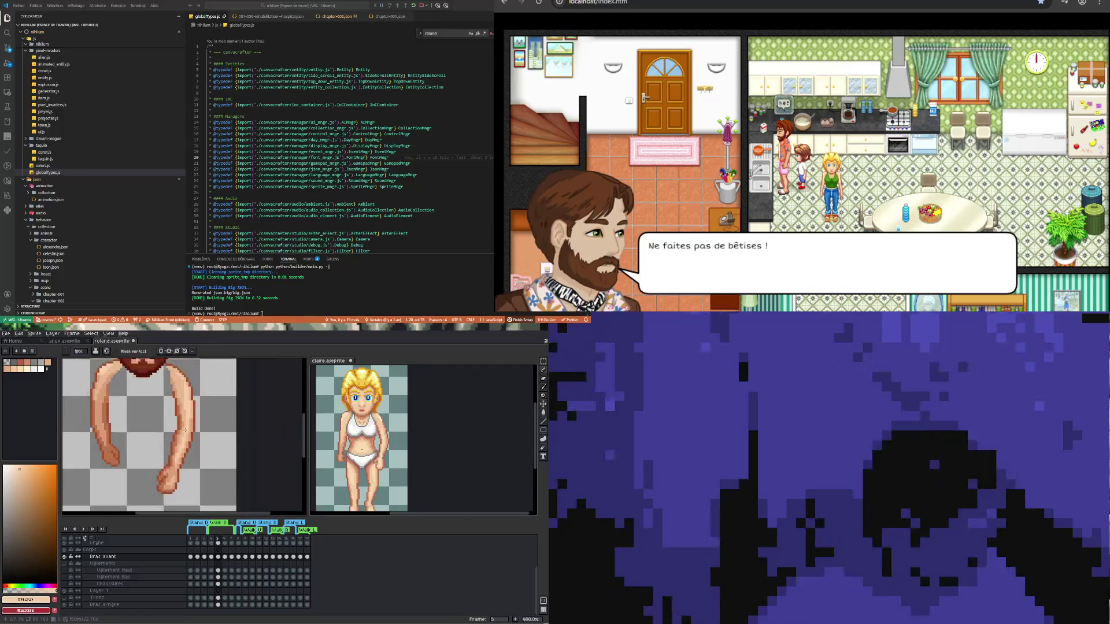
scroll(185, 430, "up", 2)
left_click(182, 396, "alt")
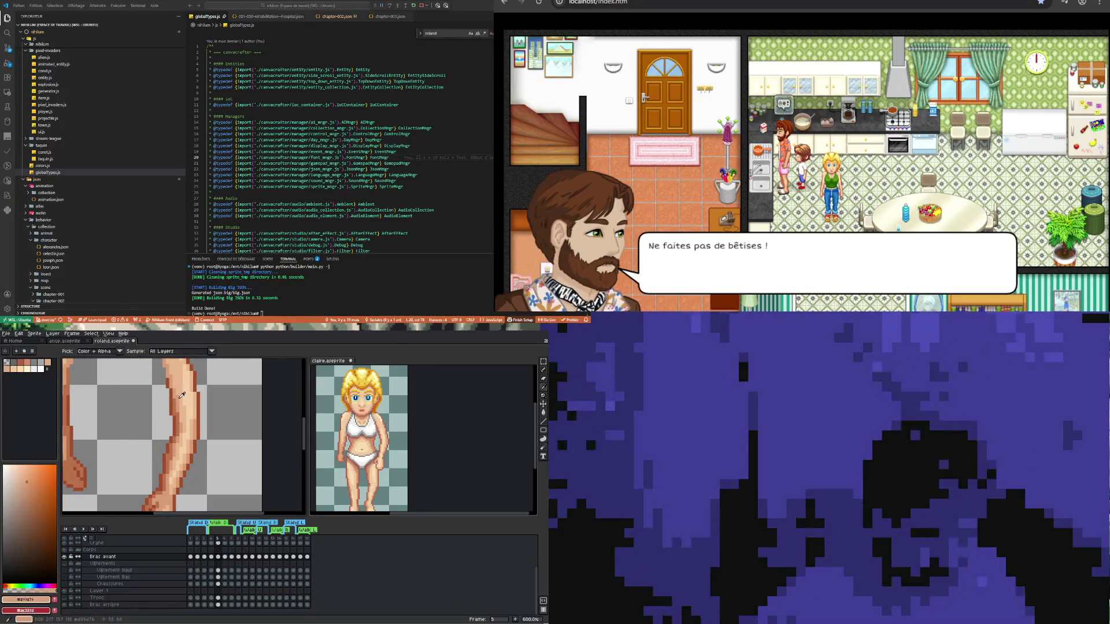
scroll(182, 395, "up", 2)
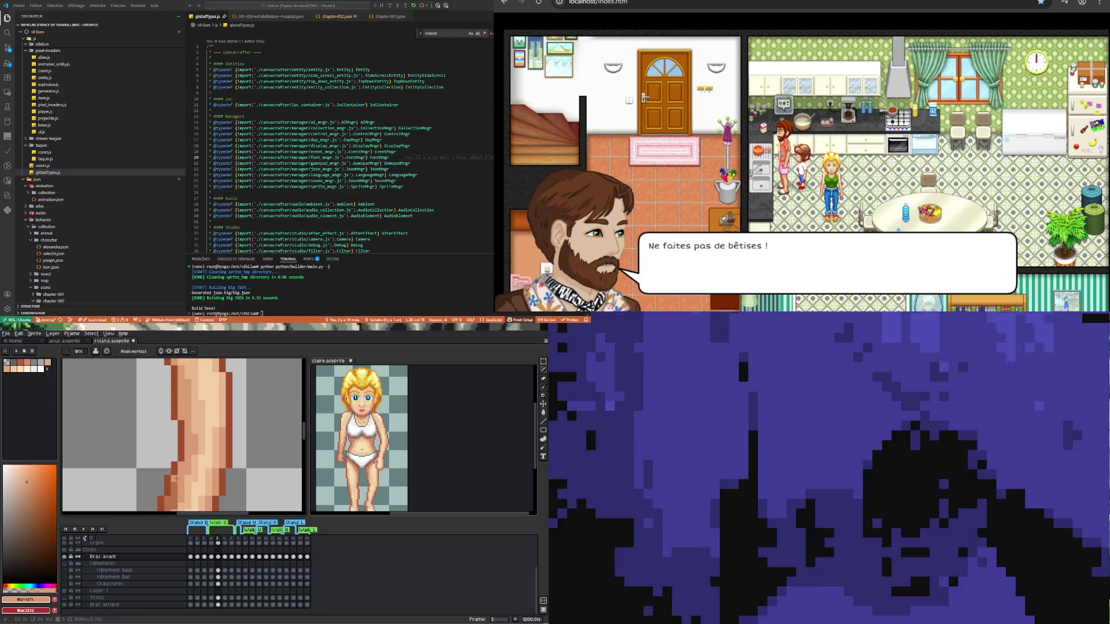
scroll(176, 473, "down", 5)
scroll(166, 481, "up", 2)
scroll(166, 481, "up", 1)
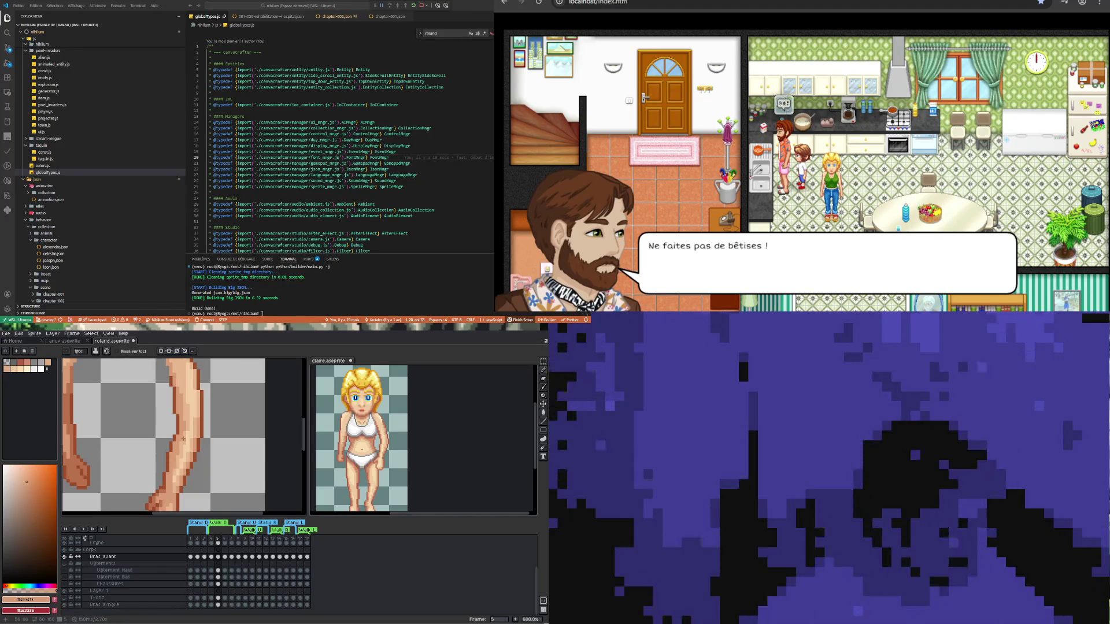
left_click(186, 373, "alt")
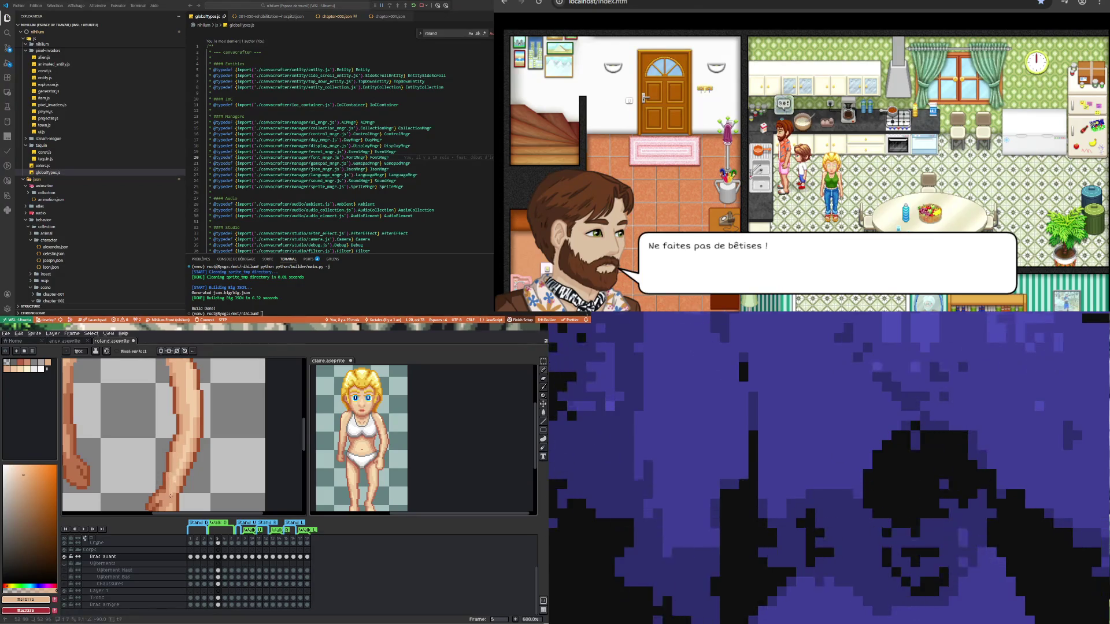
scroll(171, 497, "down", 4)
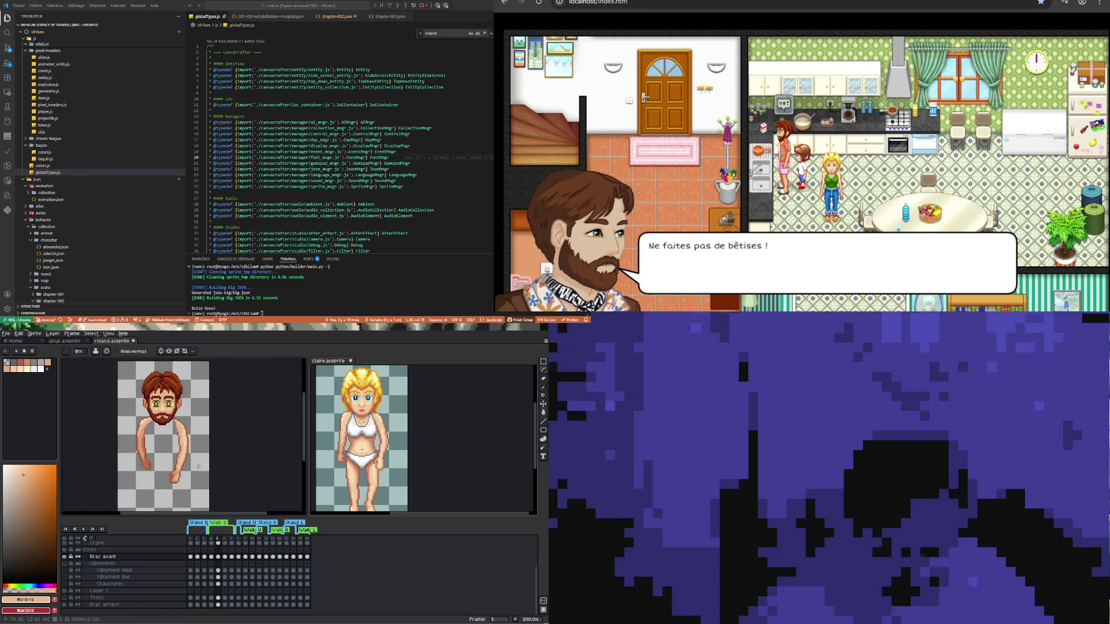
scroll(197, 459, "up", 4)
scroll(196, 459, "up", 4)
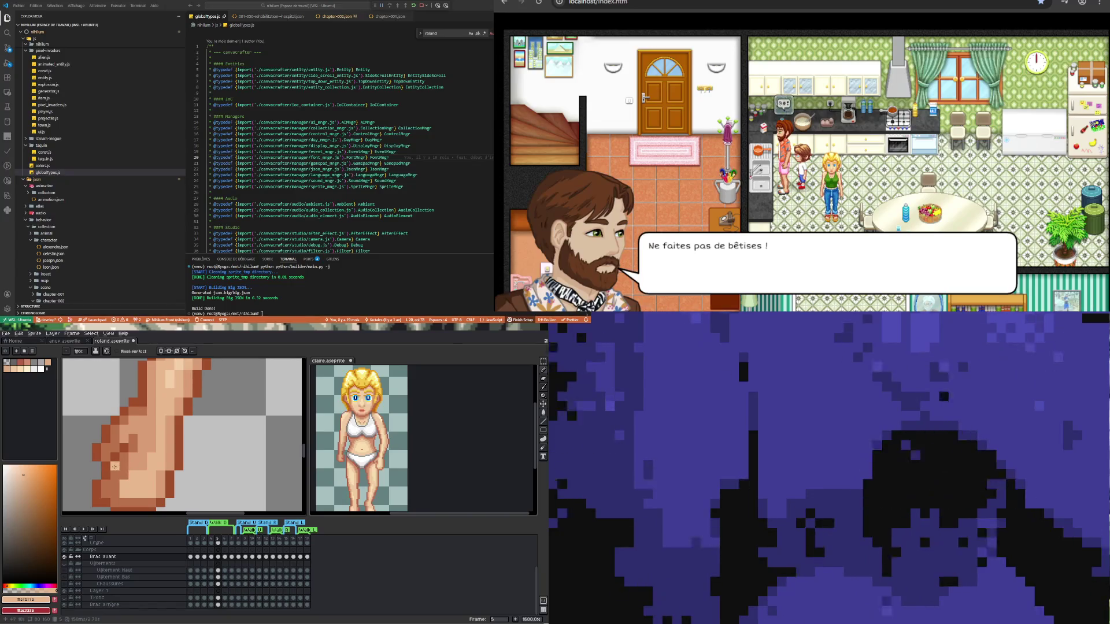
- Extend the dark brown outline down the arm, undoing the stray lower-left pixels
key("i")
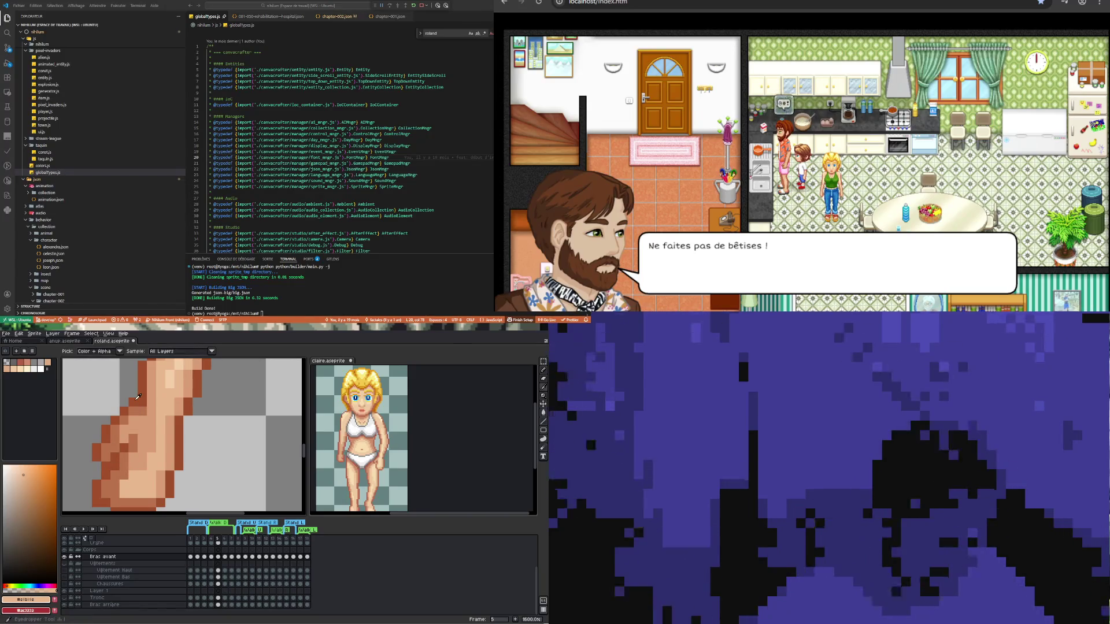
left_click(137, 397)
key("b")
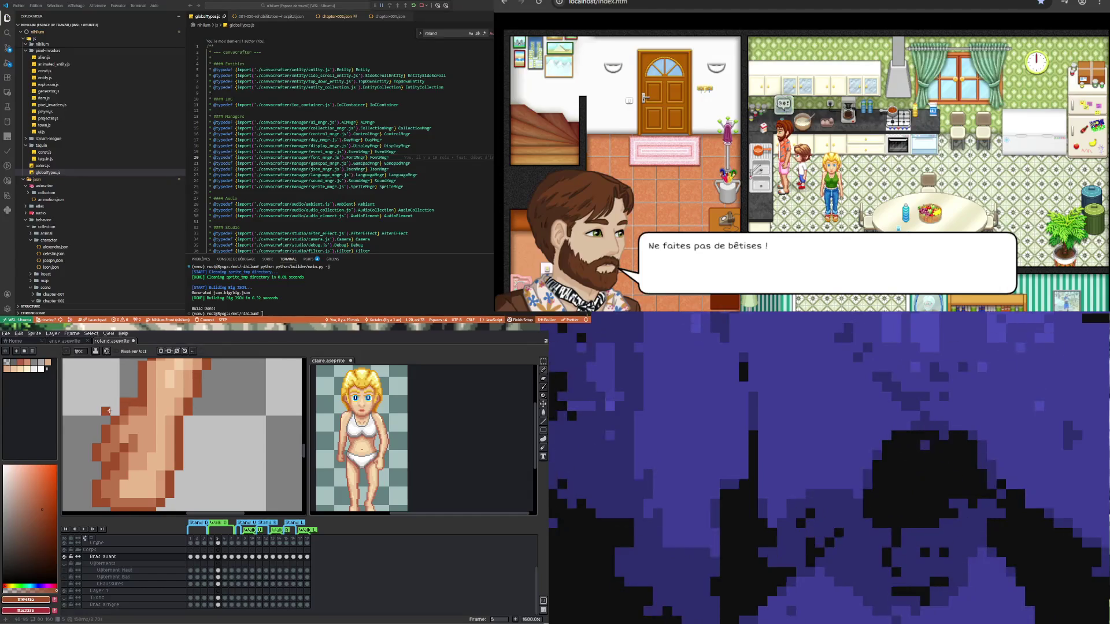
left_click(106, 420)
left_click(96, 435)
left_click(98, 463)
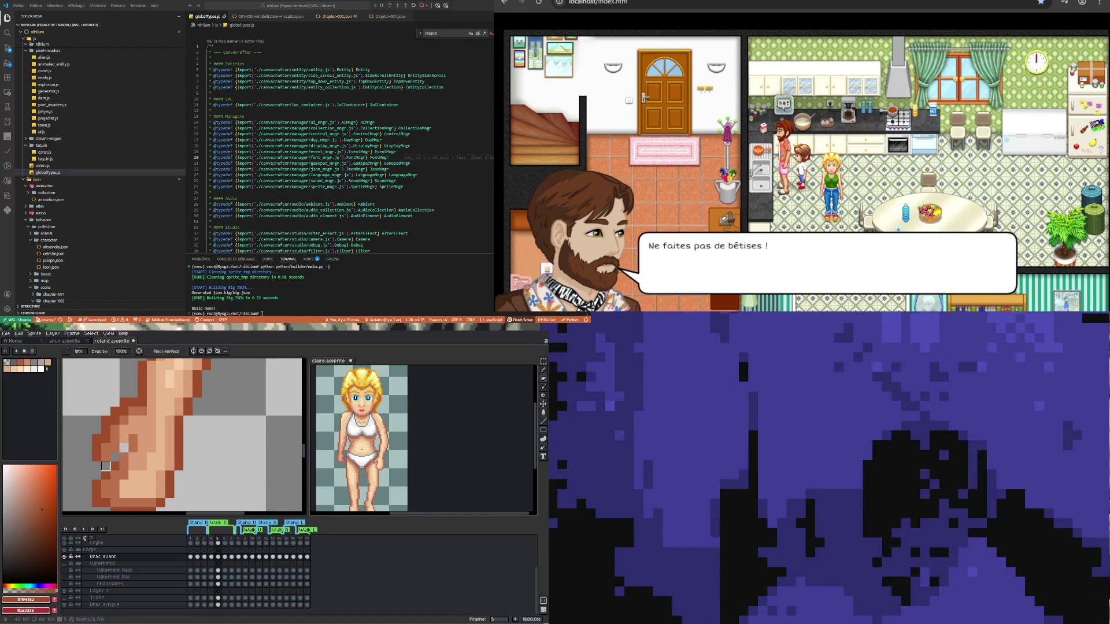
scroll(106, 467, "down", 2)
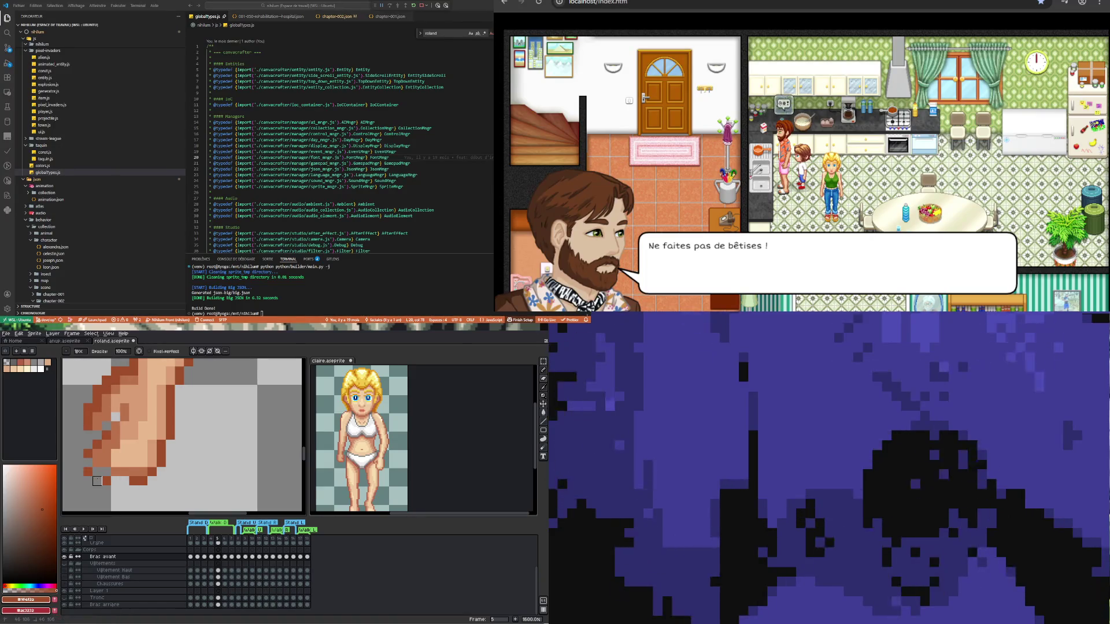
key("ctrl+z")
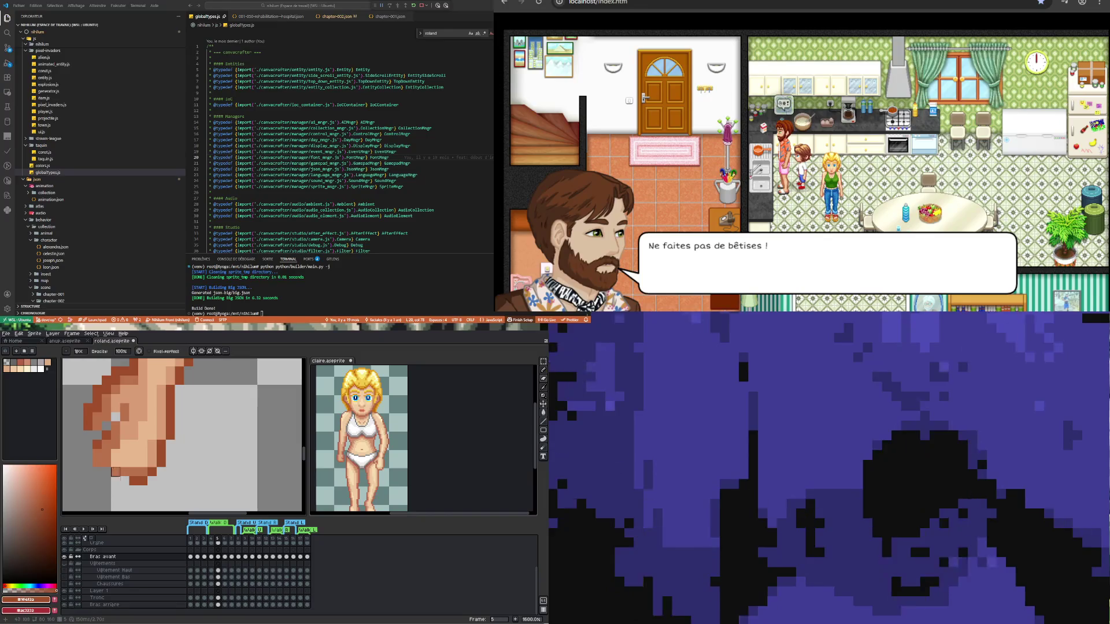
- Fill the gap in the hand's bottom brown row and erase the dark row beneath the hand
key("i")
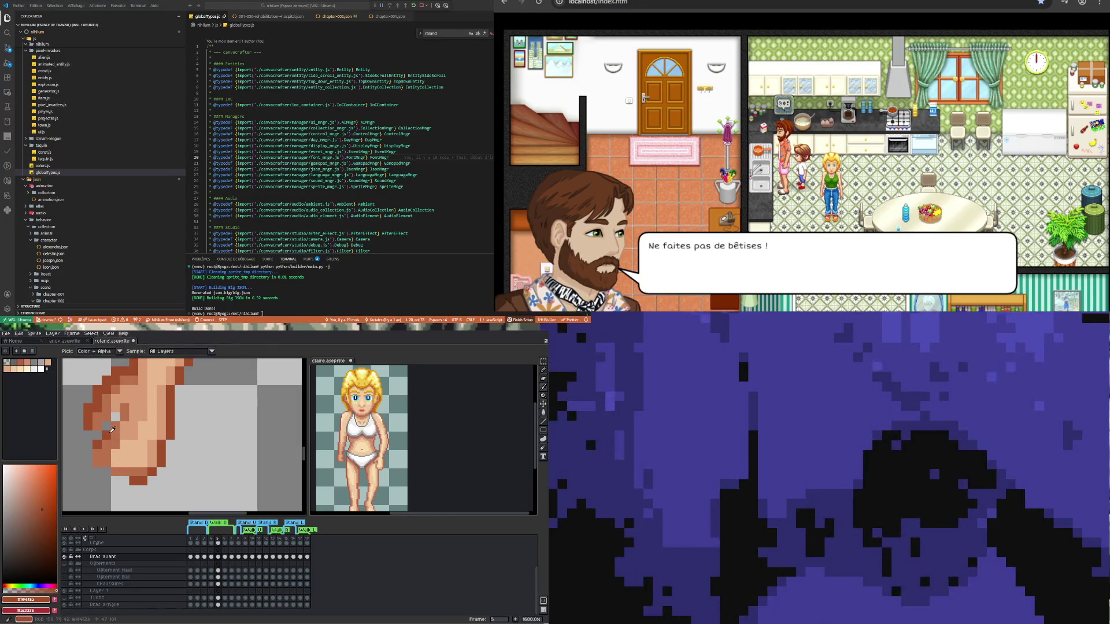
key("b")
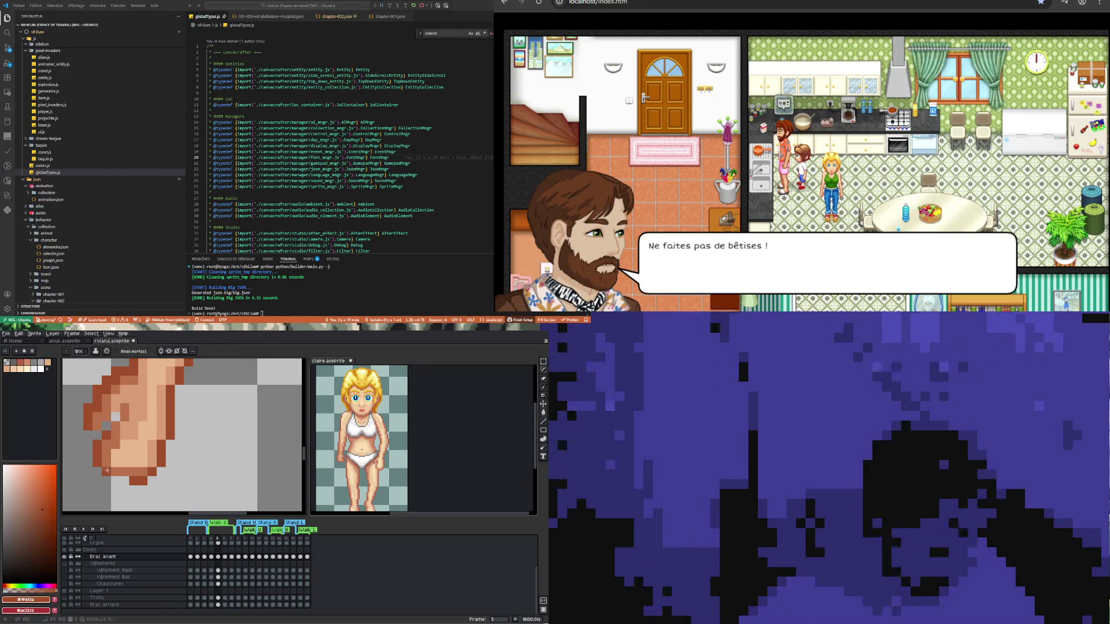
left_click_drag(119, 480, 141, 480)
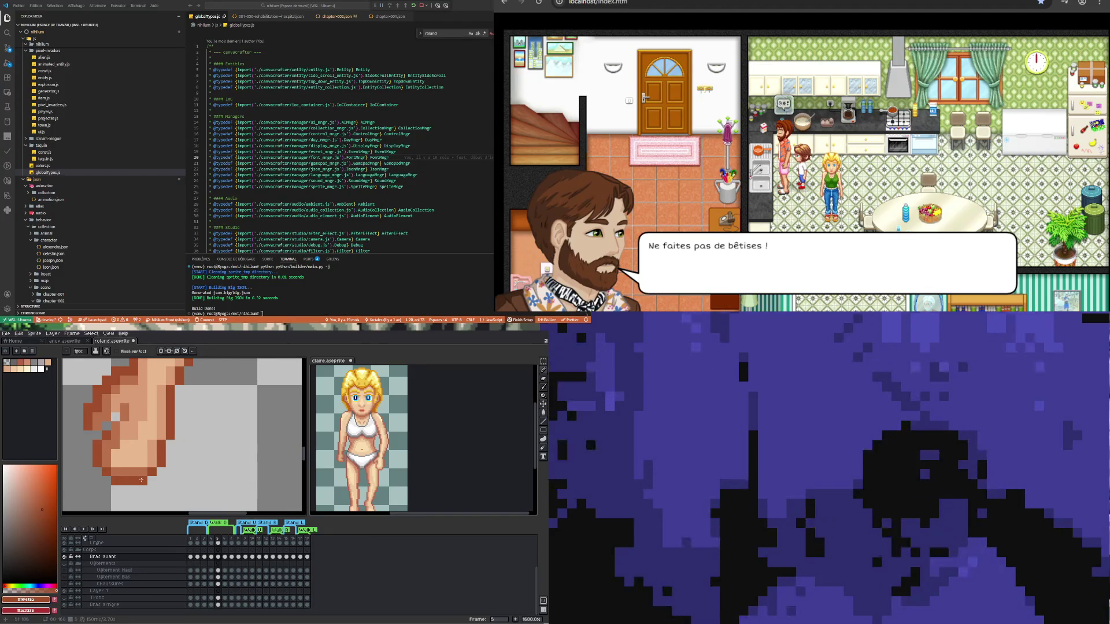
scroll(120, 475, "down", 1)
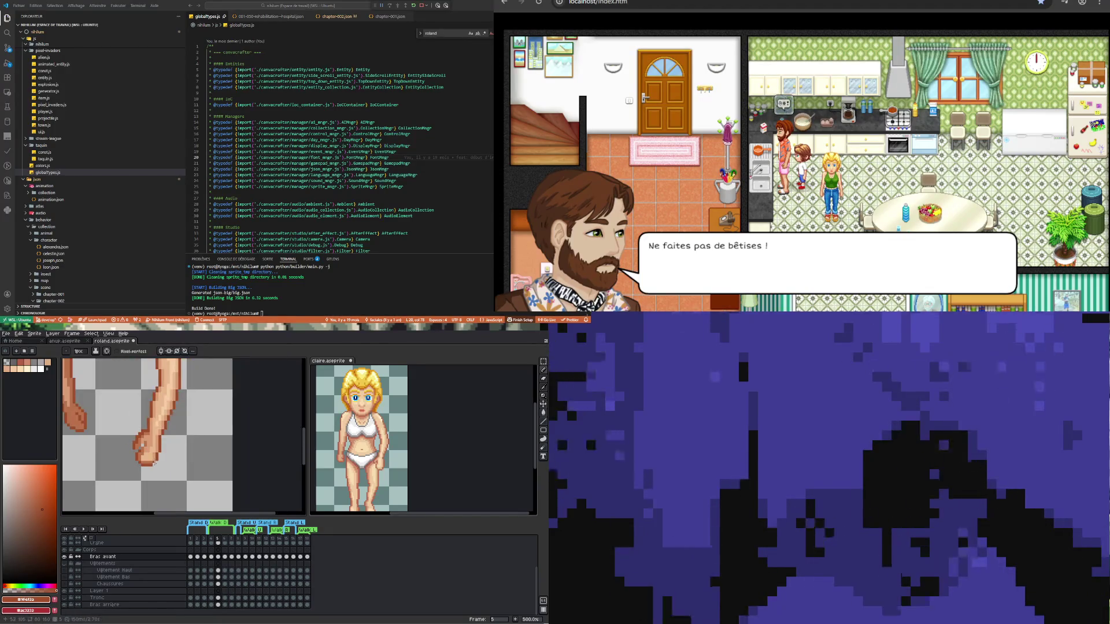
scroll(137, 470, "up", 1)
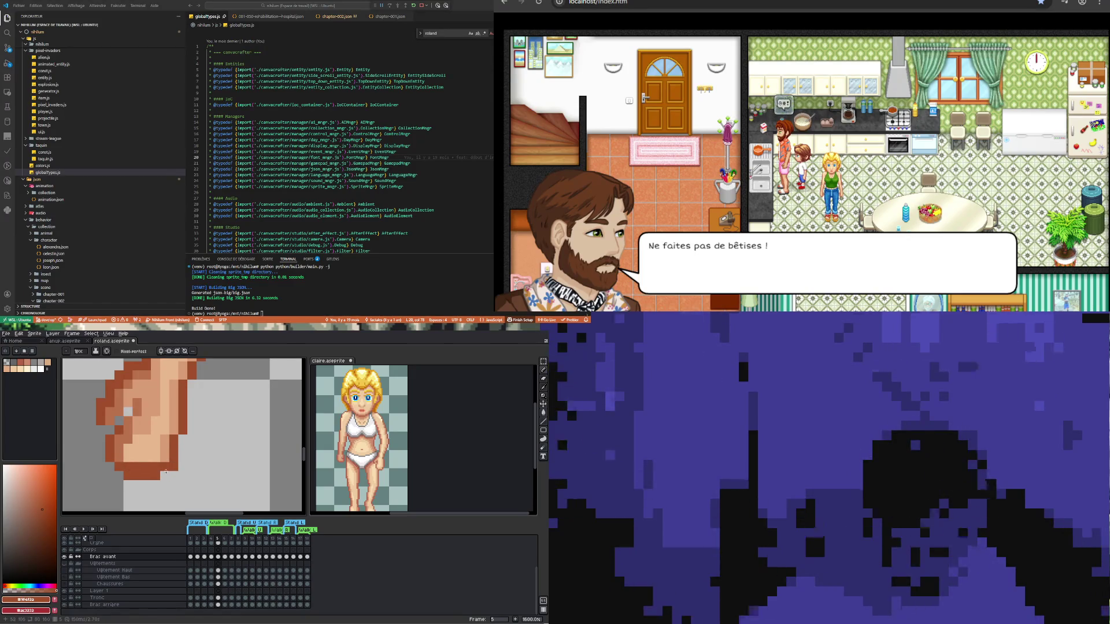
key("b")
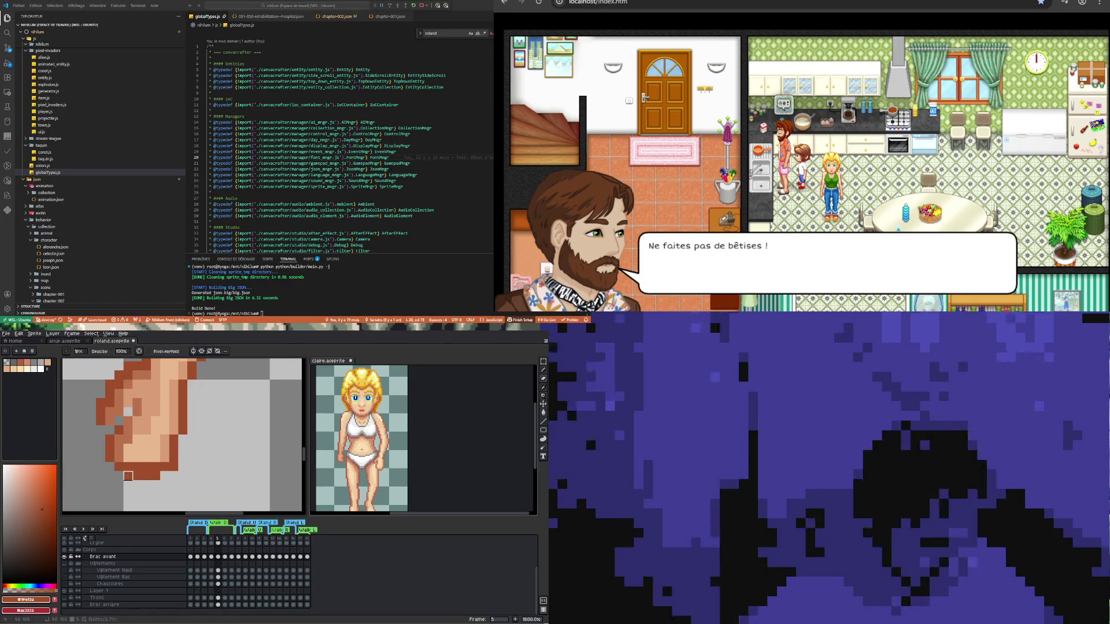
left_click_drag(128, 476, 174, 475)
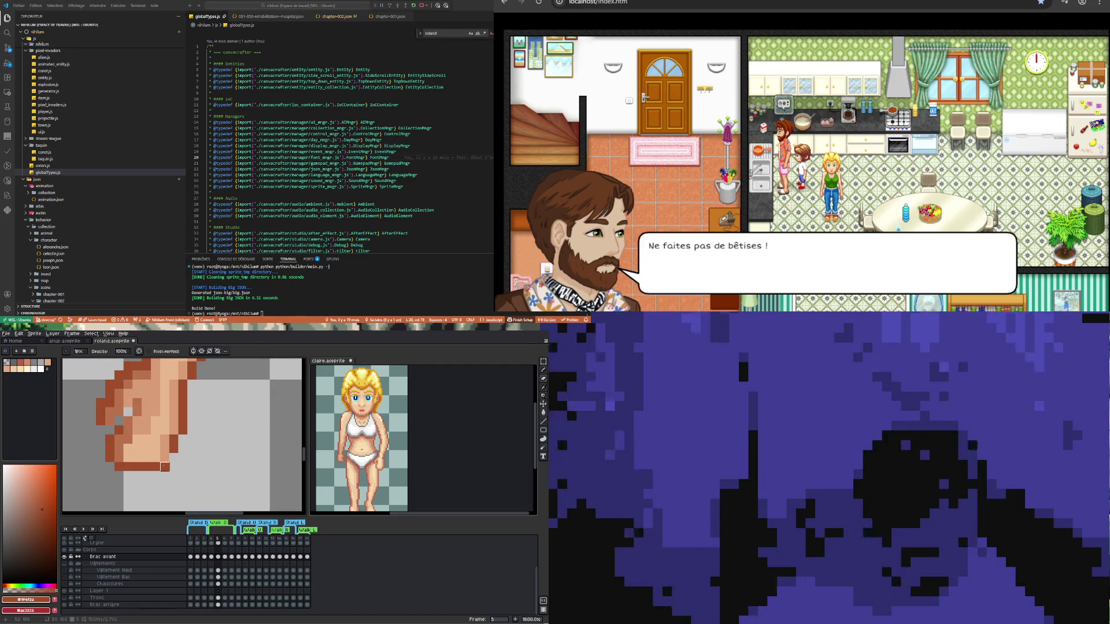
- Paint a darker skin shade across part of the hand
key("i")
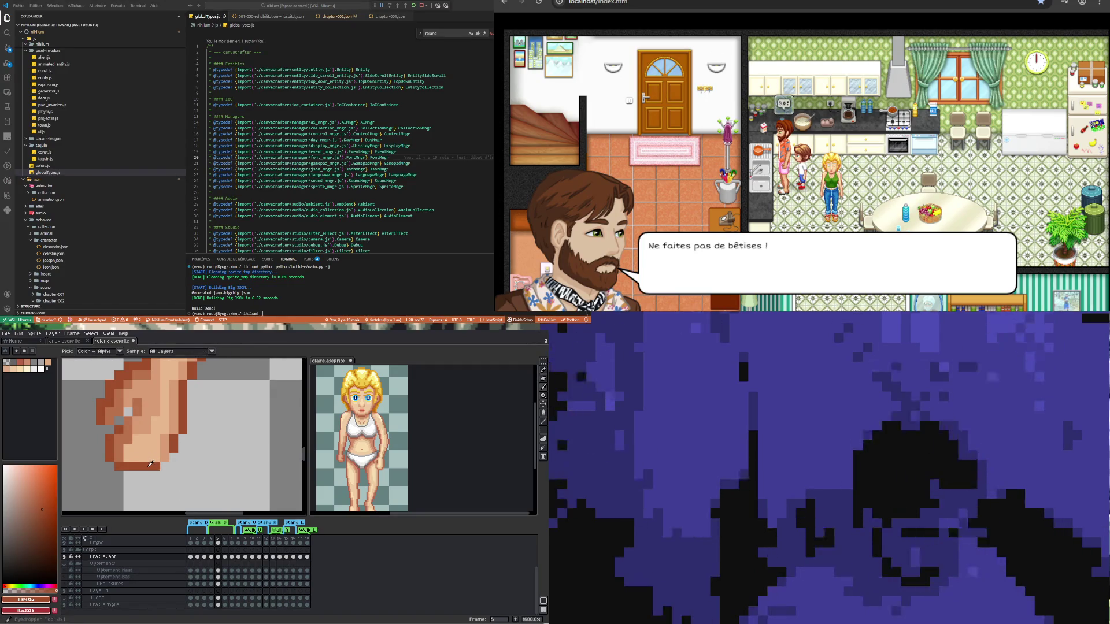
key("b")
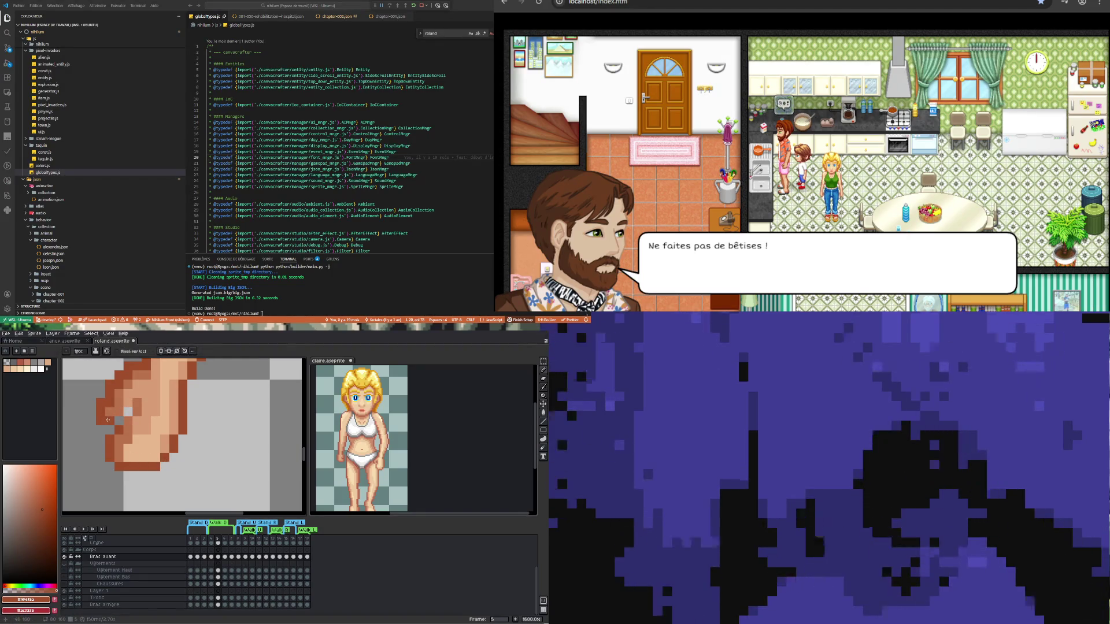
left_click(127, 408)
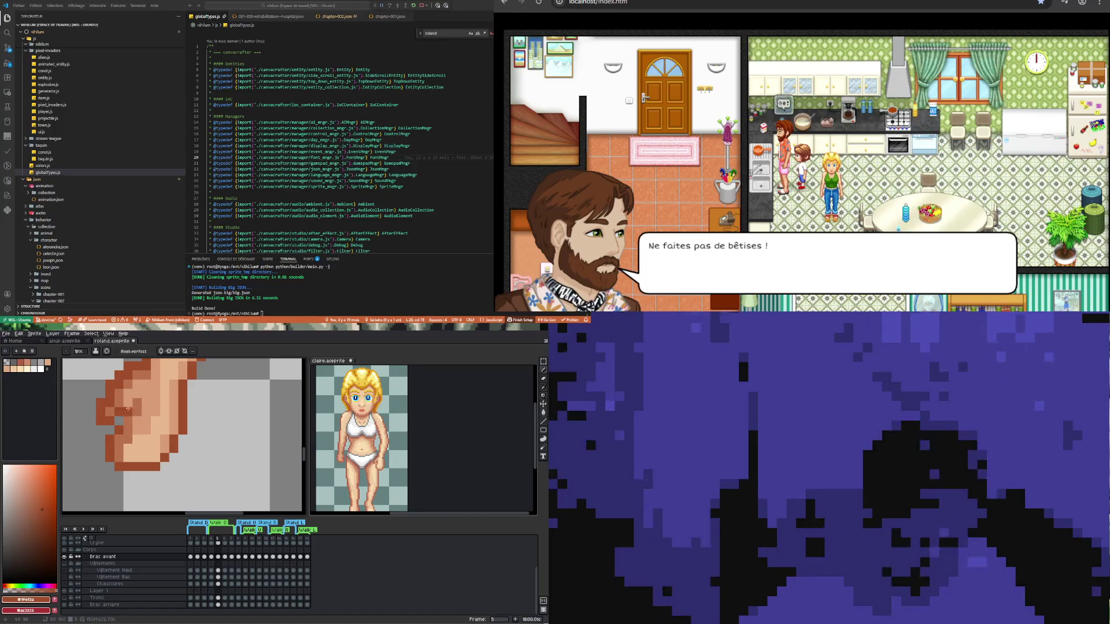
left_click_drag(139, 410, 137, 404)
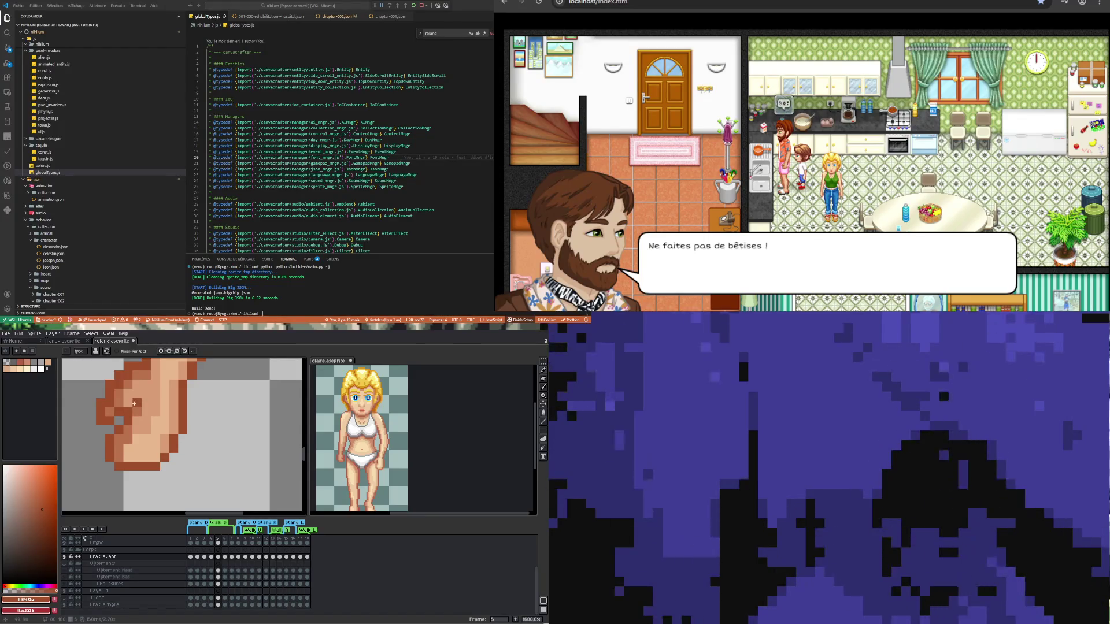
scroll(146, 433, "up", 3)
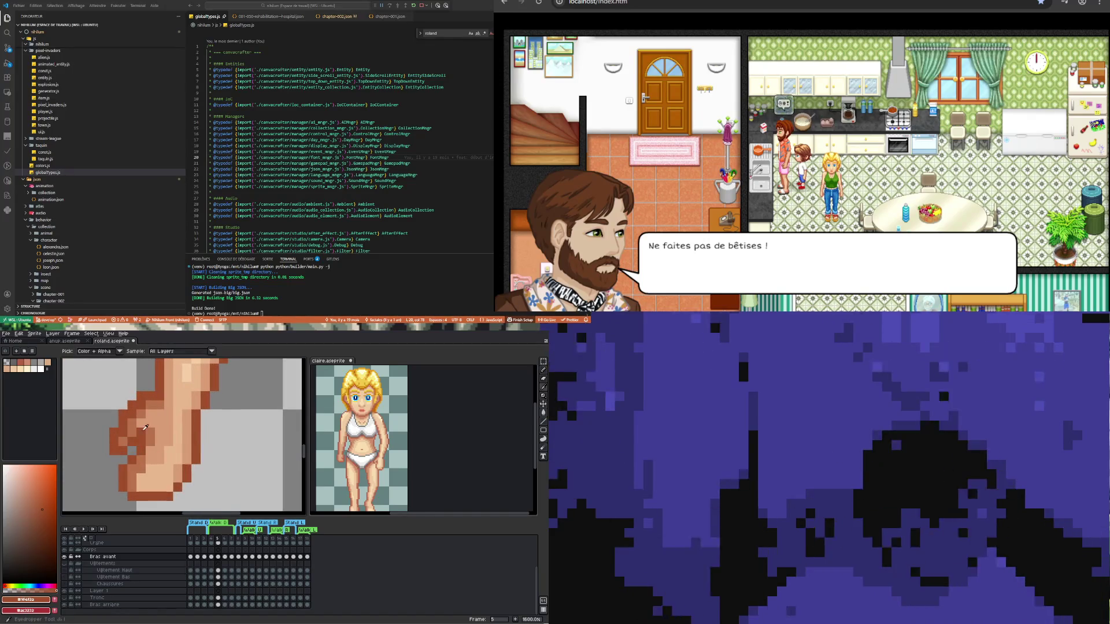
- Lighten two outline pixels on the fist with the light skin tone, then sample a lighter arm tone
left_click(152, 418, "alt")
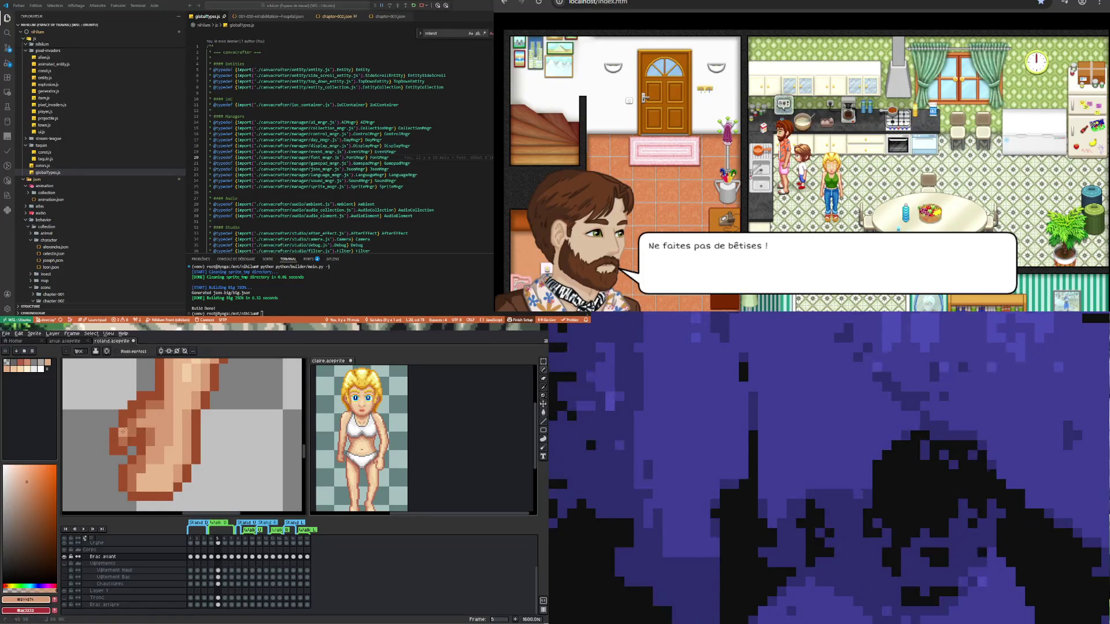
left_click(134, 417)
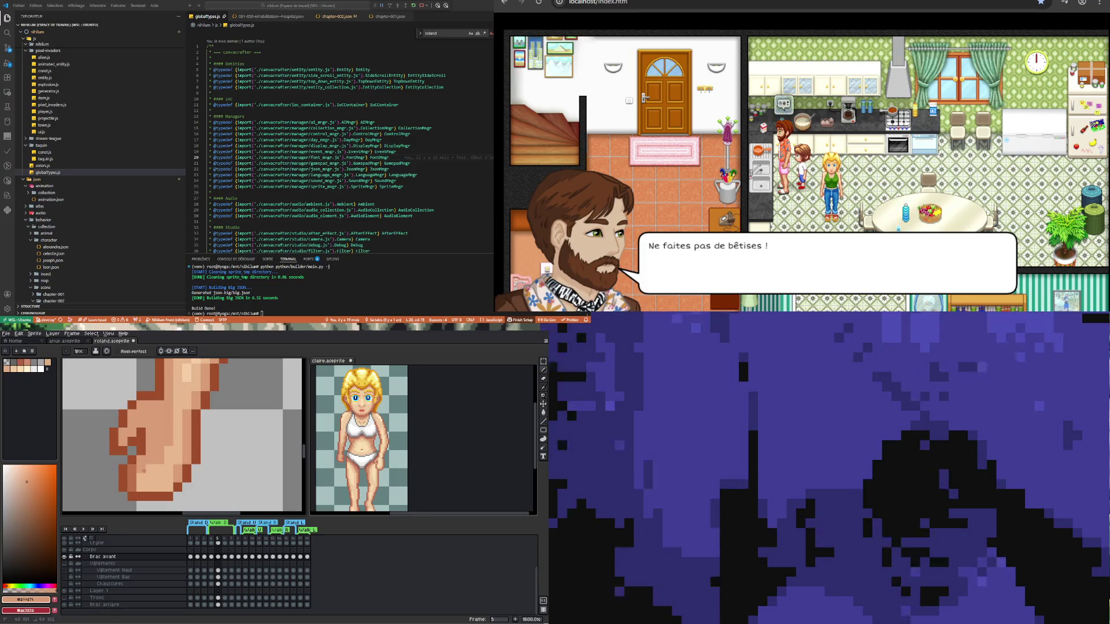
left_click(134, 486)
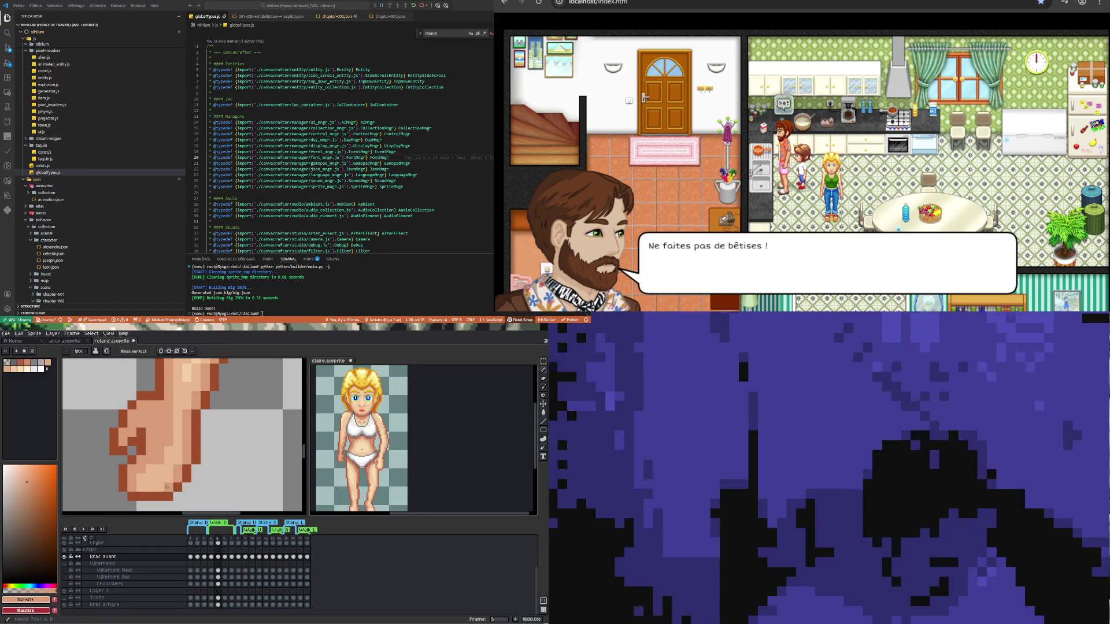
scroll(169, 466, "down", 2)
scroll(173, 463, "up", 1)
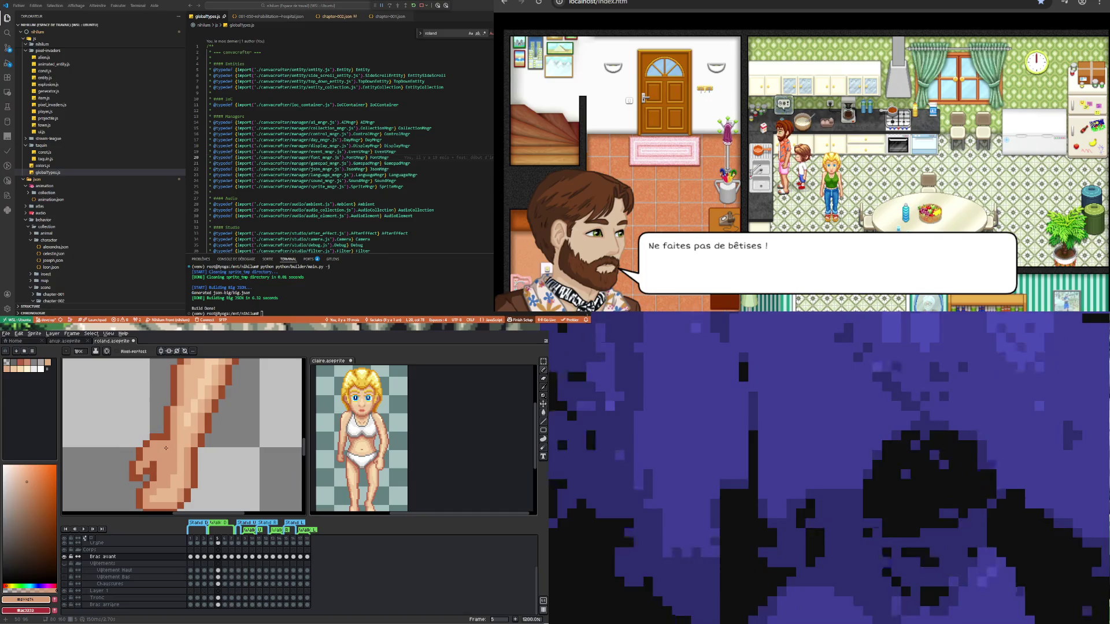
key("alt")
left_click(183, 458, "alt")
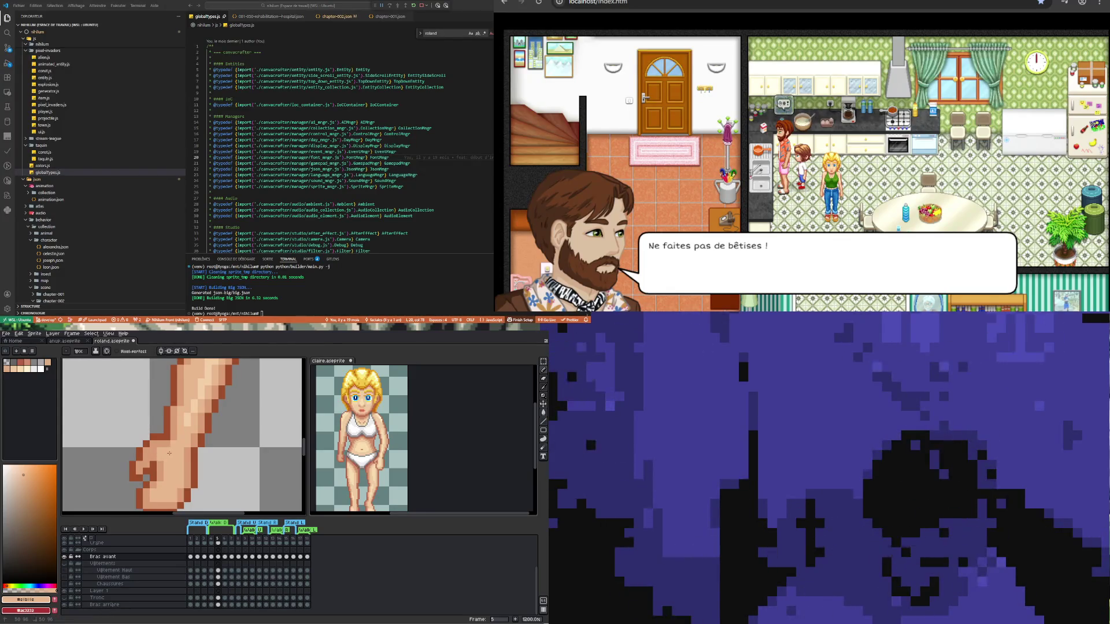
scroll(178, 478, "down", 3)
scroll(176, 483, "up", 1)
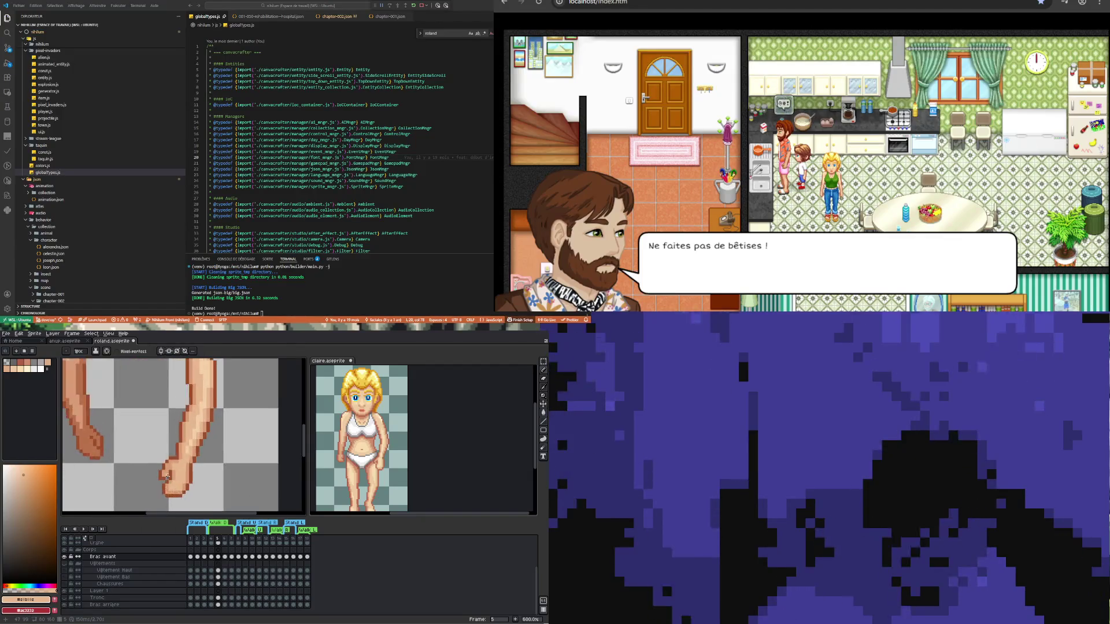
scroll(173, 474, "down", 1)
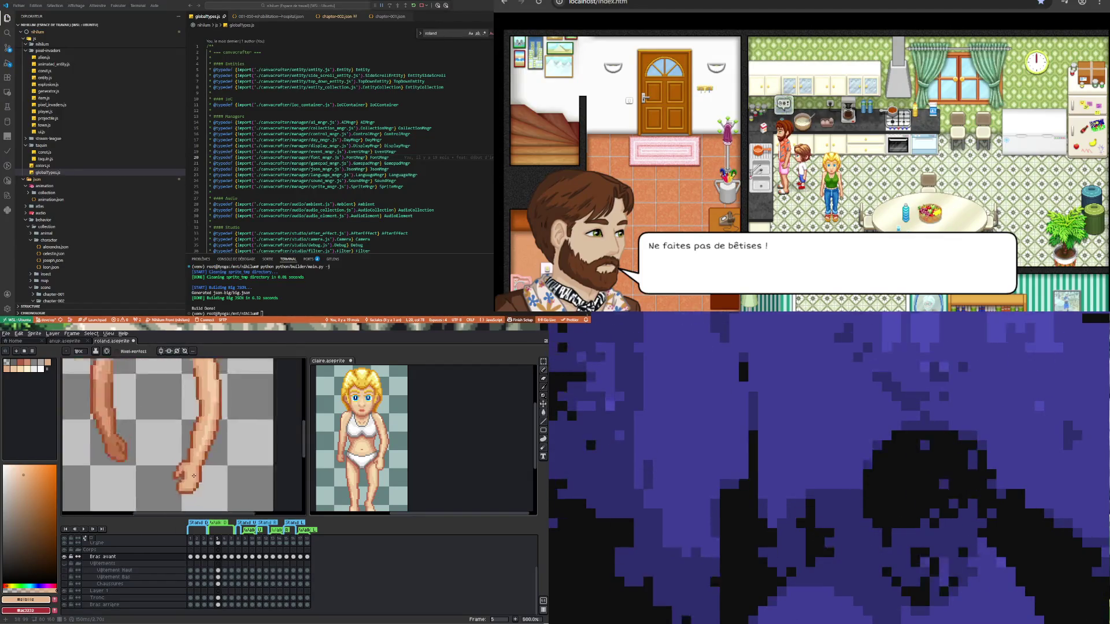
scroll(186, 476, "up", 1)
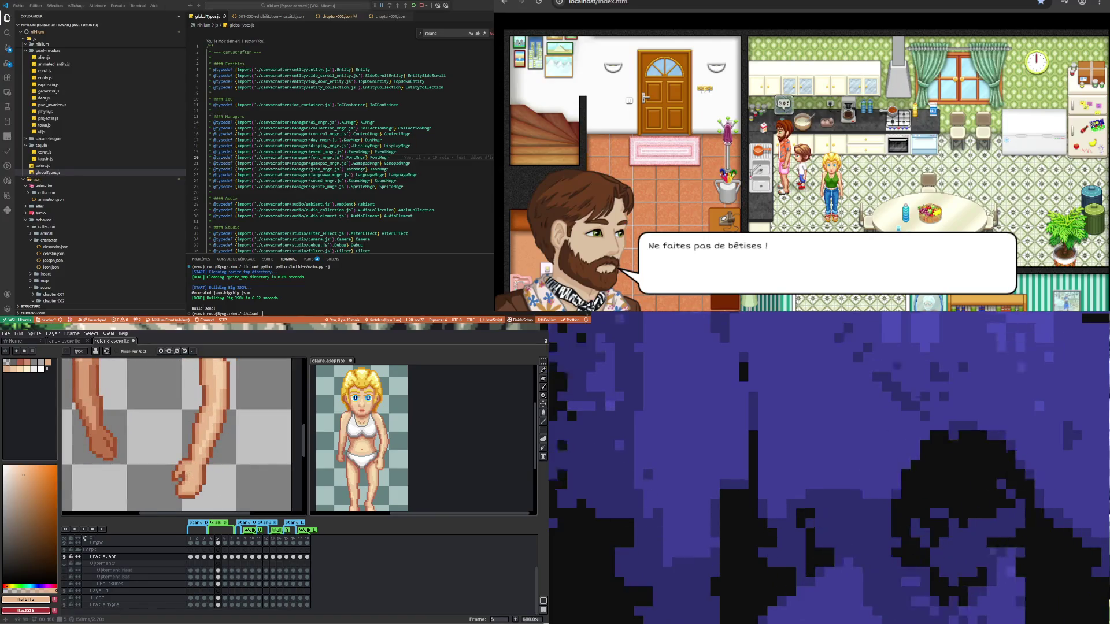
scroll(197, 476, "down", 4)
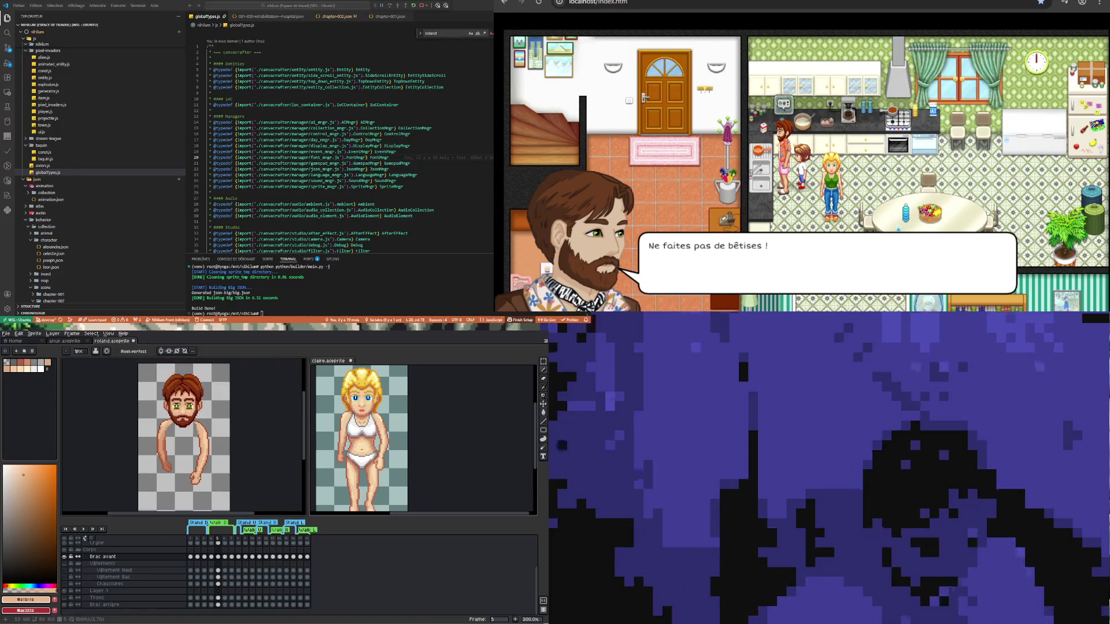
scroll(203, 430, "up", 5)
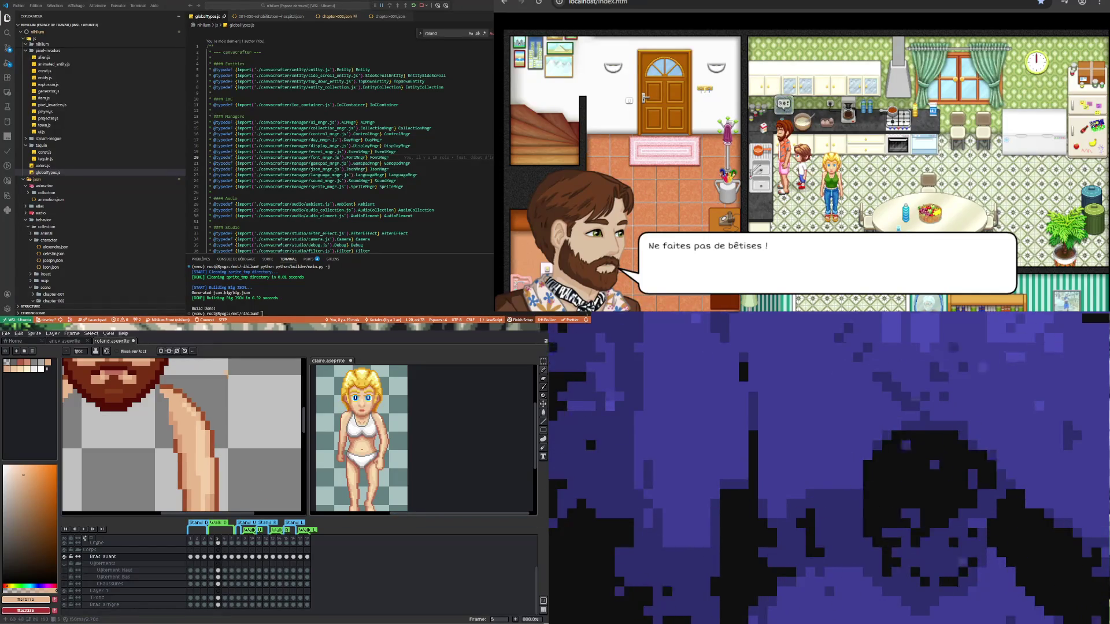
- Sample the upper-arm skin tone and repaint a vertical band of shading down the upper arm
left_click(200, 431, "alt")
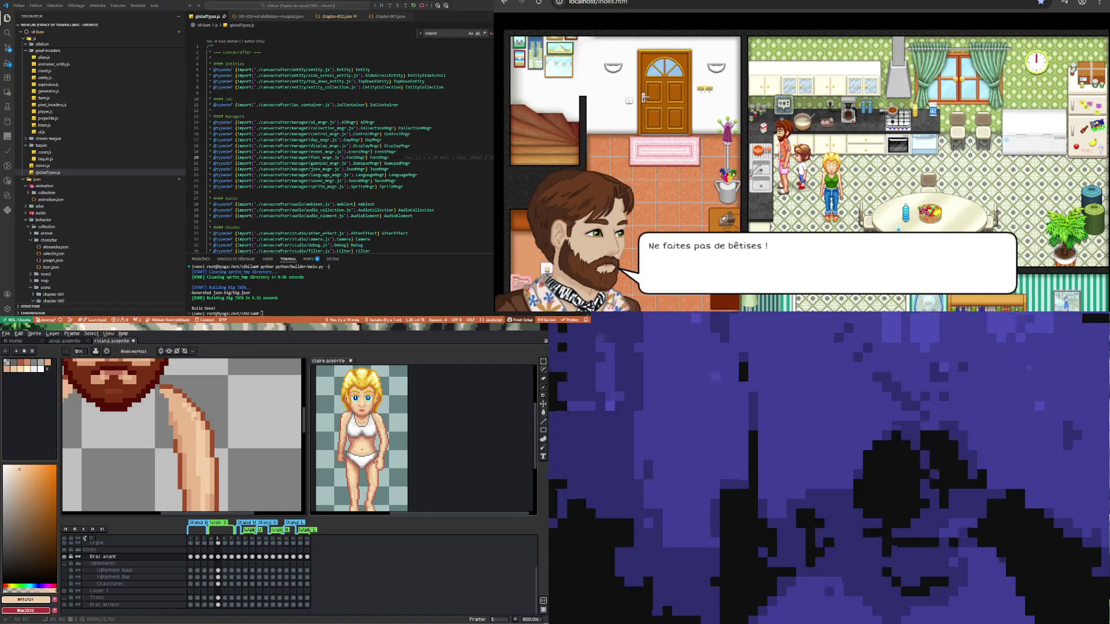
left_click(177, 399)
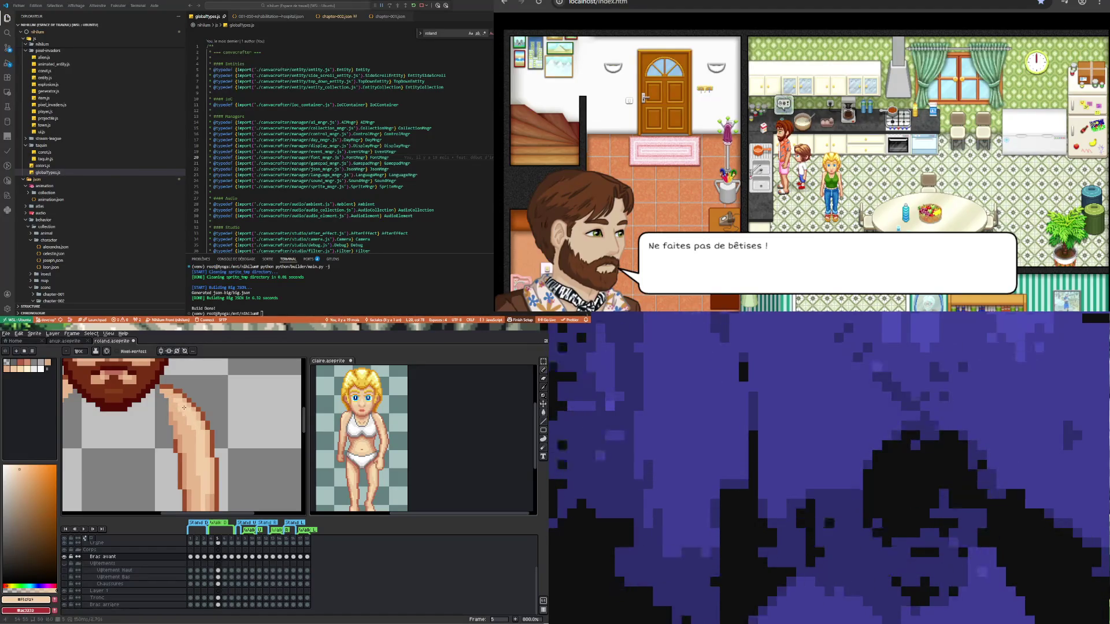
scroll(189, 413, "down", 3)
scroll(187, 408, "up", 5)
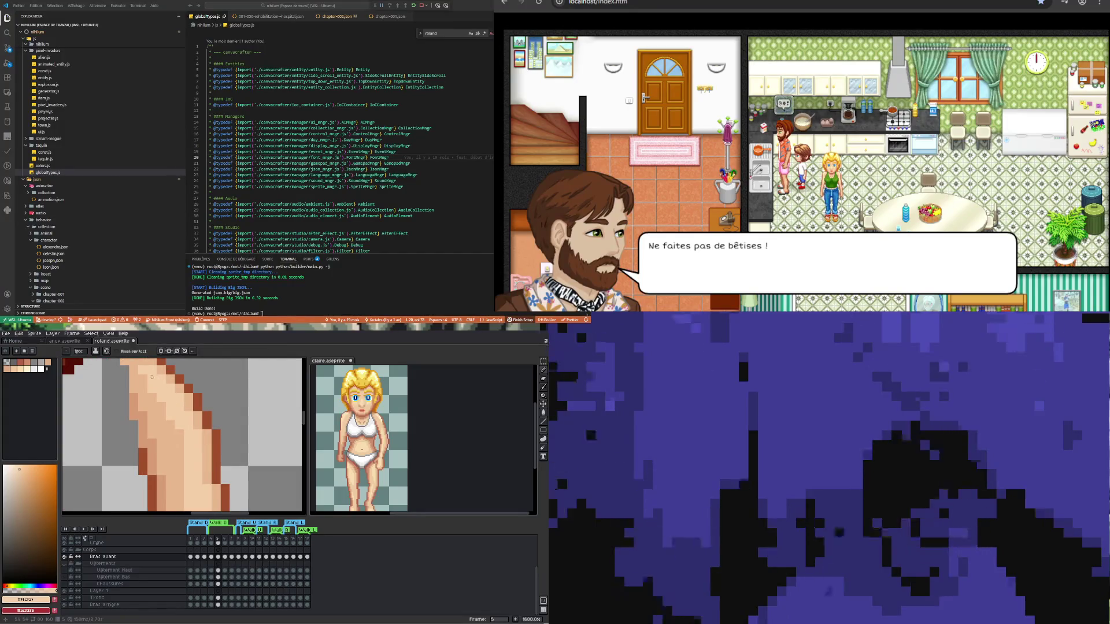
left_click_drag(179, 402, 183, 446)
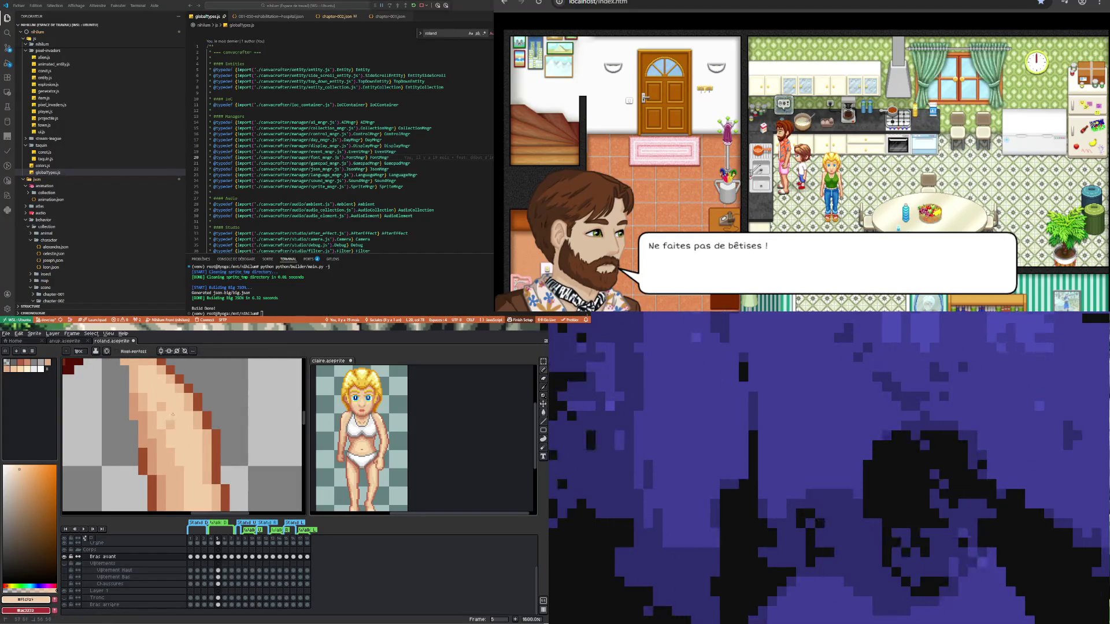
scroll(172, 423, "down", 7)
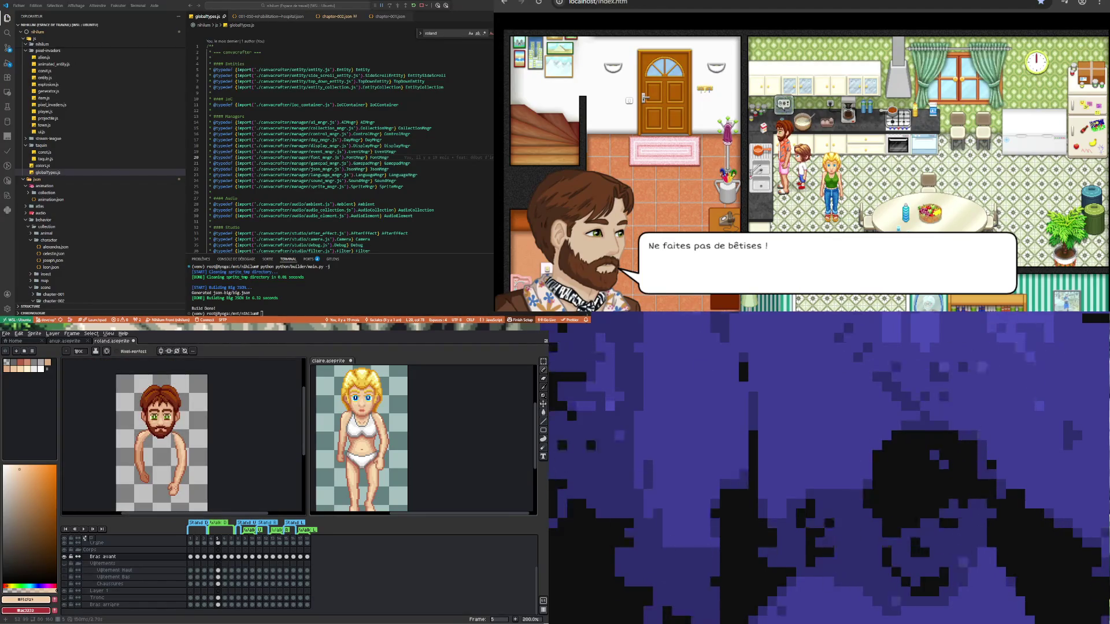
scroll(184, 451, "up", 4)
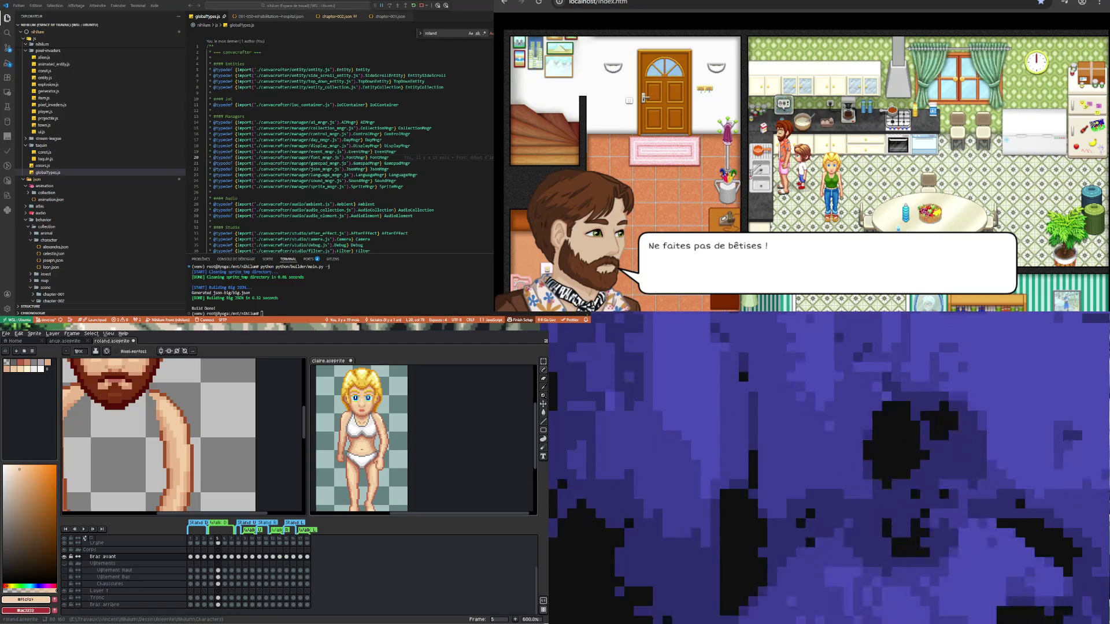
scroll(157, 488, "down", 4)
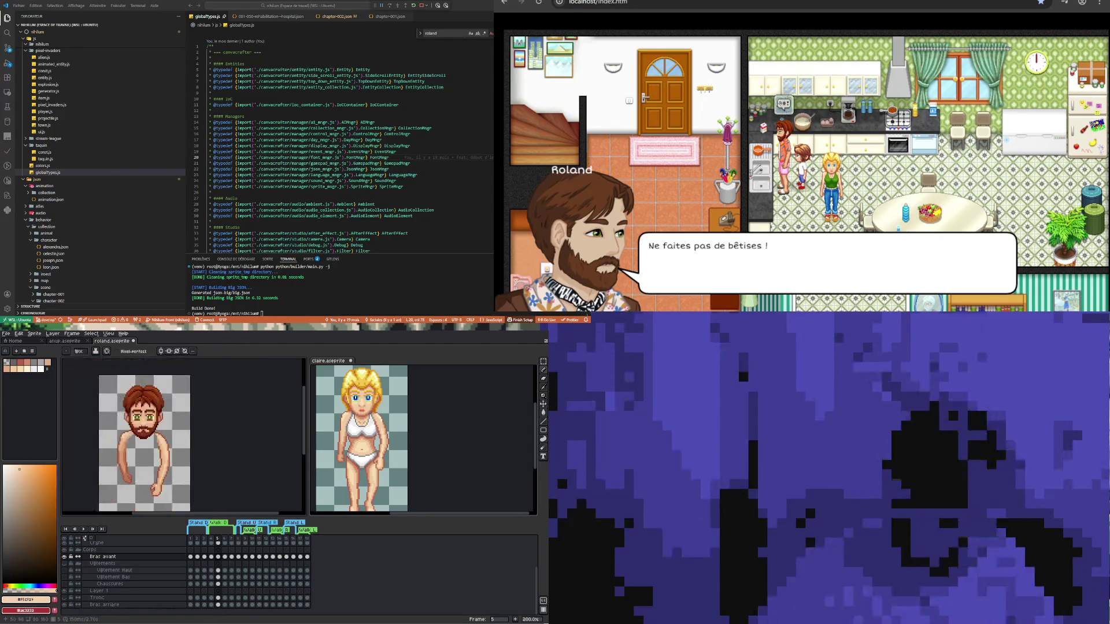
scroll(145, 463, "up", 3)
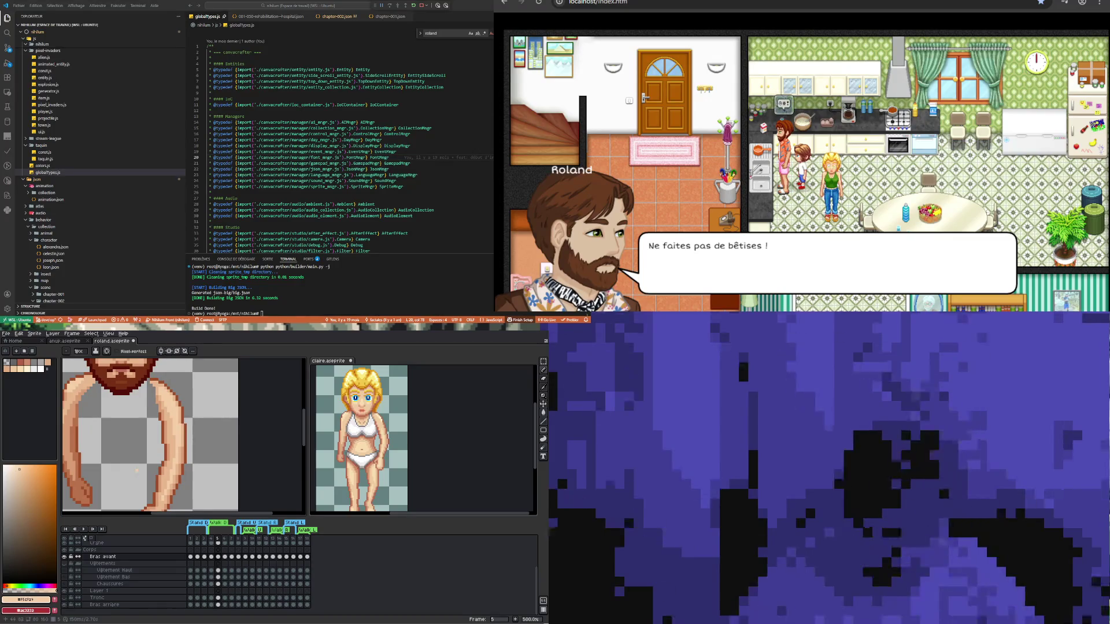
scroll(137, 471, "down", 3)
scroll(151, 456, "up", 5)
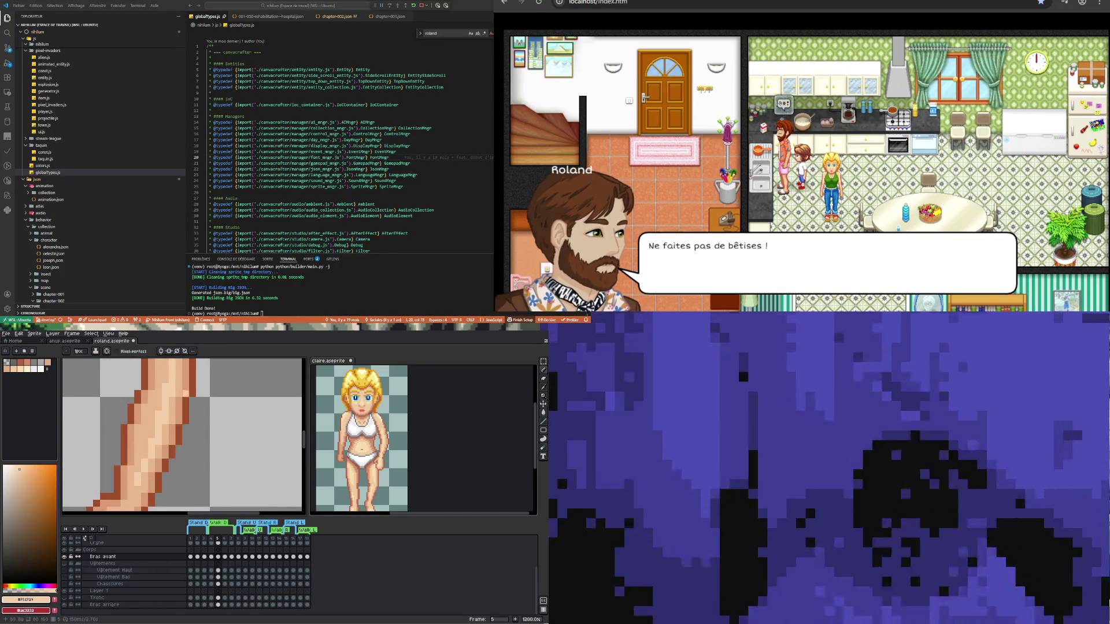
key("i")
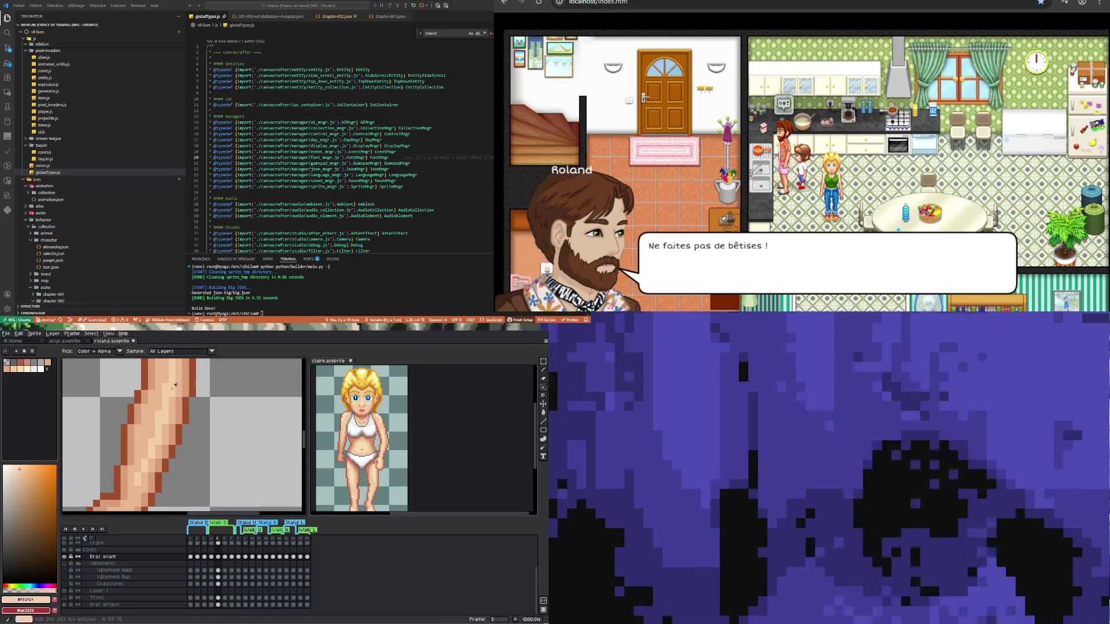
key("b")
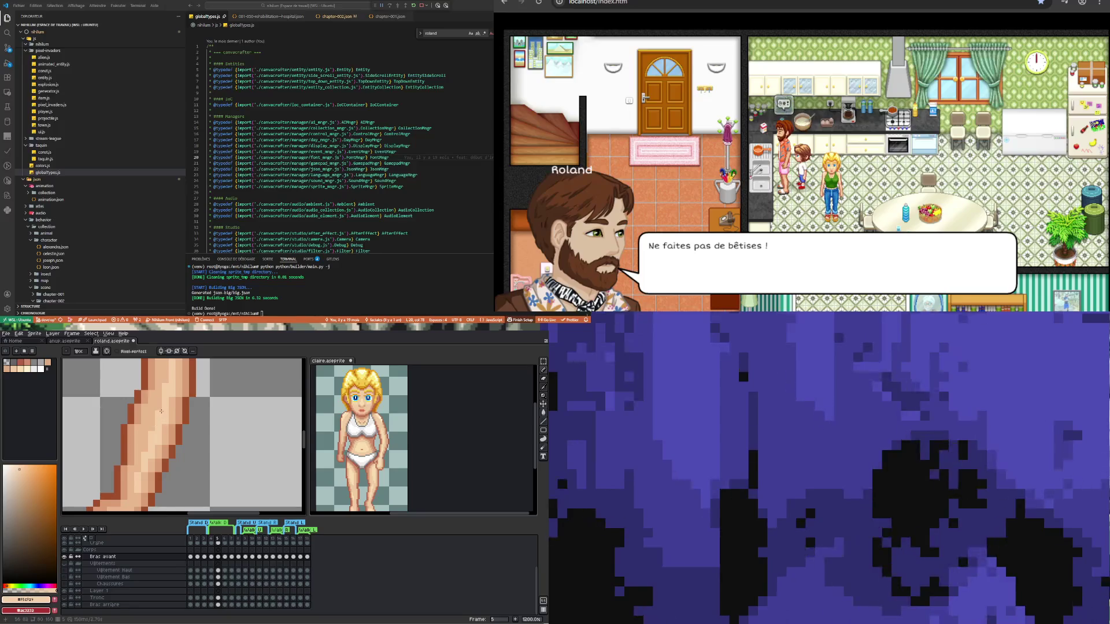
scroll(161, 412, "down", 4)
scroll(159, 407, "up", 1)
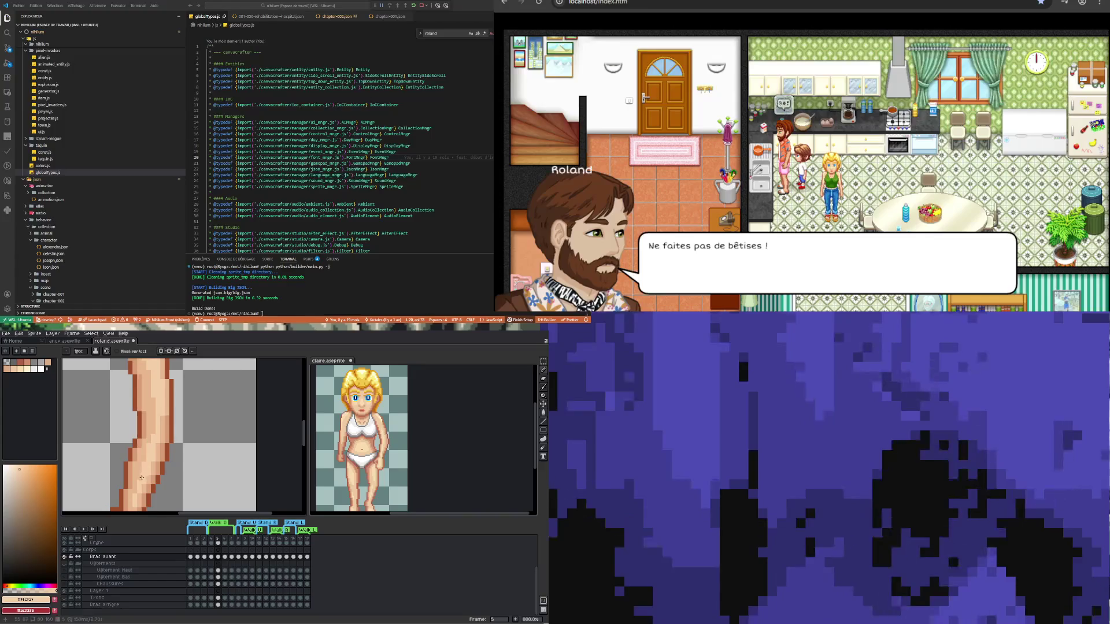
scroll(141, 477, "down", 5)
scroll(165, 425, "up", 3)
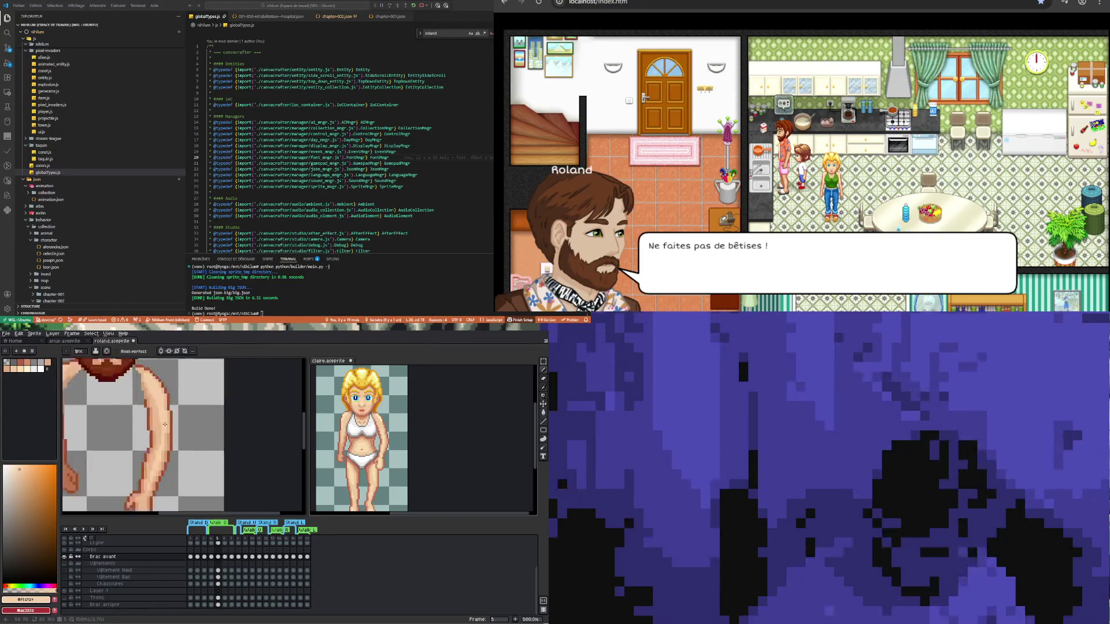
scroll(165, 425, "up", 1)
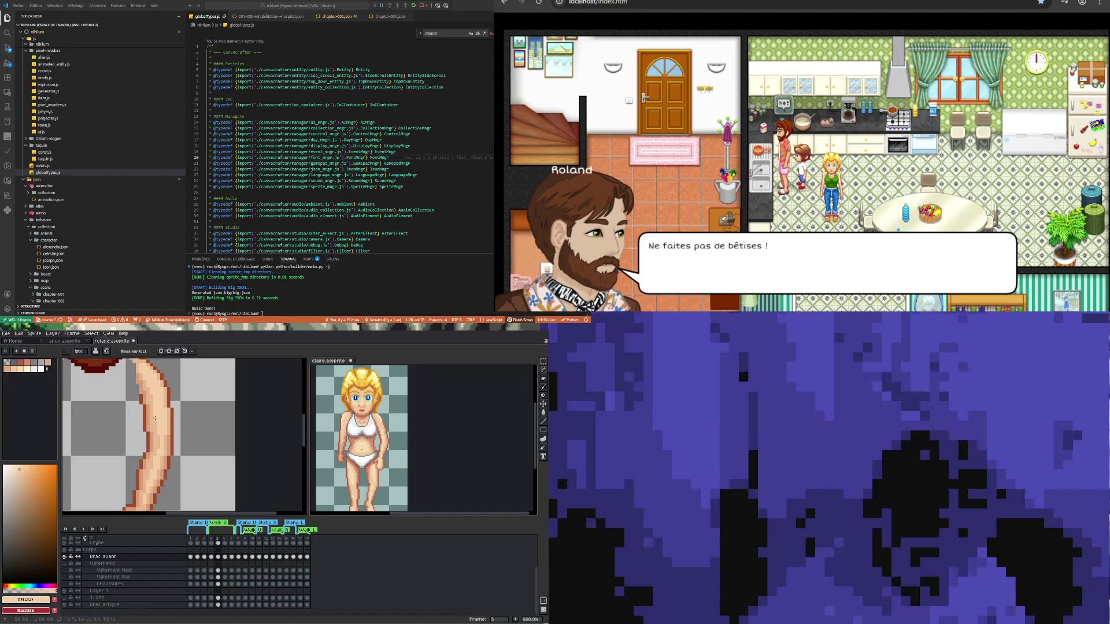
scroll(159, 440, "down", 4)
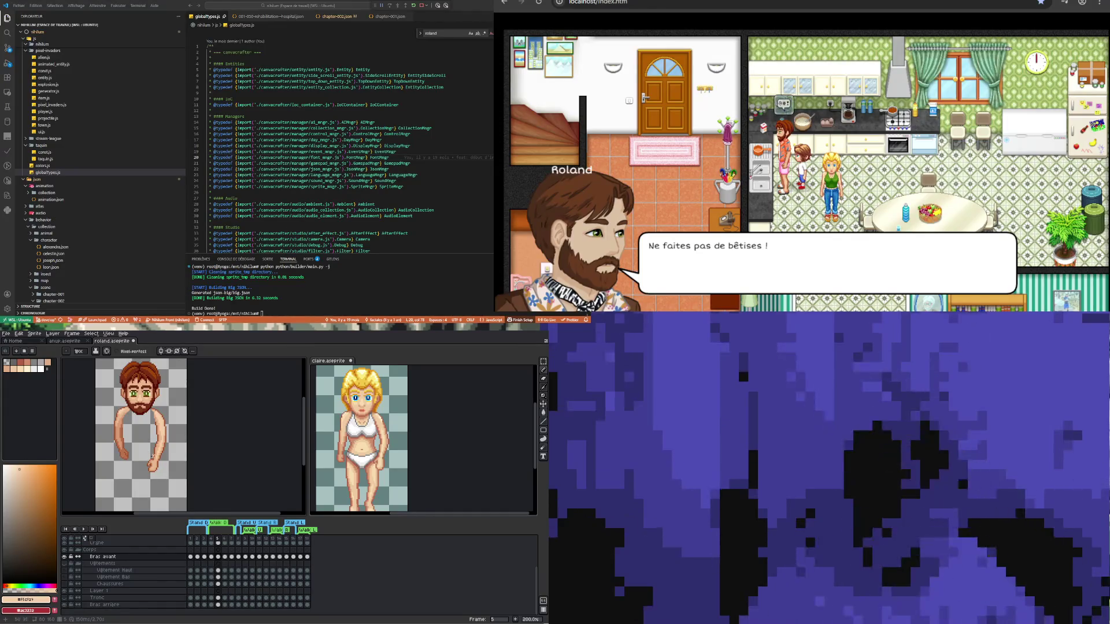
scroll(150, 432, "up", 2)
scroll(154, 423, "down", 2)
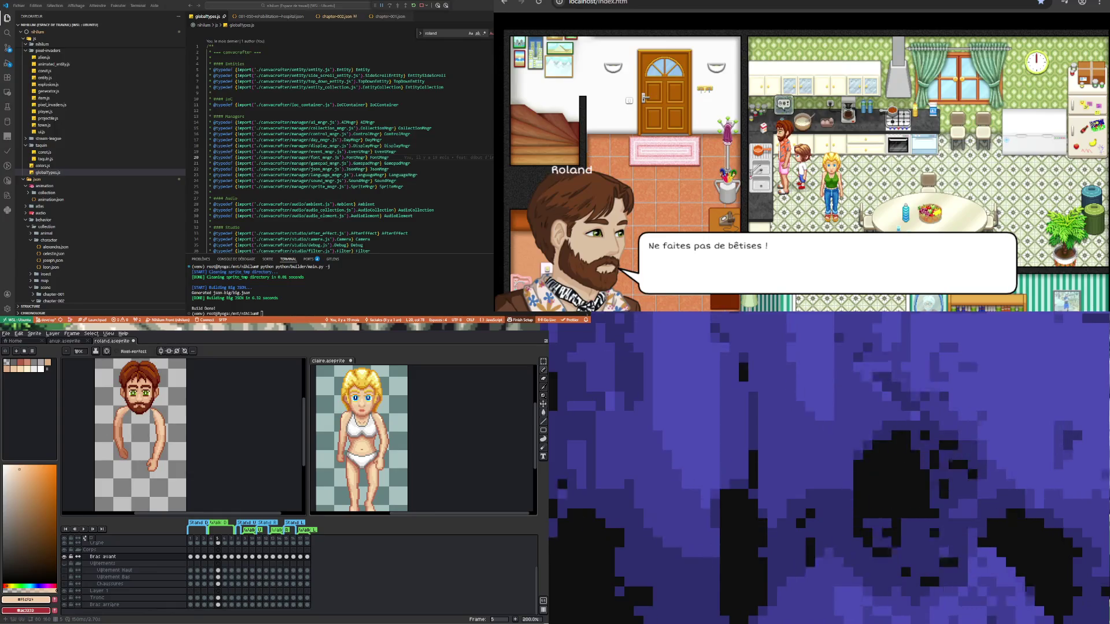
scroll(154, 411, "up", 2)
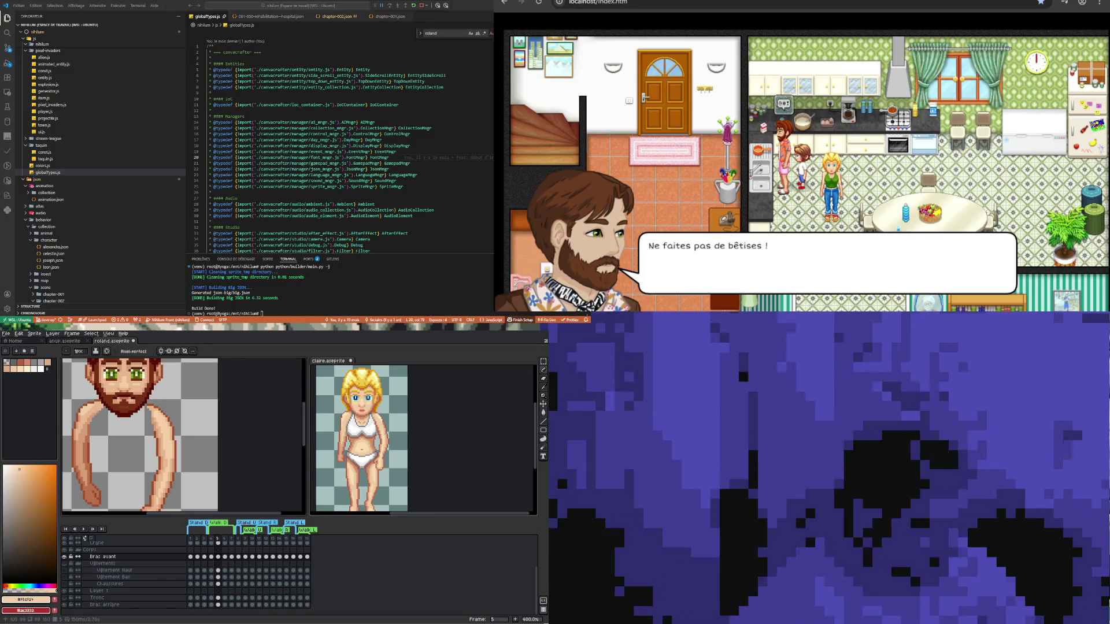
- Compare the front arm poses across Bras avant frames 4, 5 and 7
scroll(139, 433, "down", 3)
scroll(138, 434, "up", 2)
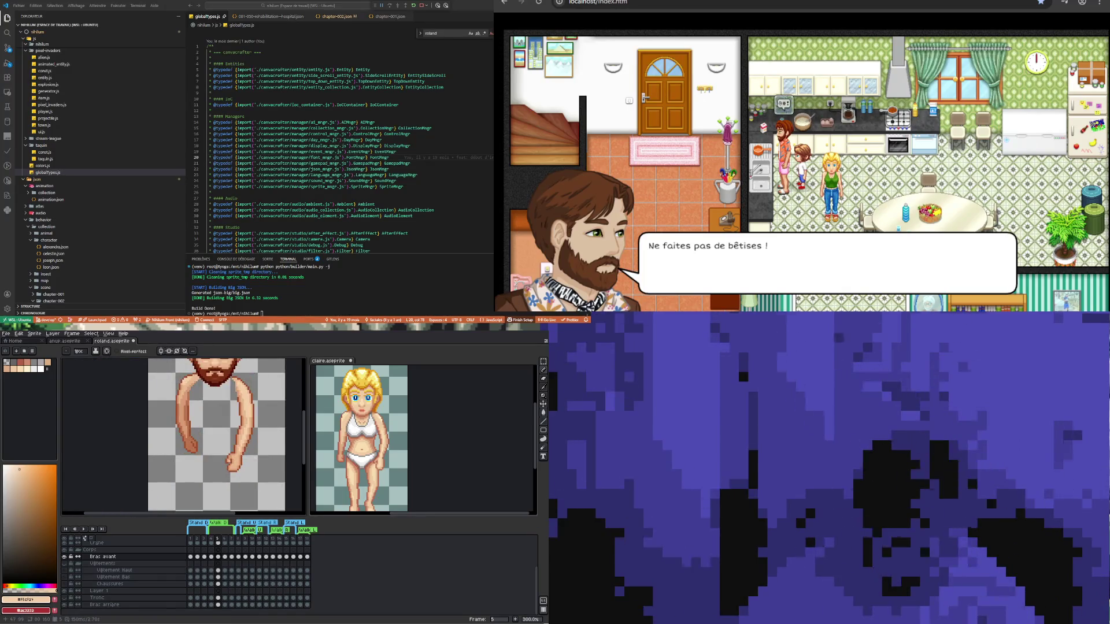
scroll(217, 434, "down", 2)
scroll(217, 434, "up", 1)
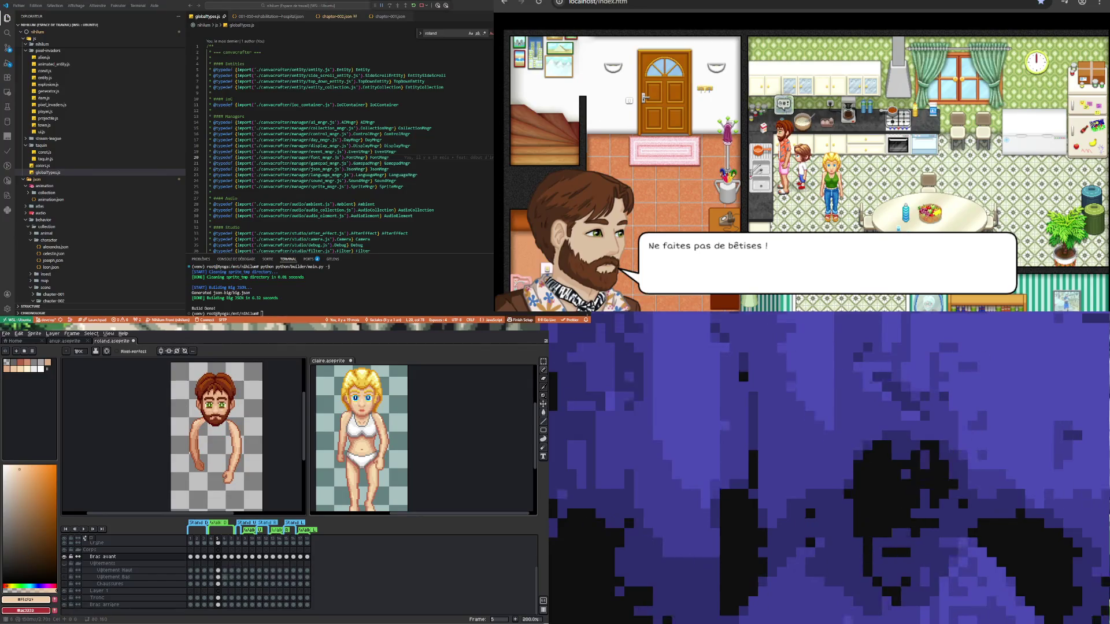
left_click(218, 557)
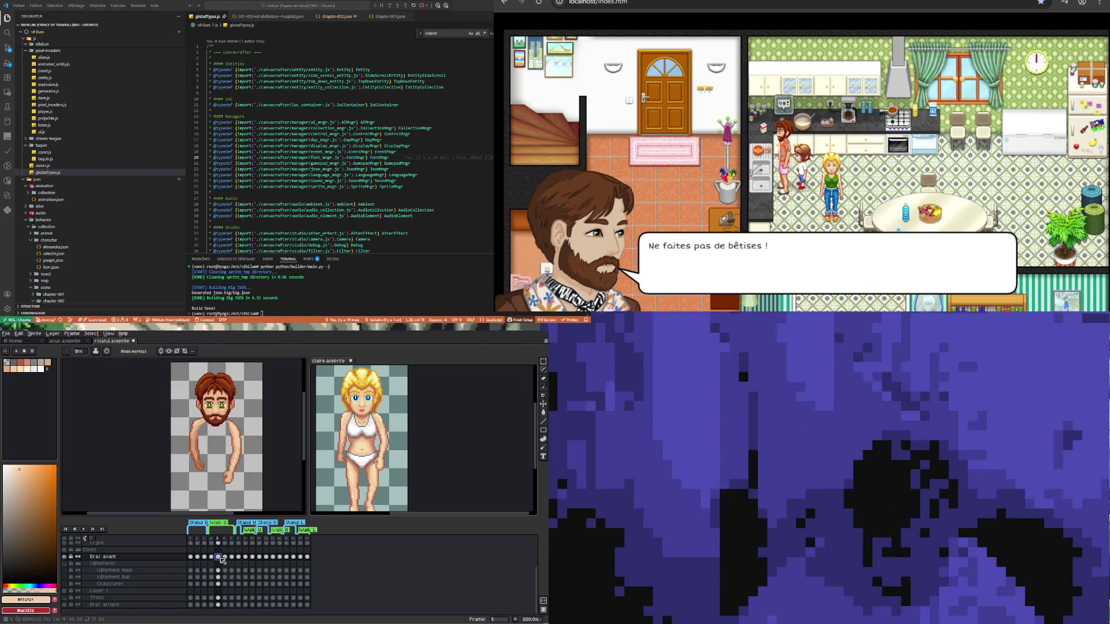
left_click(211, 557)
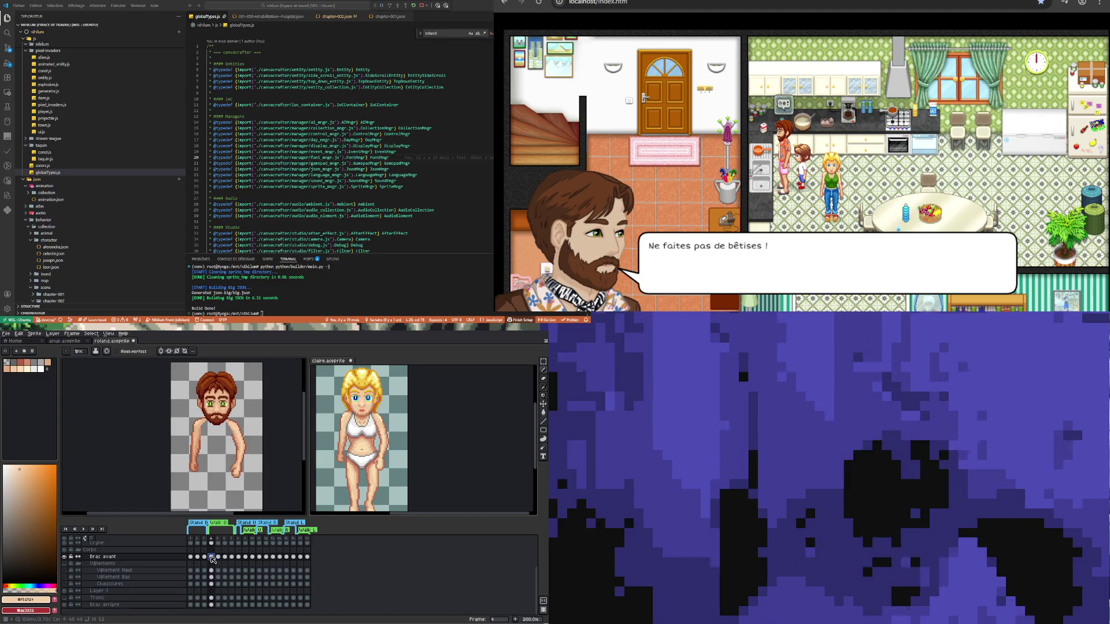
left_click(218, 557)
left_click(214, 557)
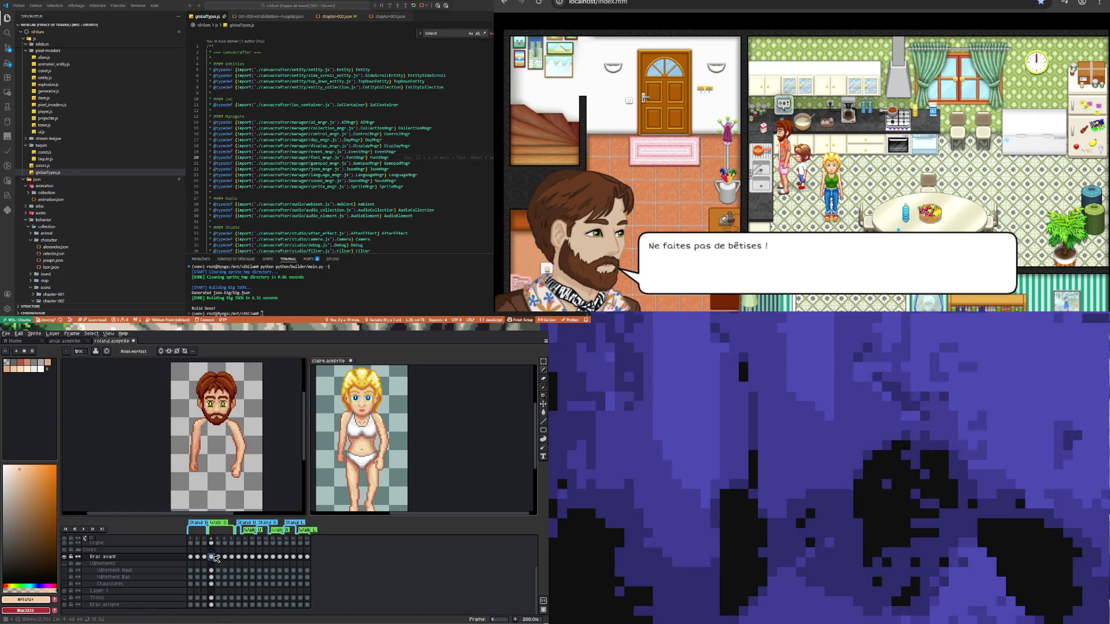
left_click(218, 557)
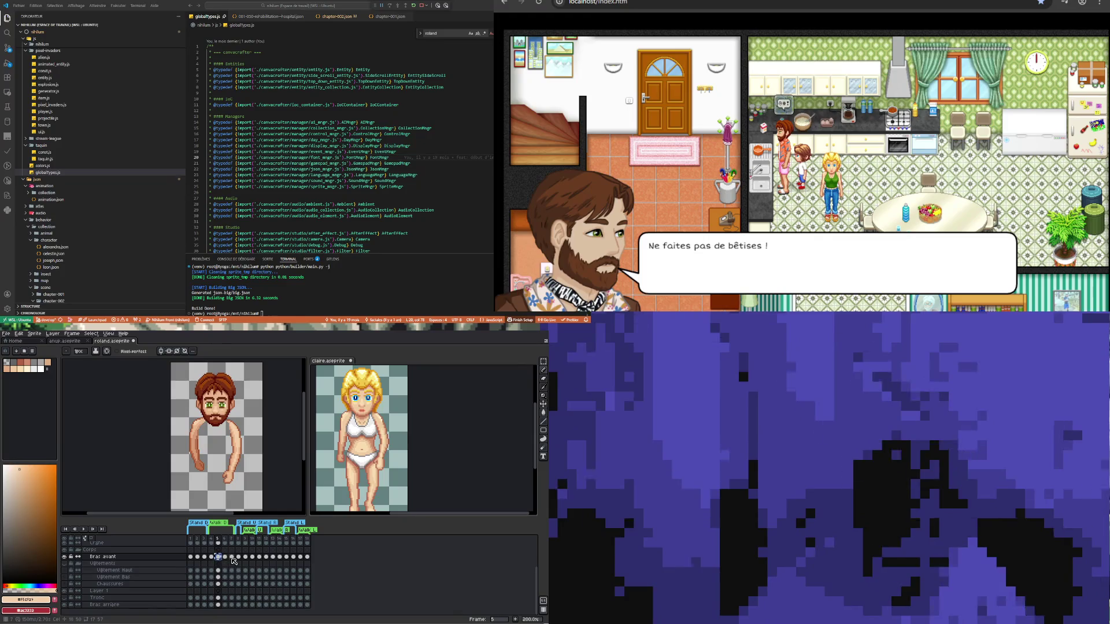
left_click(232, 558)
left_click(239, 557)
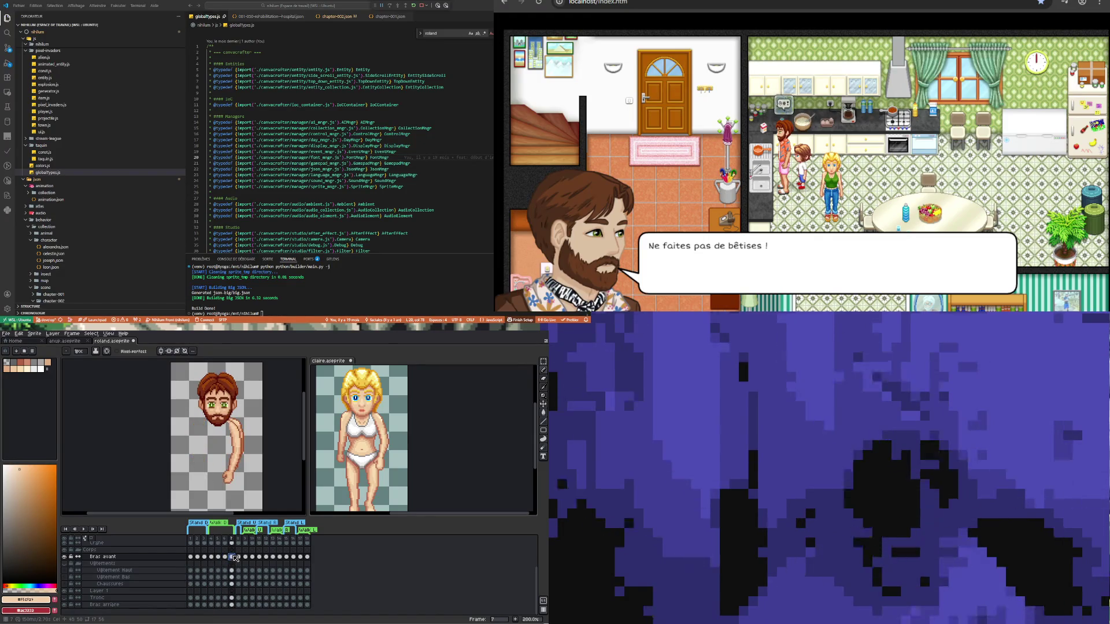
left_click(232, 556)
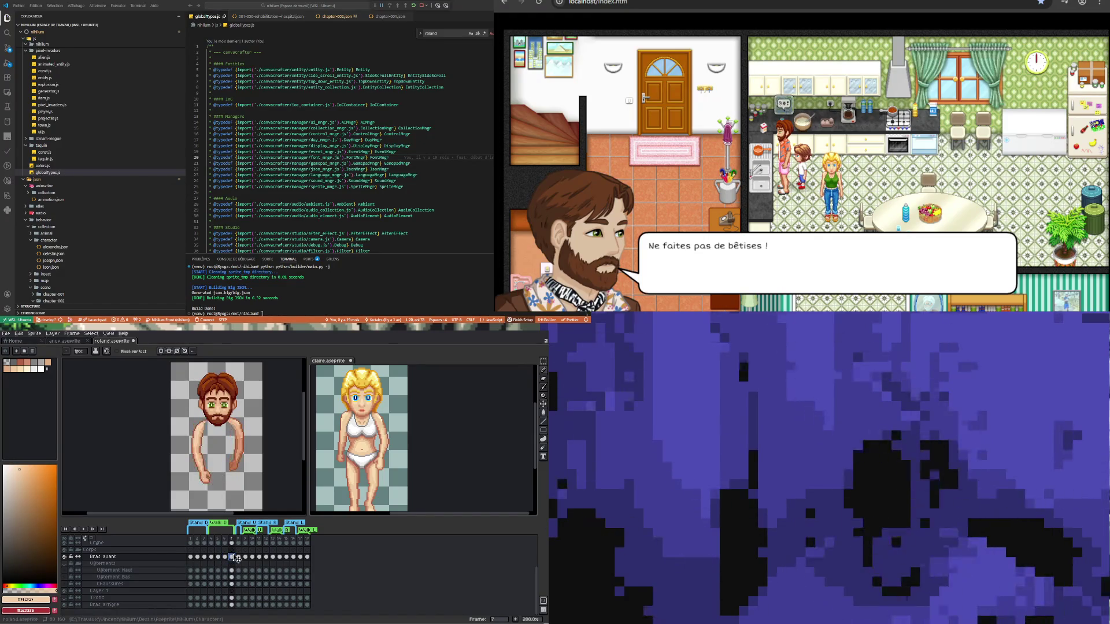
- Show the Tronc layer, set its opacity to 100%, and play the walk animation
left_click(85, 530)
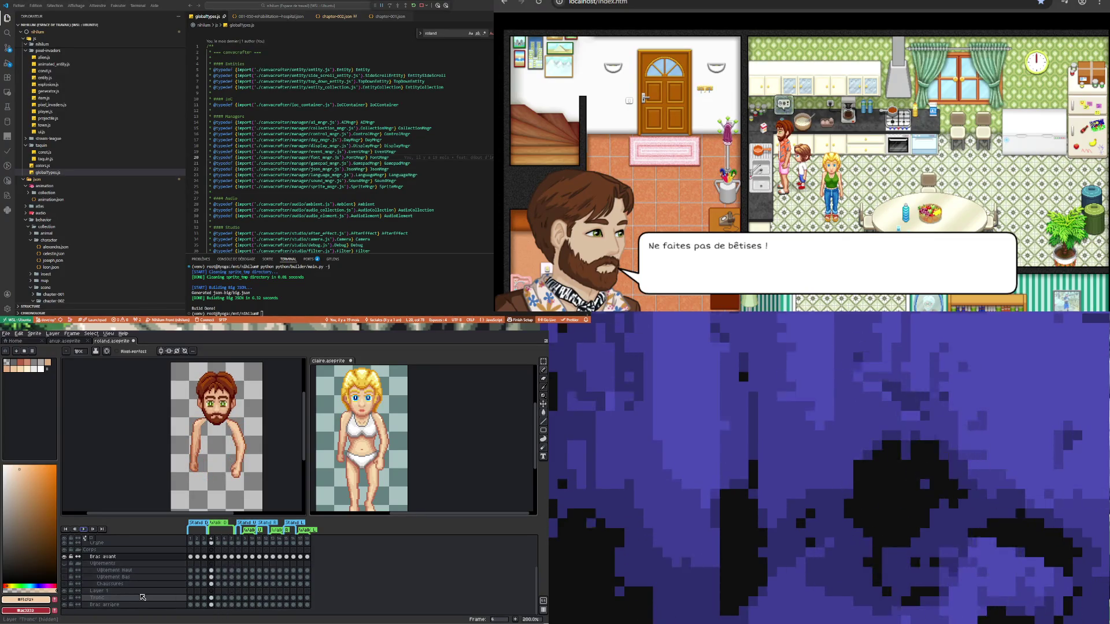
left_click(64, 598)
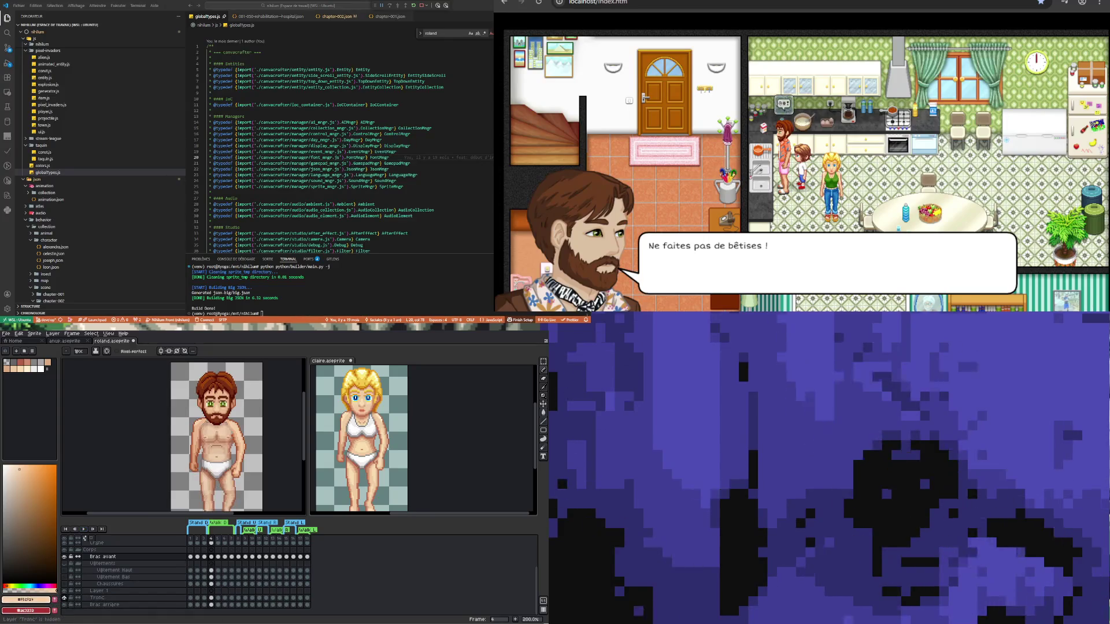
left_click(84, 529)
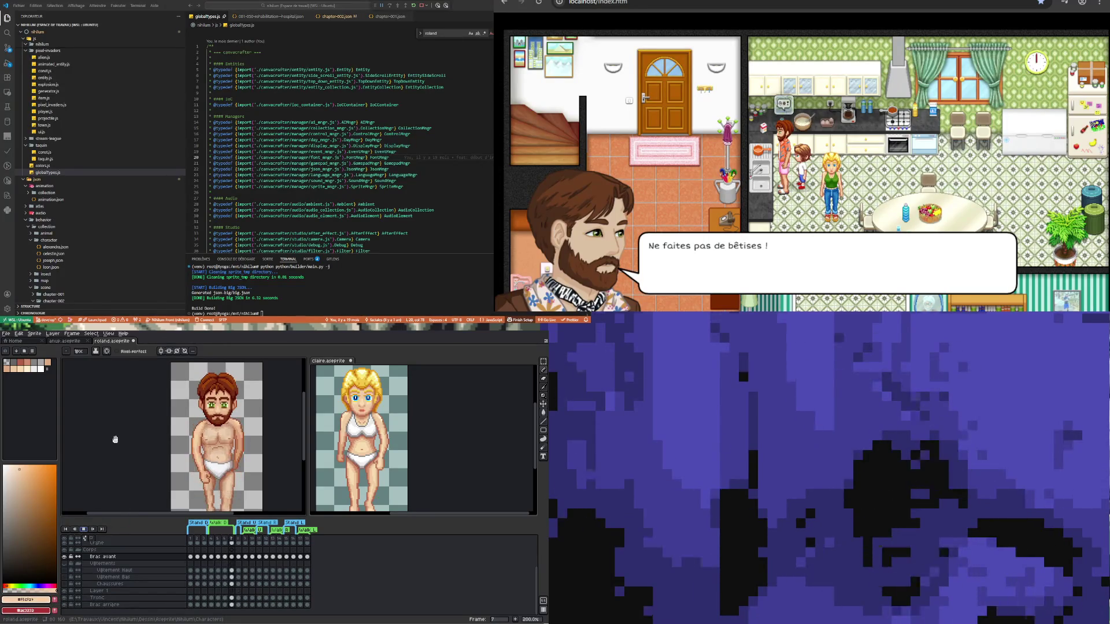
double_click(113, 600)
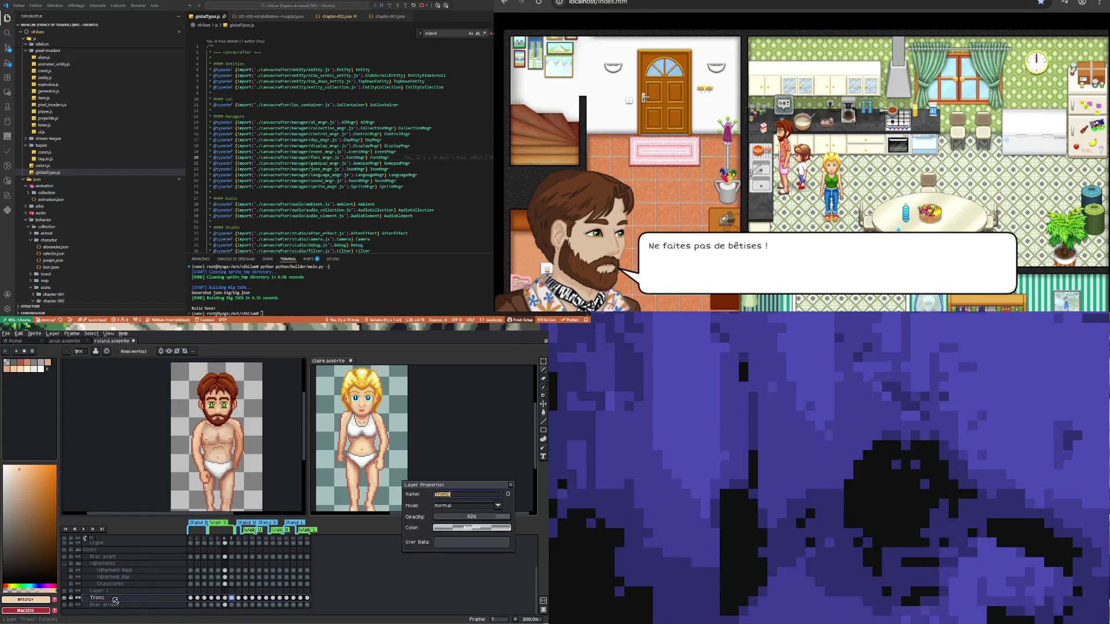
left_click(497, 506)
left_click_drag(496, 517, 528, 517)
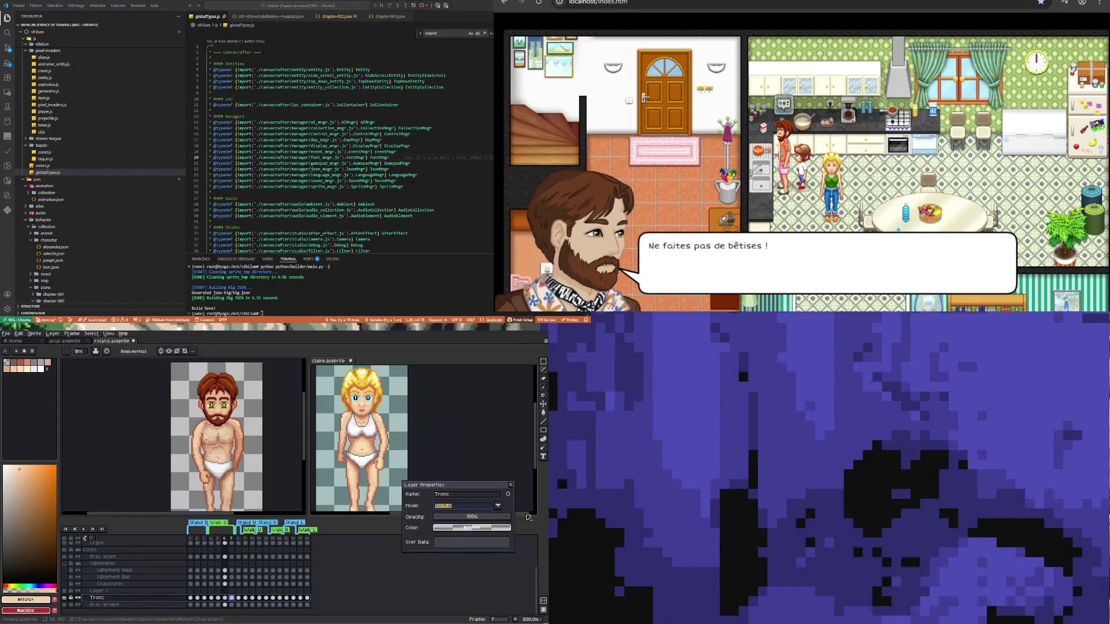
left_click(511, 485)
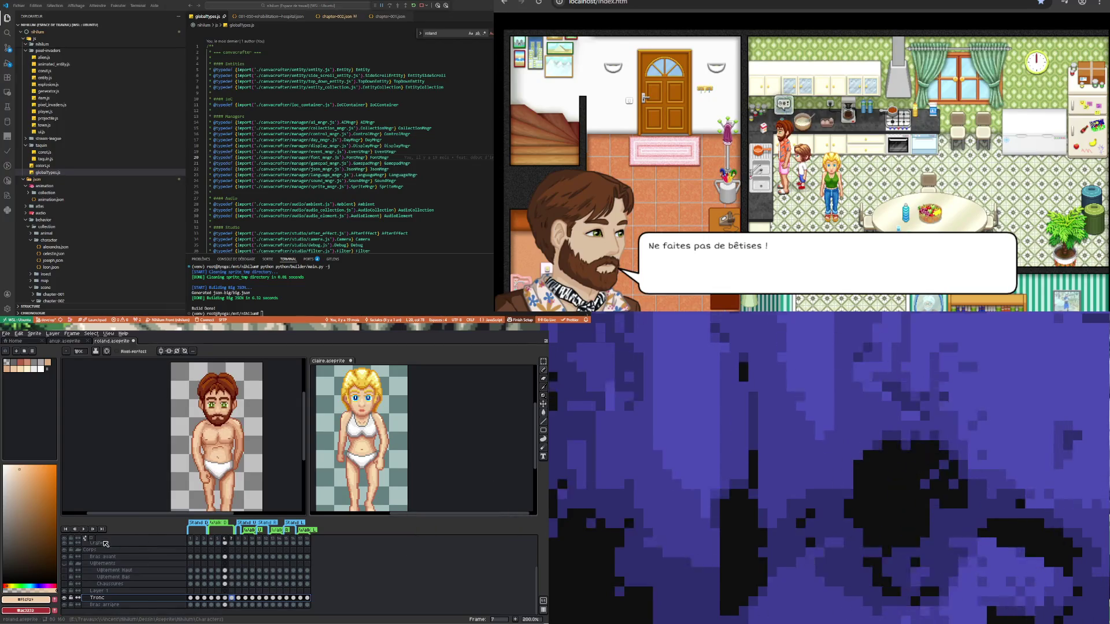
left_click(83, 530)
scroll(166, 446, "down", 1)
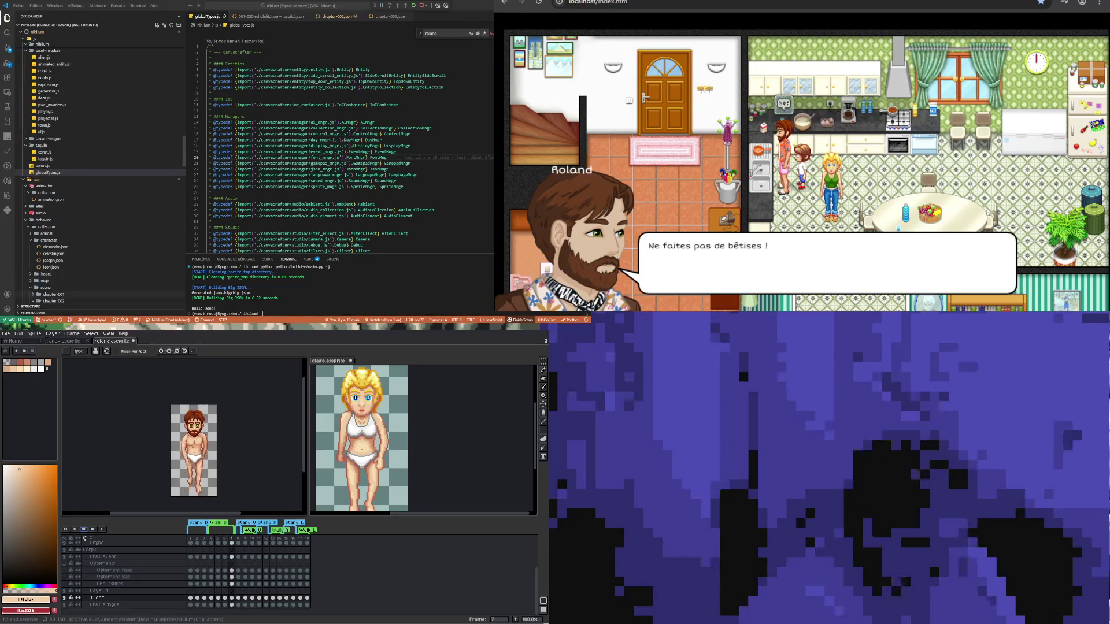
scroll(215, 434, "down", 1)
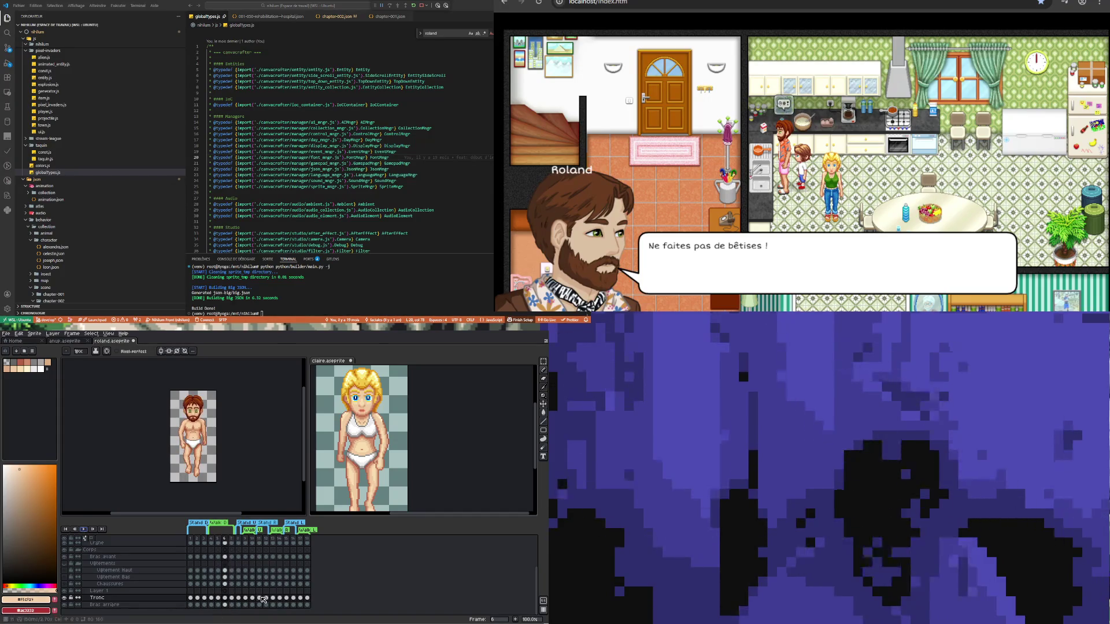
left_click(218, 558)
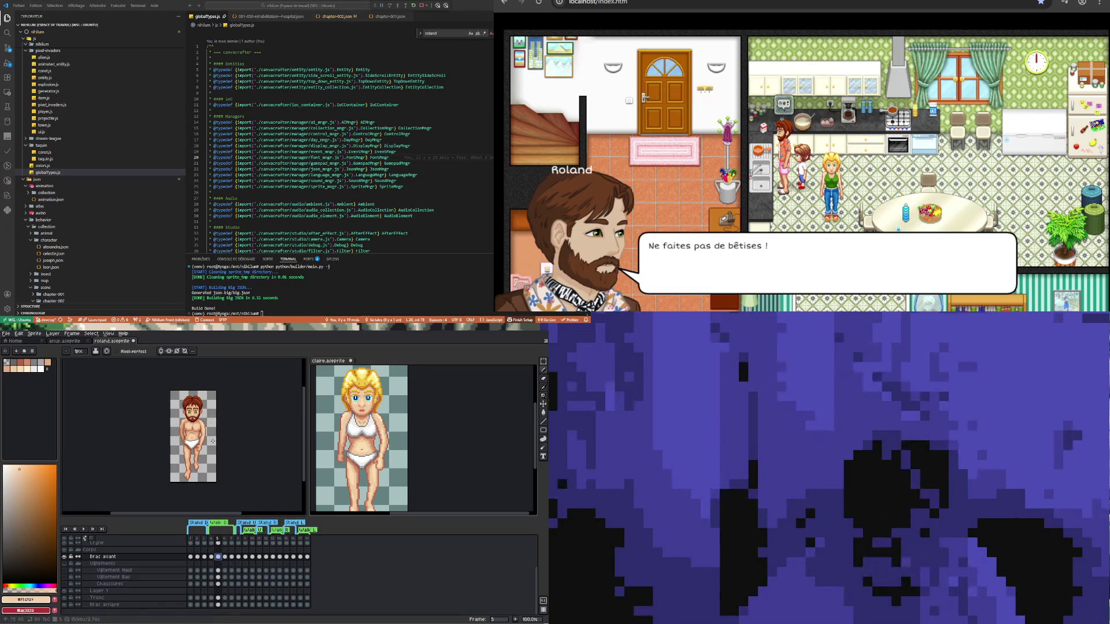
- Check frame 4, then sample the darker skin tone from the chest on frame 5
scroll(213, 441, "up", 2)
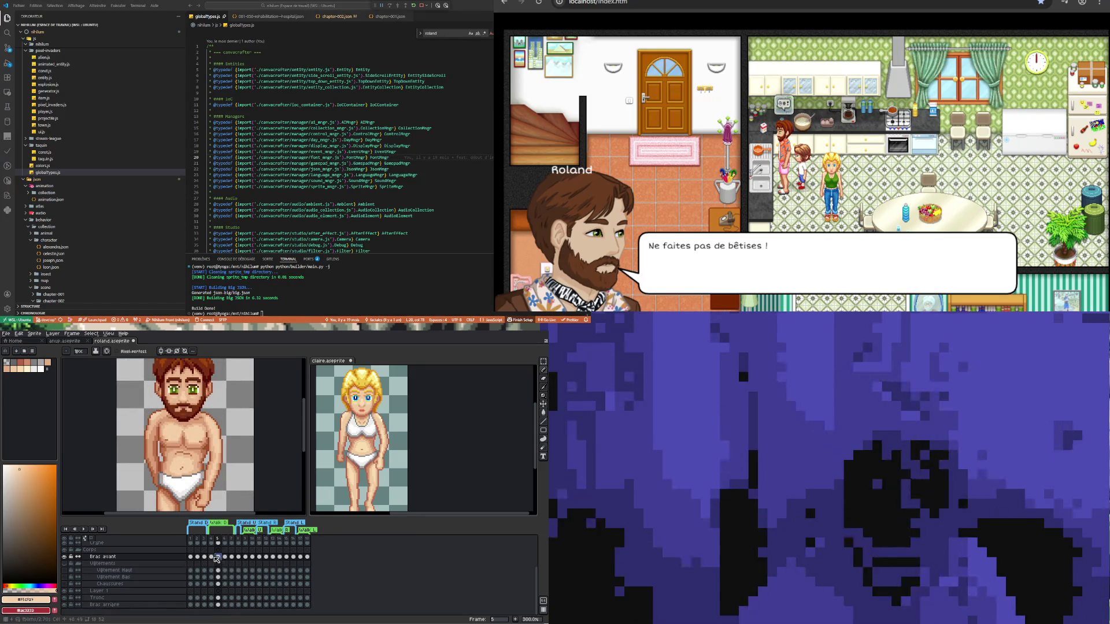
key("Left")
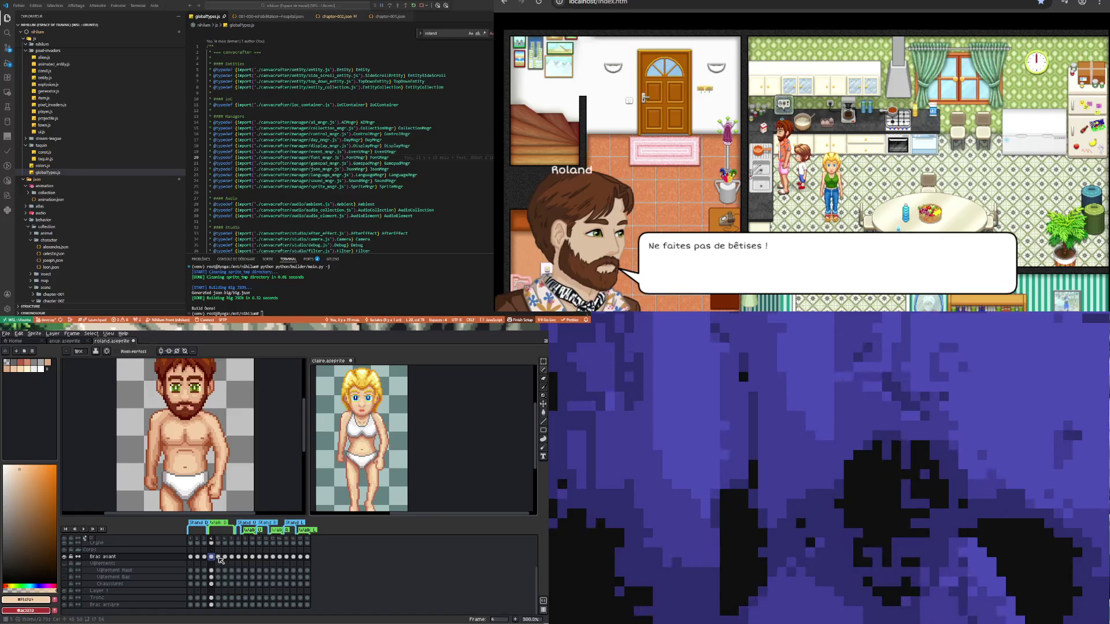
left_click(219, 557)
scroll(203, 412, "up", 2)
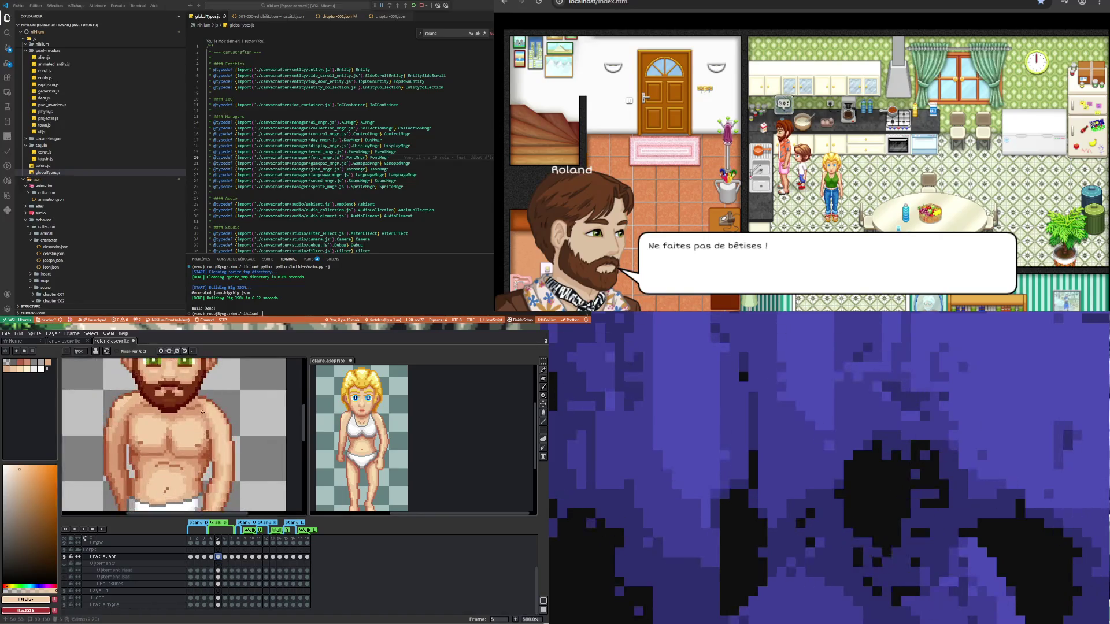
scroll(202, 413, "up", 2)
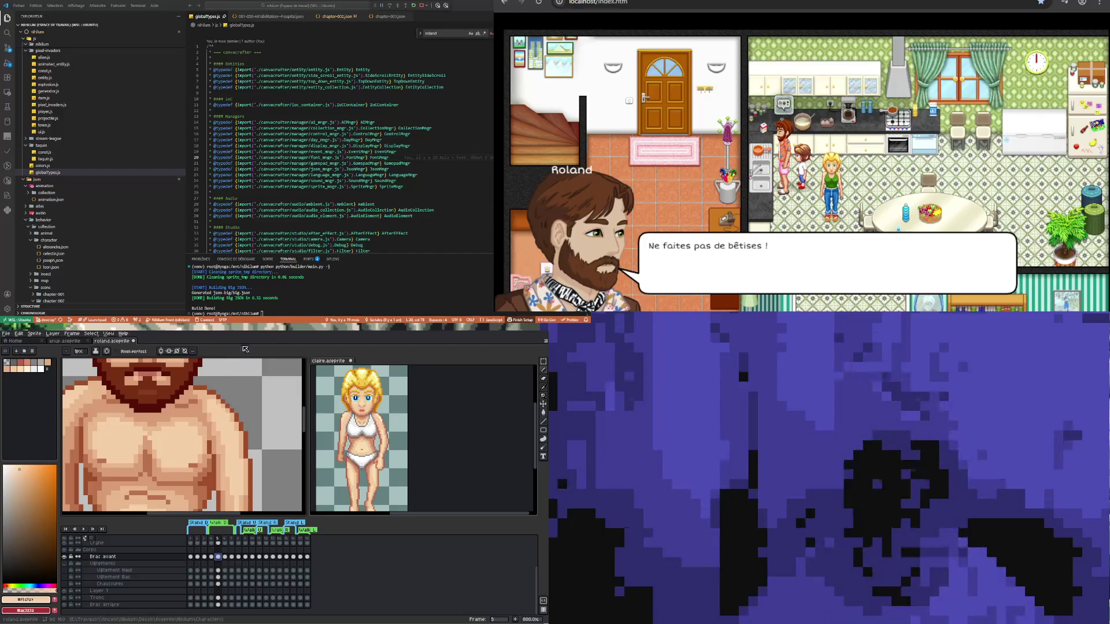
key("i")
left_click(211, 404)
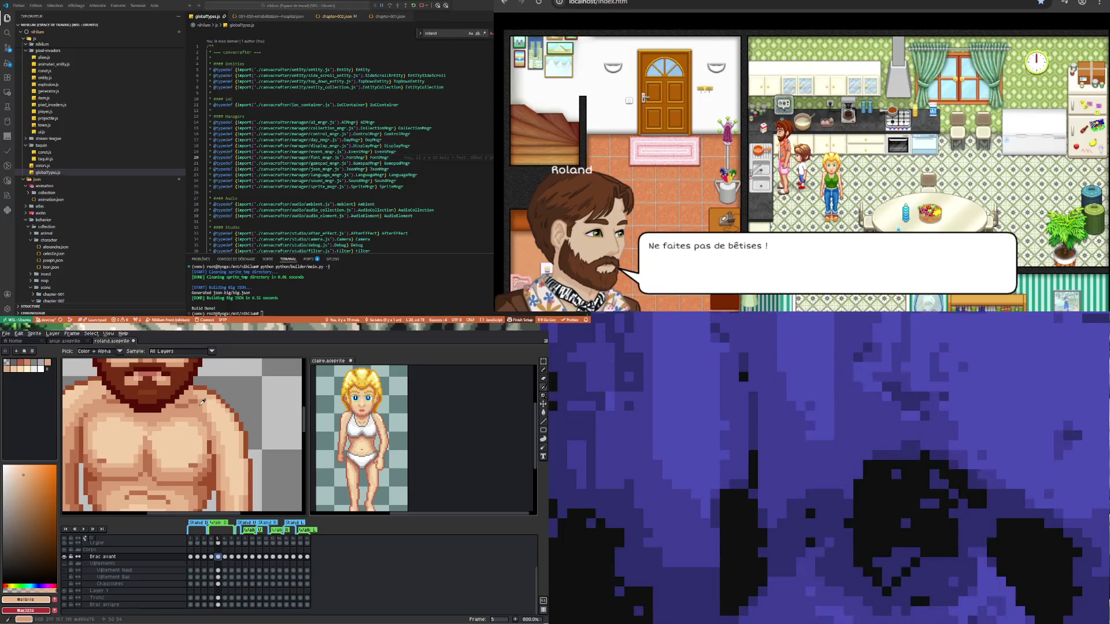
key("b")
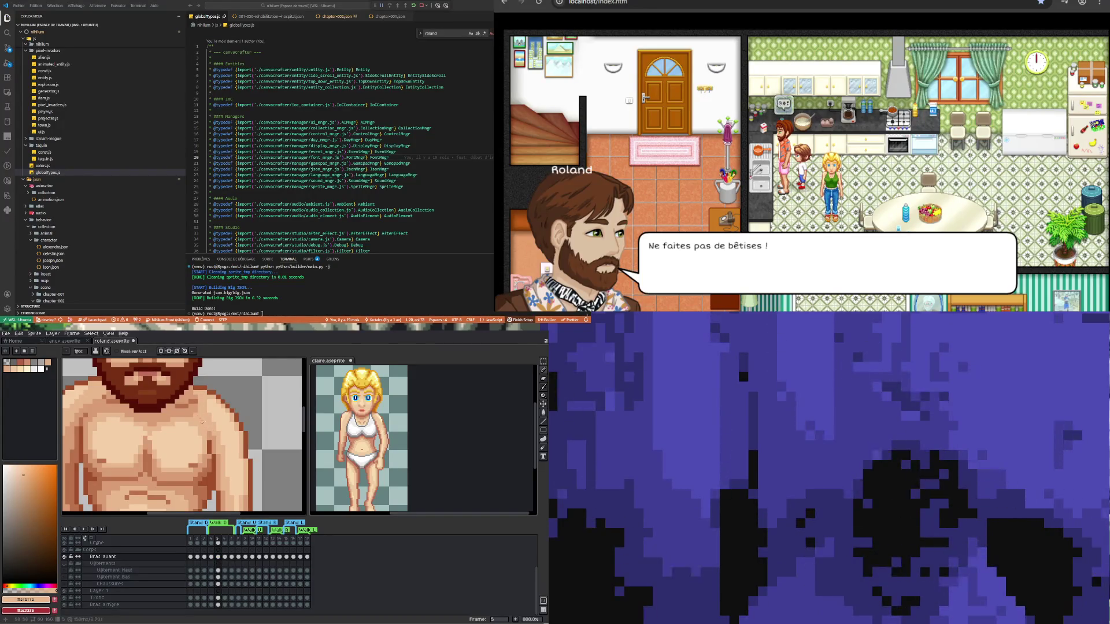
- Flip repeatedly between frames 4 and 5 to compare the arm poses
left_click(213, 558)
left_click(218, 557)
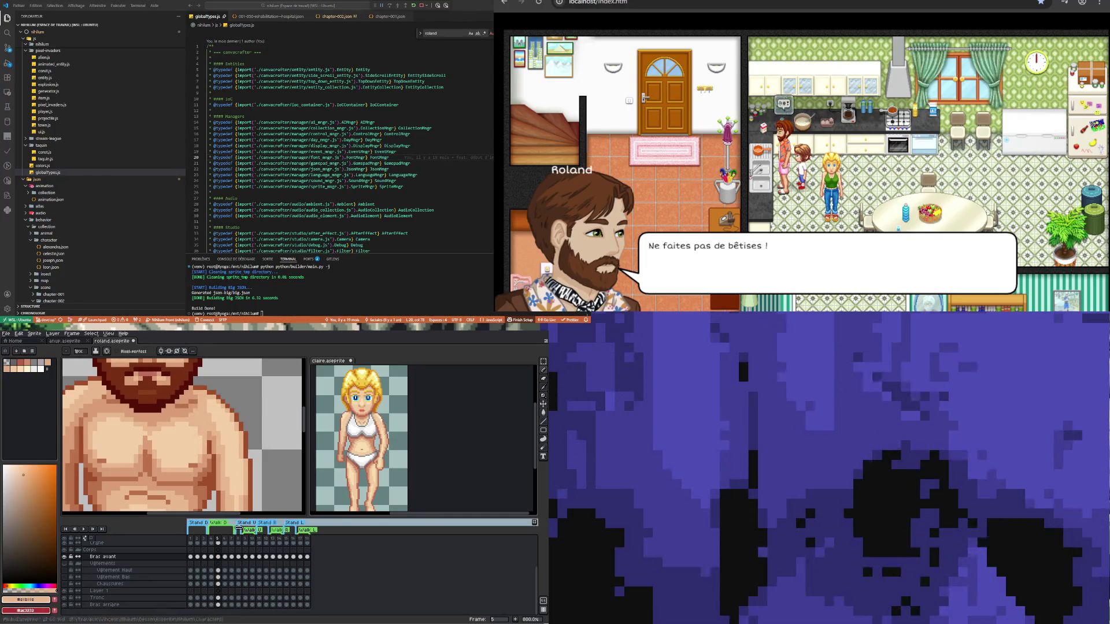
left_click(219, 558)
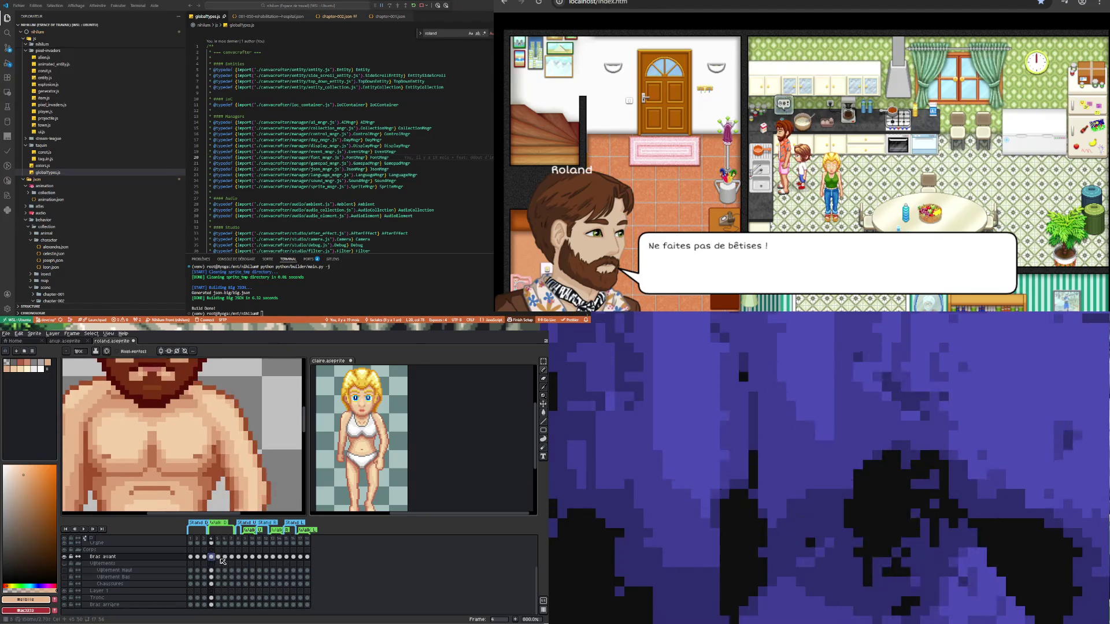
key("Left")
key("Right")
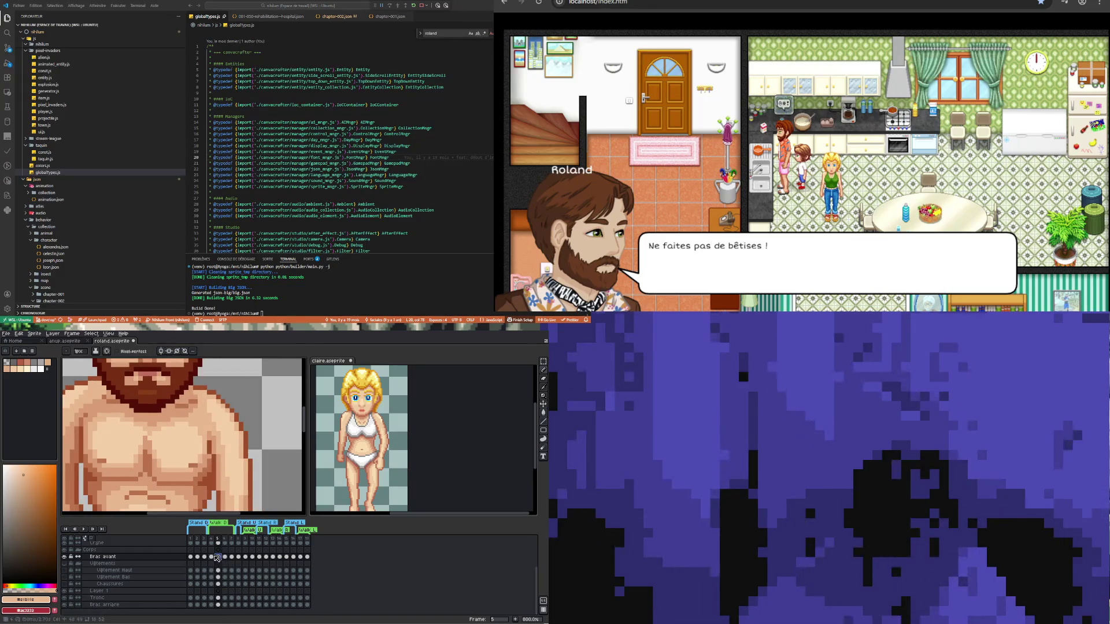
key("Left")
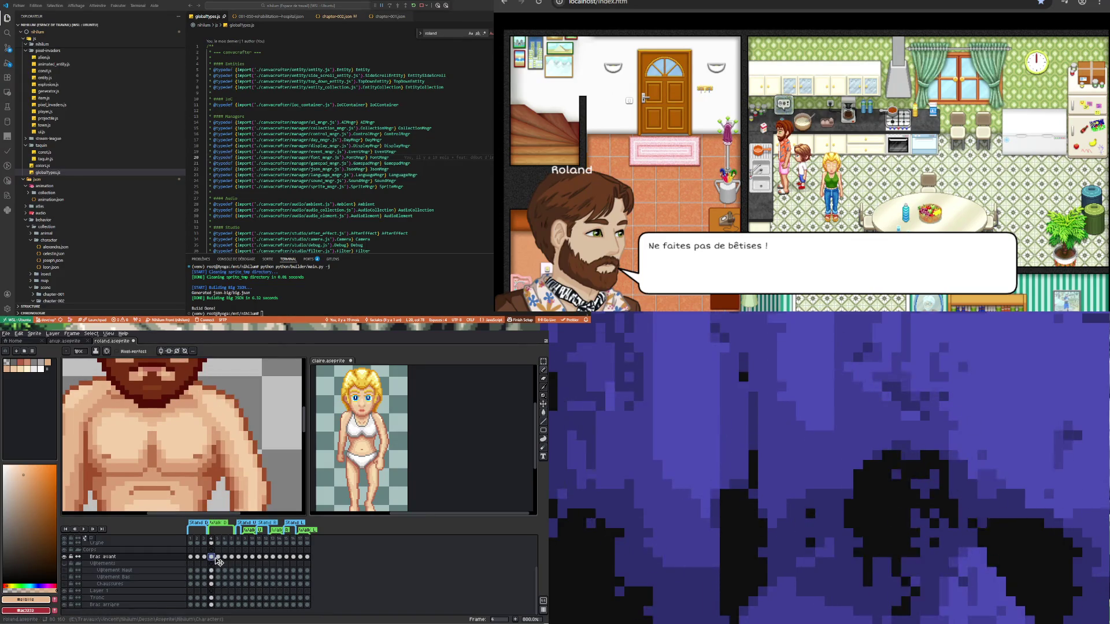
key("Right")
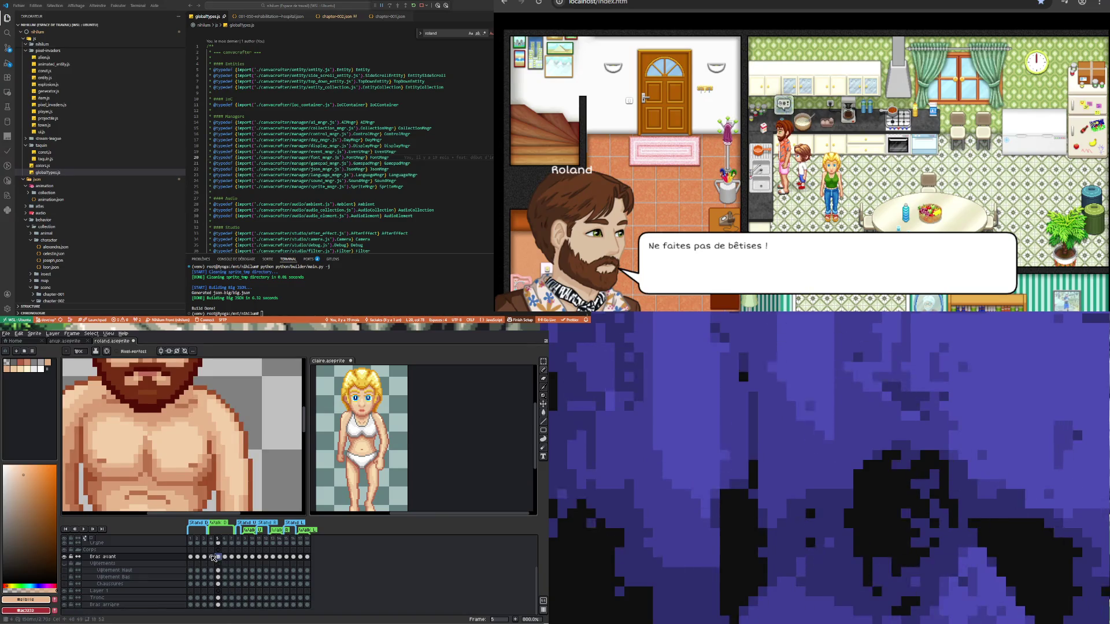
left_click(213, 558)
left_click(221, 560)
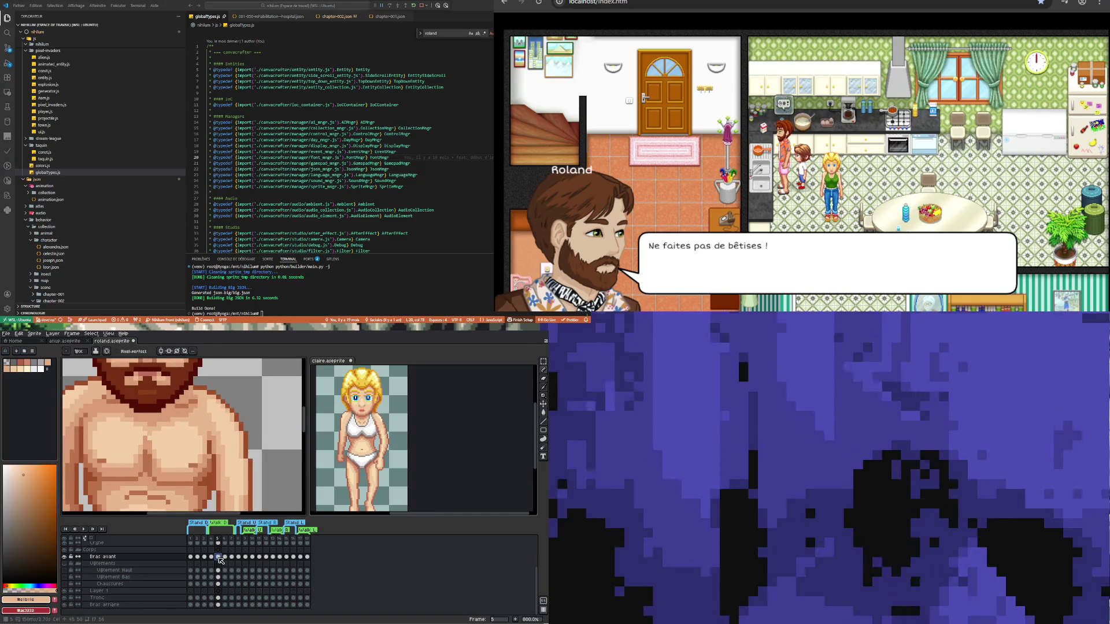
- Zoom out, step through frames 4 to 7, and play the animation to preview the arm
key("minus")
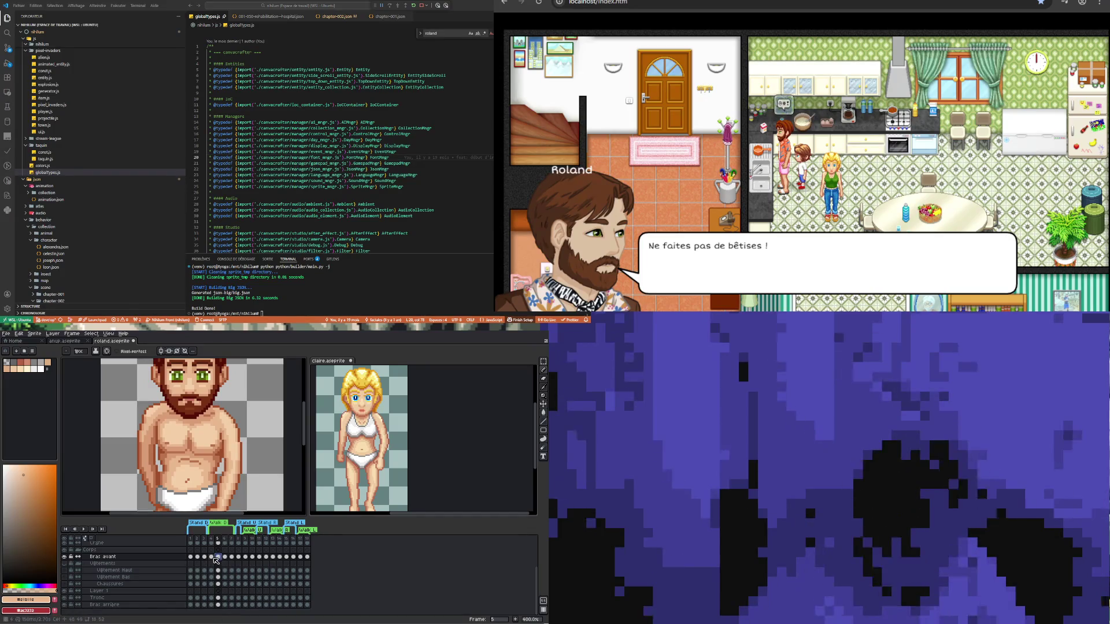
left_click(212, 558)
left_click(218, 558)
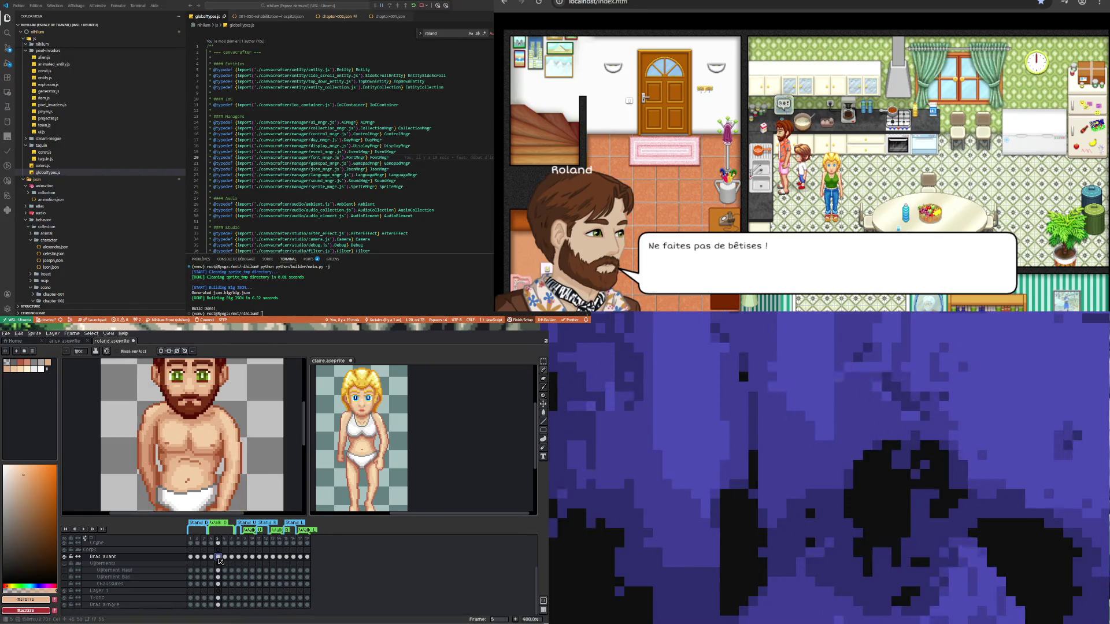
left_click(231, 559)
left_click(225, 557)
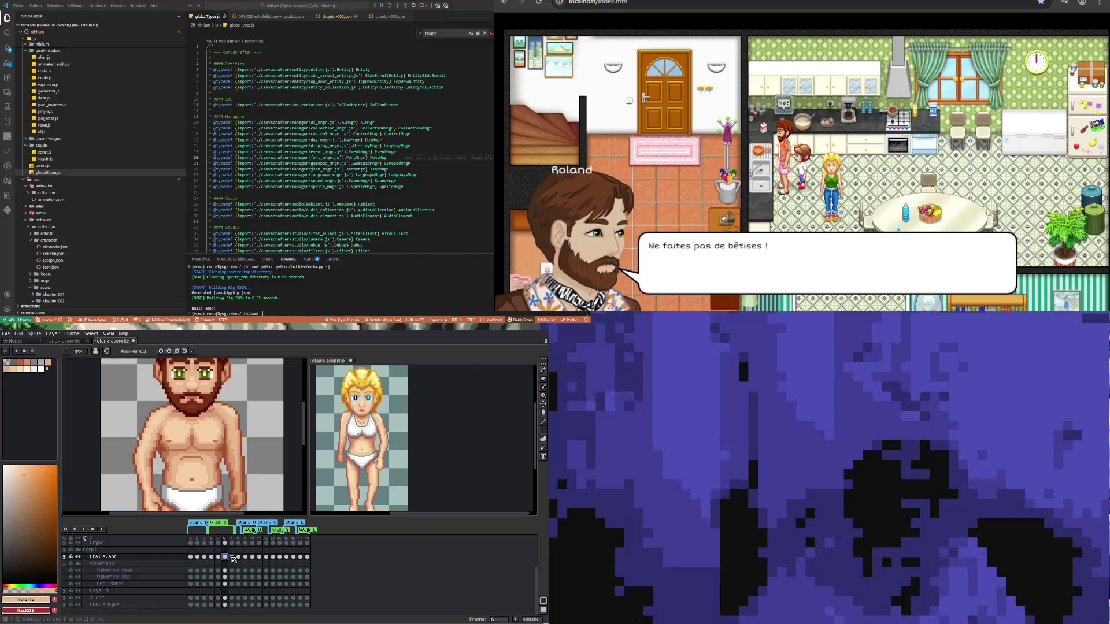
left_click(232, 558)
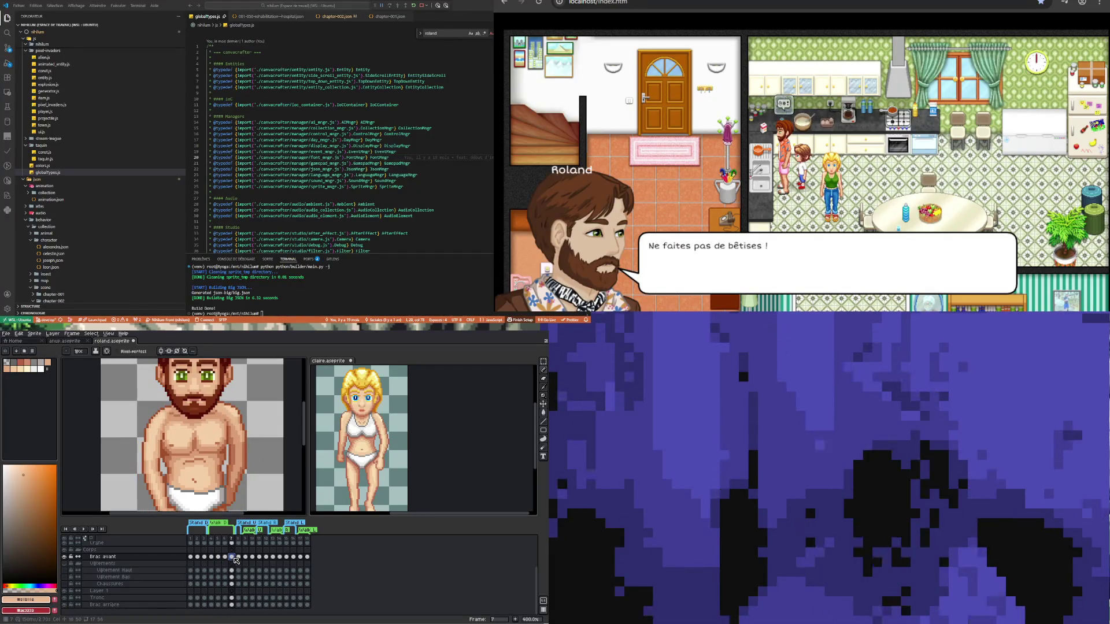
left_click(220, 557)
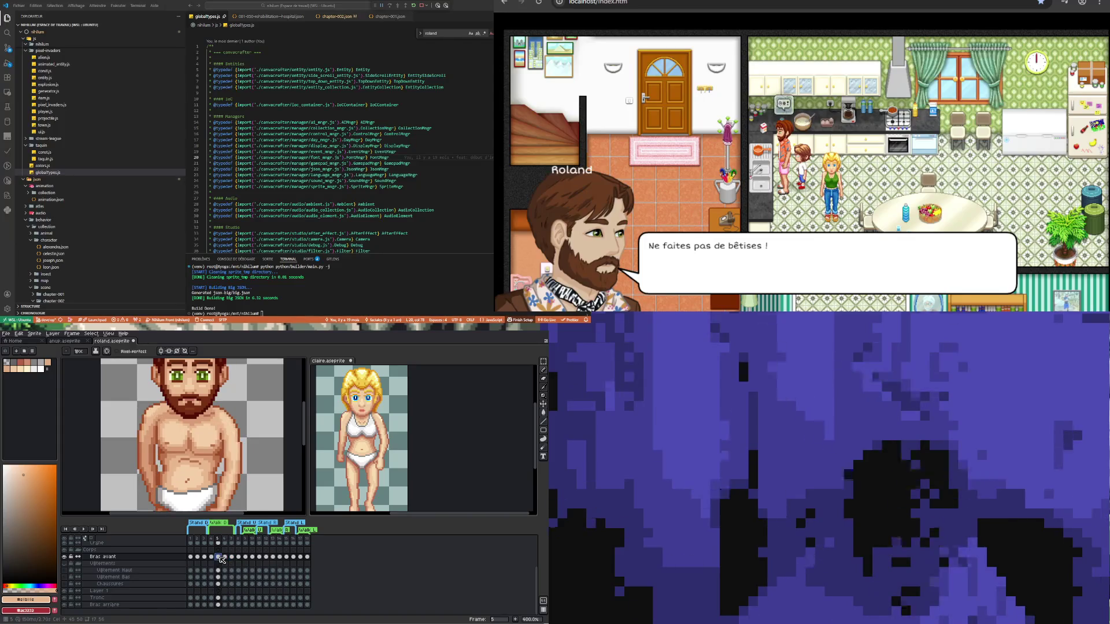
left_click(232, 558)
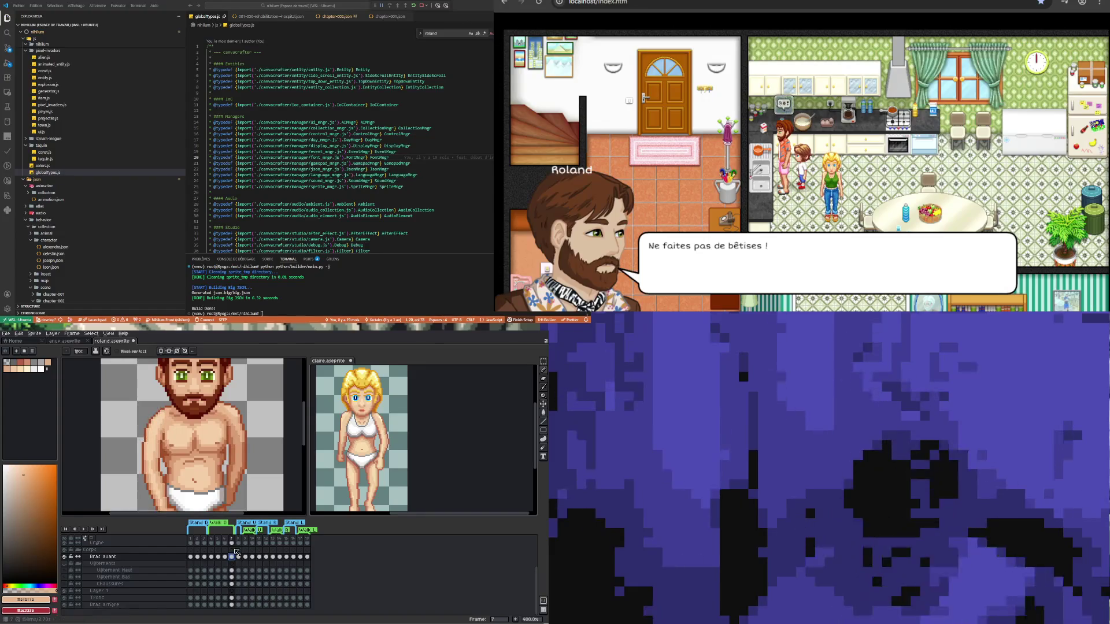
key("minus")
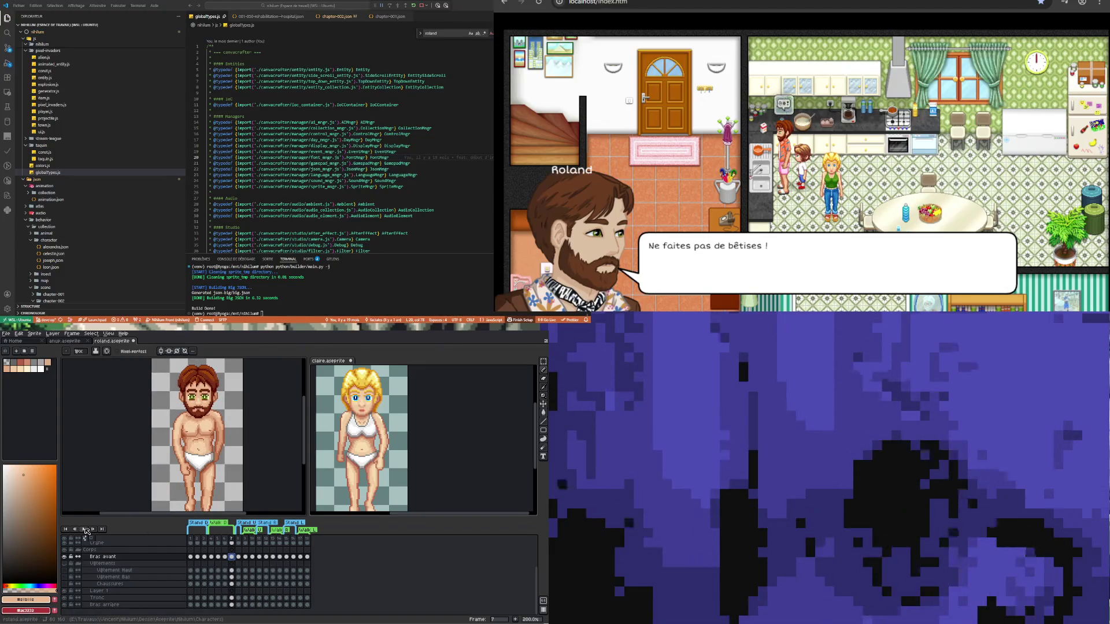
left_click(84, 529)
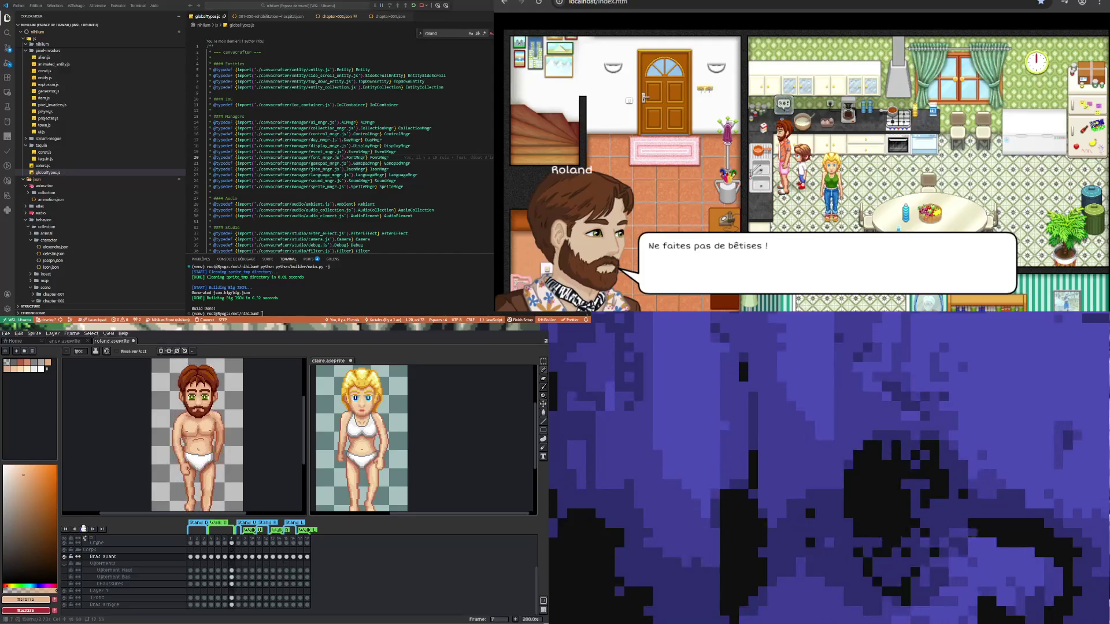
- Zoom in on Roland's chest and switch back to the Pencil tool
scroll(159, 444, "down", 1)
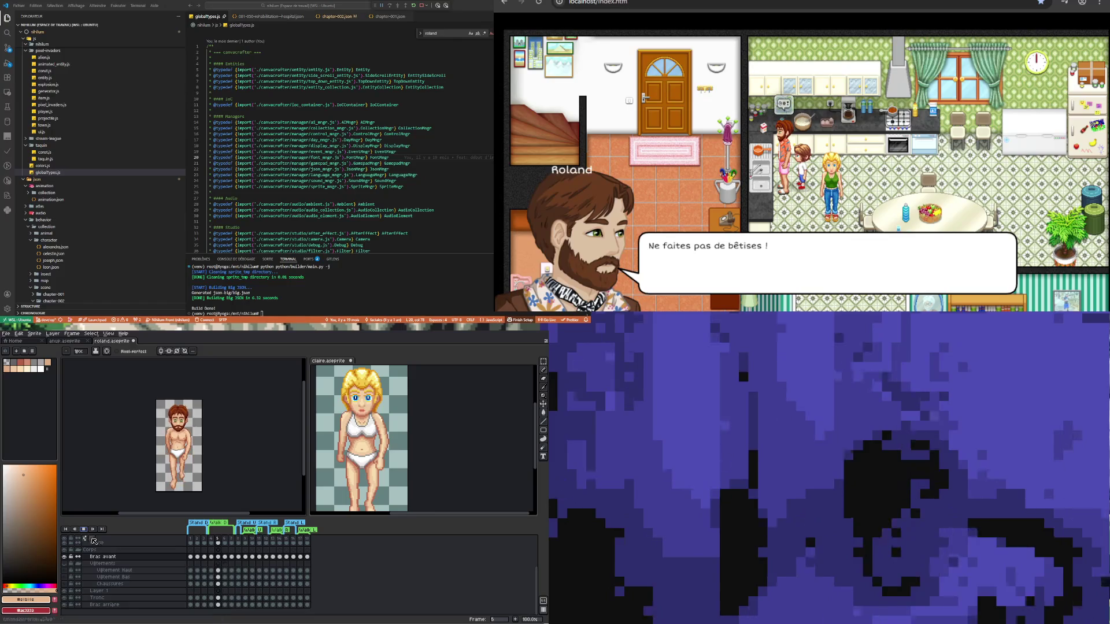
scroll(150, 413, "up", 5)
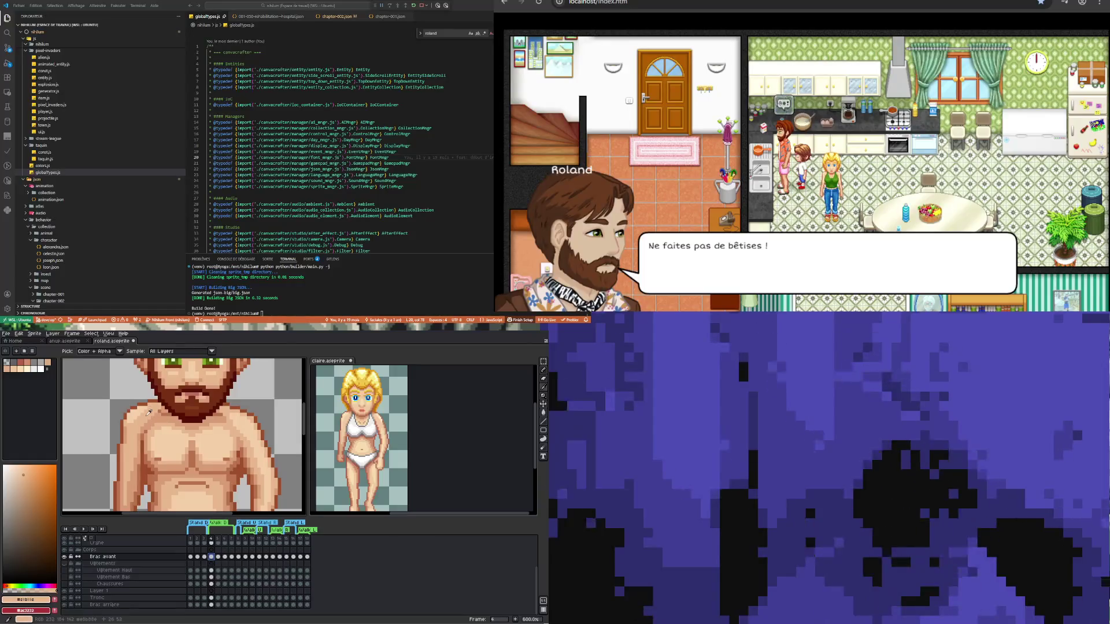
key("b")
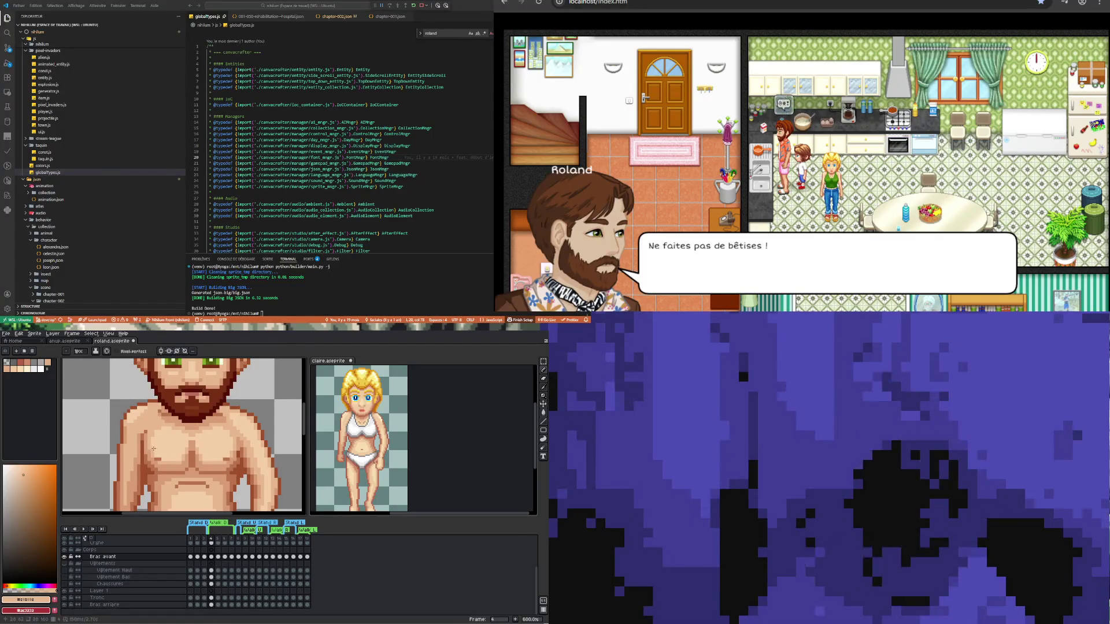
scroll(142, 416, "down", 2)
scroll(209, 410, "up", 2)
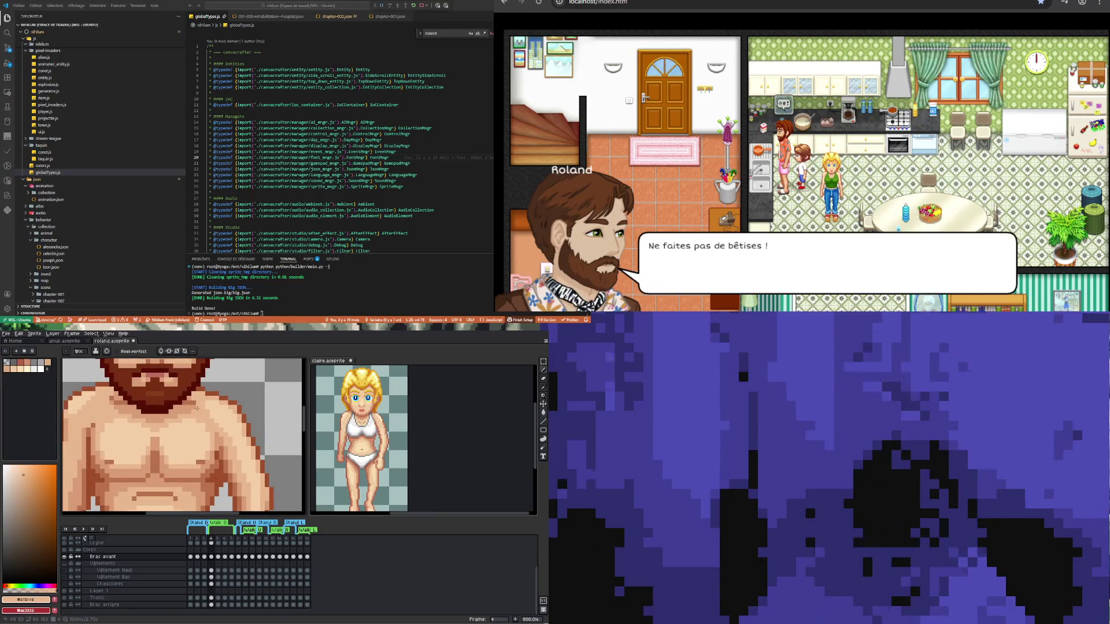
scroll(202, 439, "down", 3)
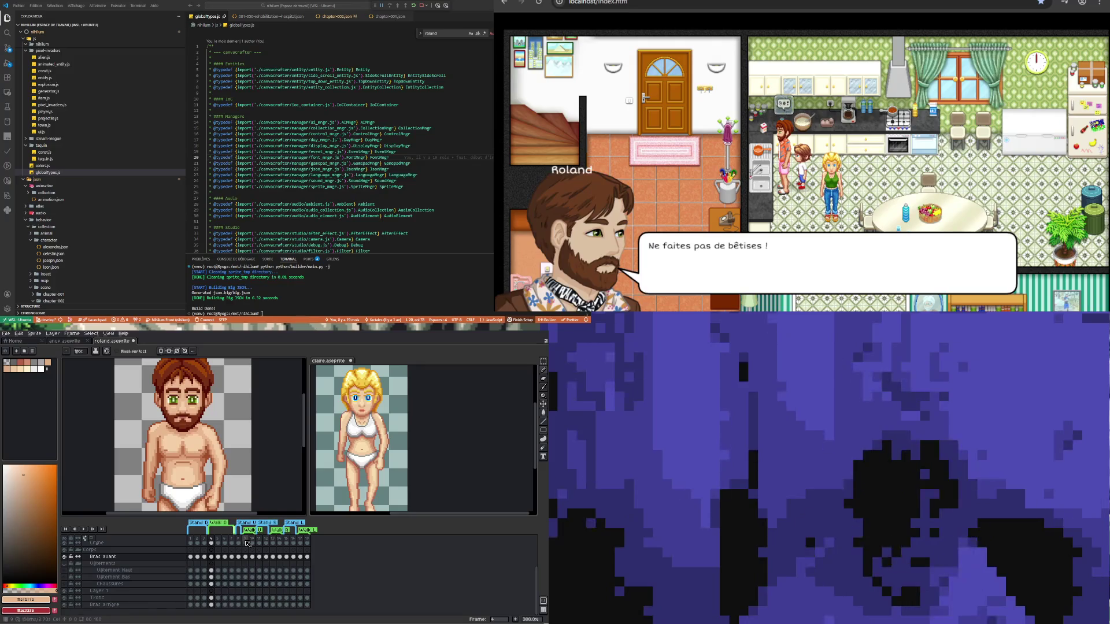
scroll(168, 435, "up", 4)
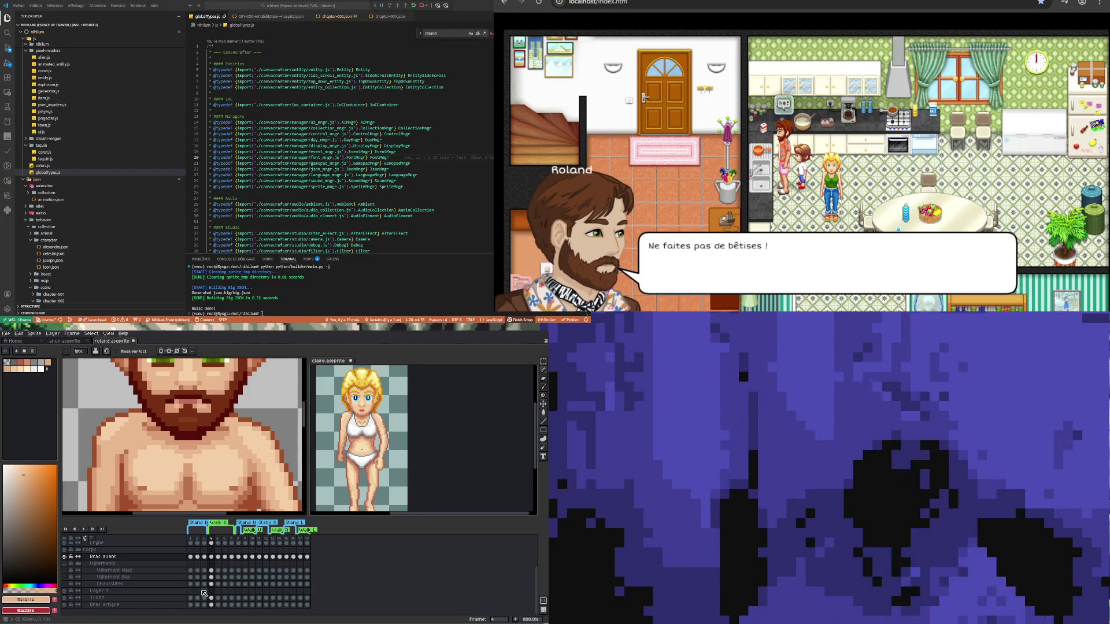
- Return to frame 4 and hide the Bras avant front-arm layer
left_click(225, 557)
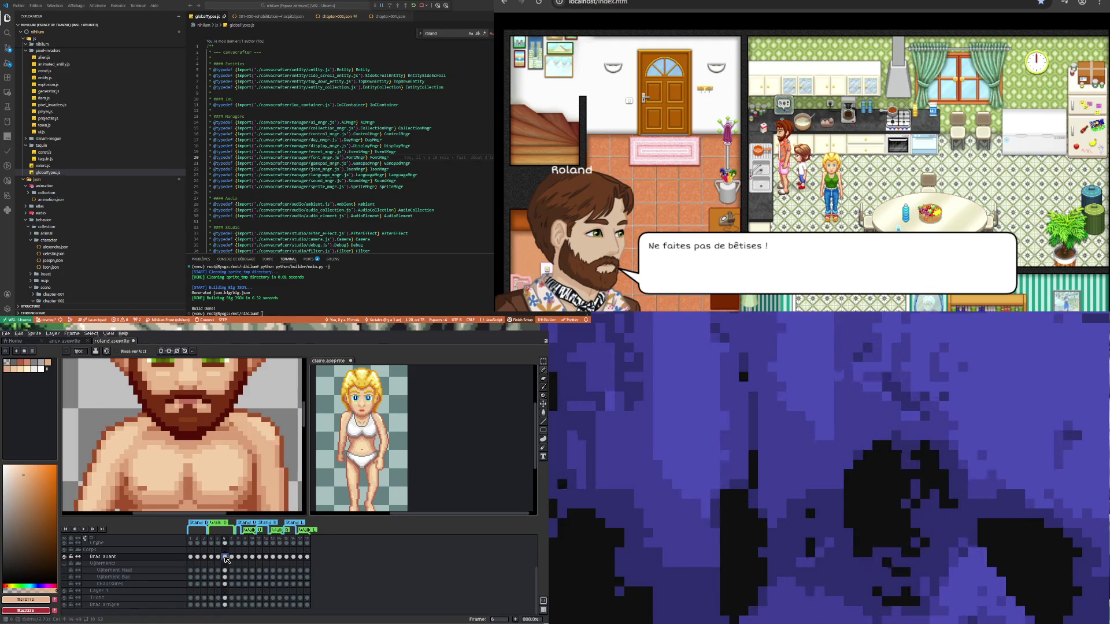
left_click(212, 557)
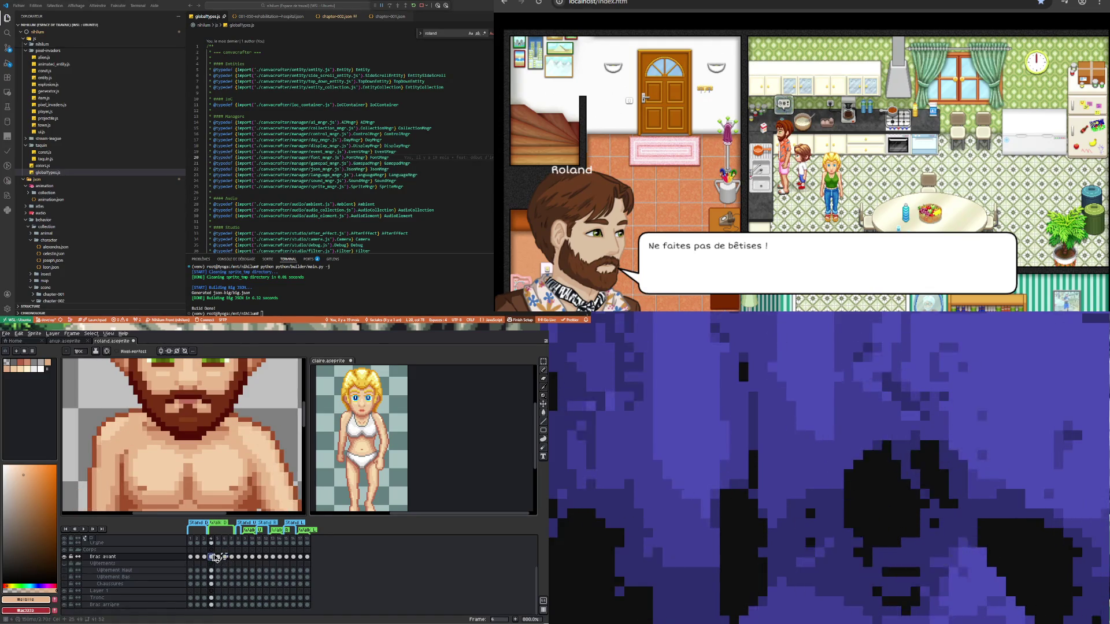
scroll(234, 467, "down", 3)
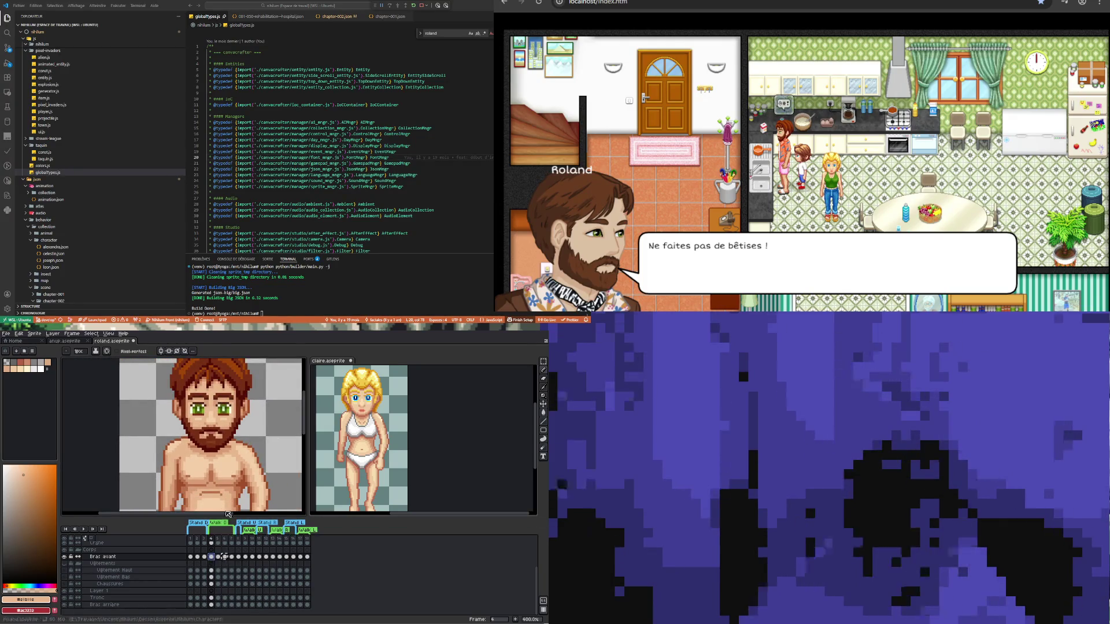
left_click(65, 557)
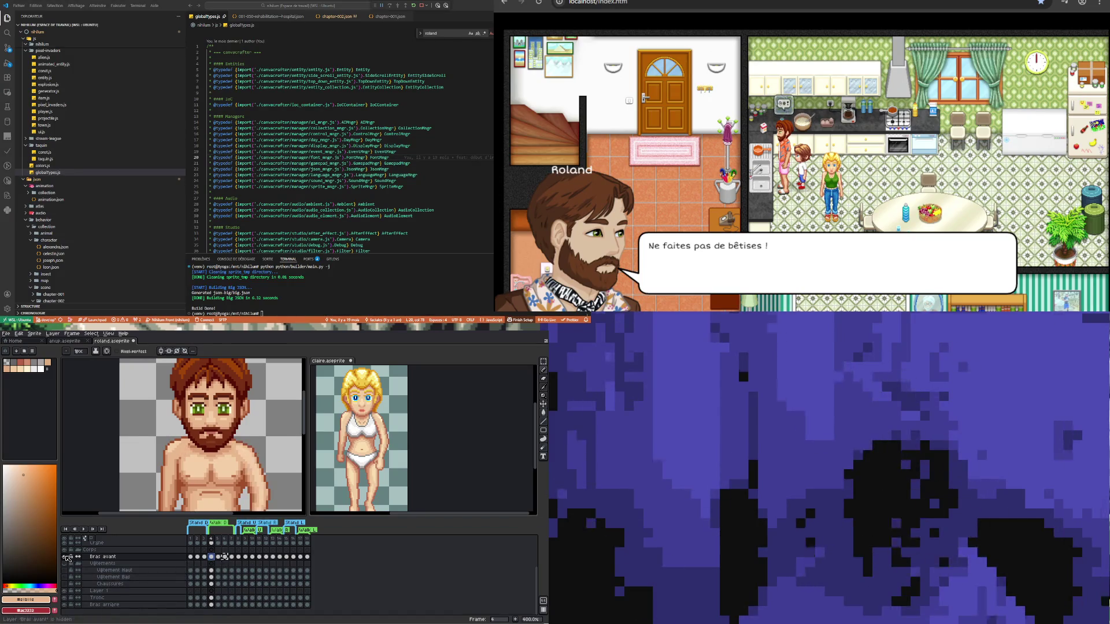
left_click(543, 362)
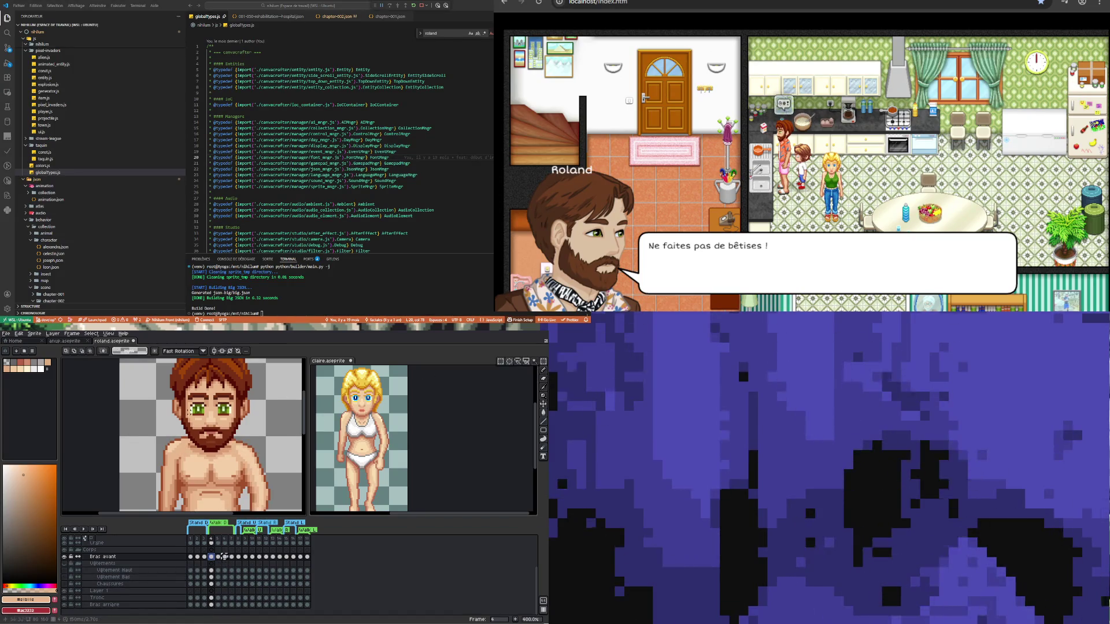
- Cancel a trial shoulder marquee and make the Tronc cel at frame 4 active
mouse_move(141, 415)
left_mouse_down()
mouse_move(186, 484)
mouse_move(205, 486)
left_mouse_up()
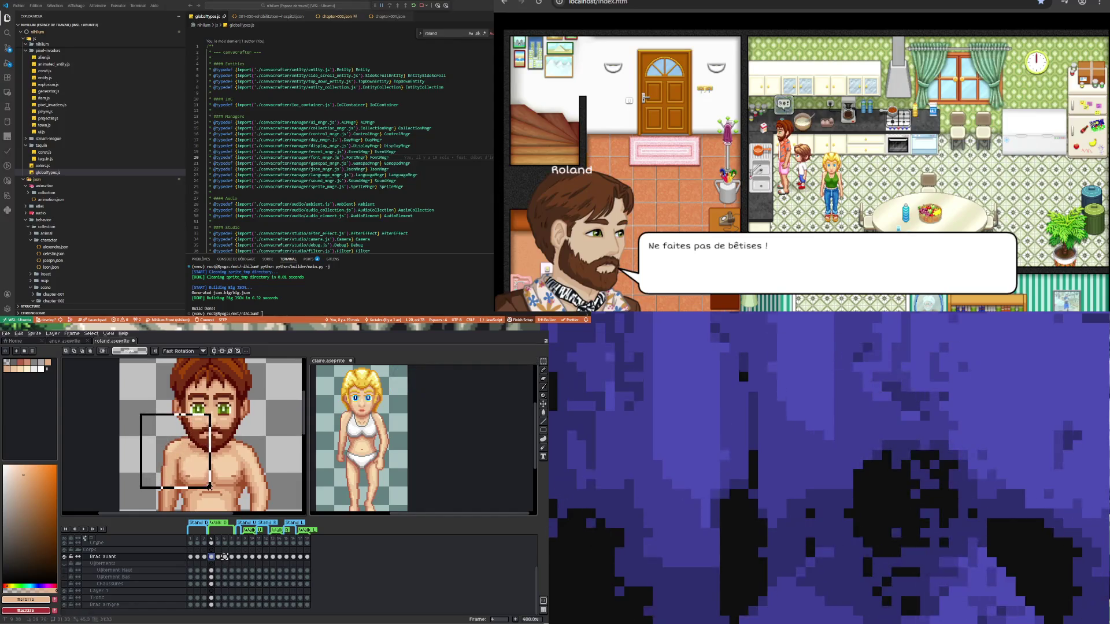
left_click(206, 489)
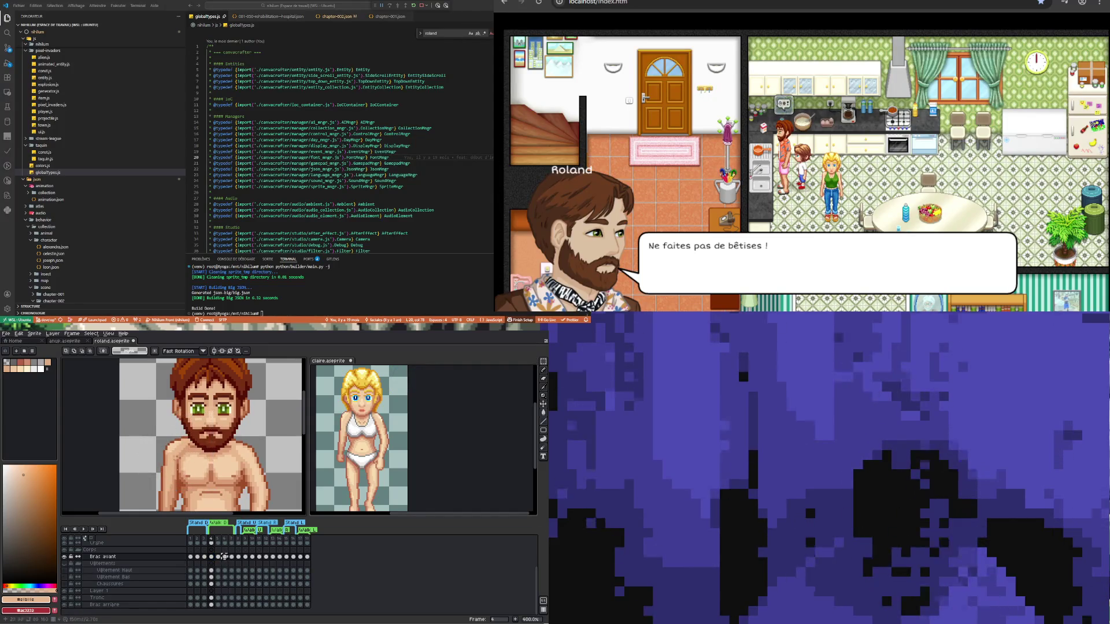
left_click(211, 598)
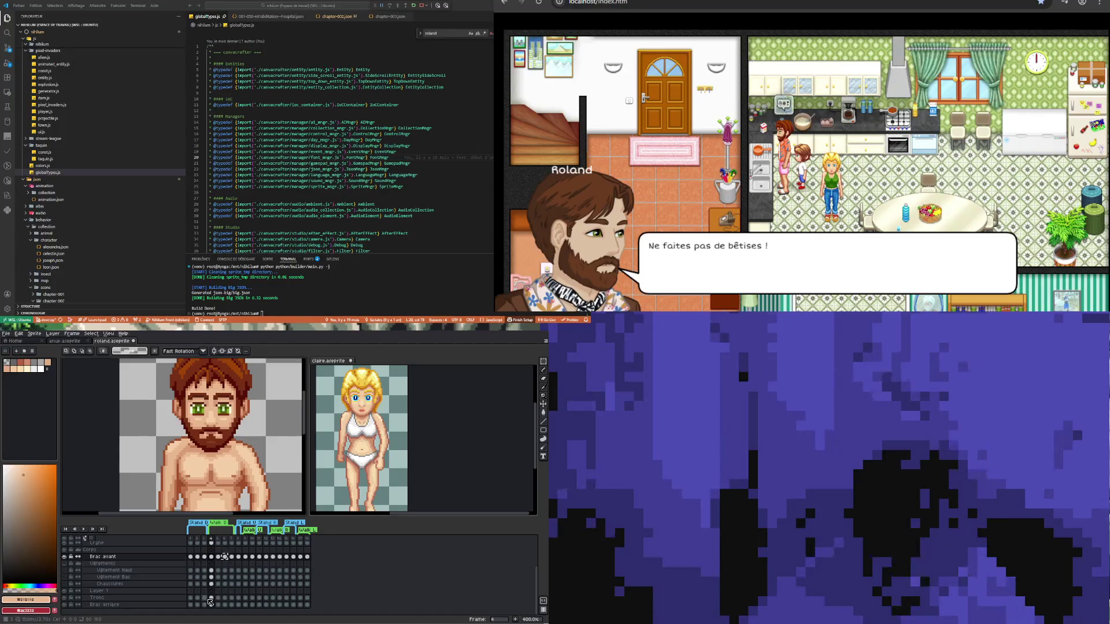
- Sample a skin colour and repaint chest pixels on the frame 4 torso
scroll(200, 463, "up", 2)
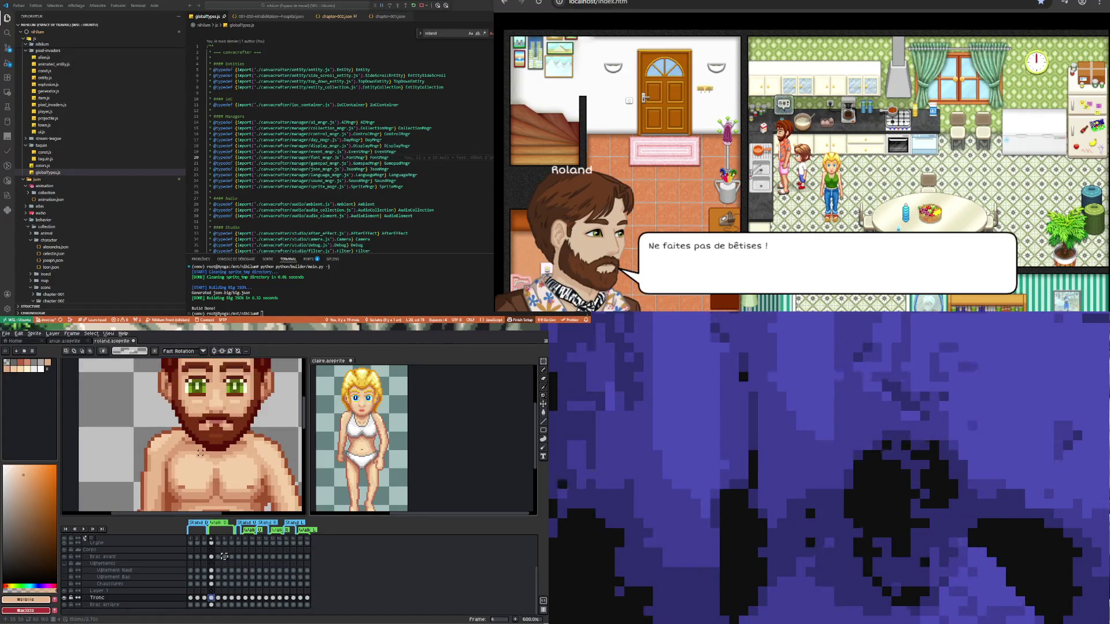
key("i")
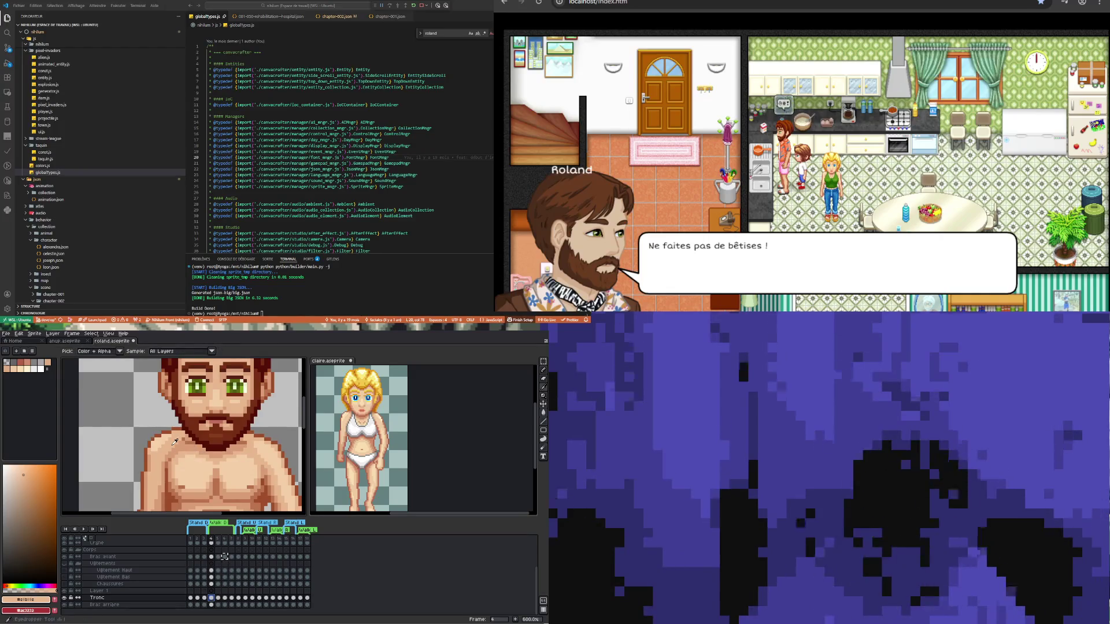
key("b")
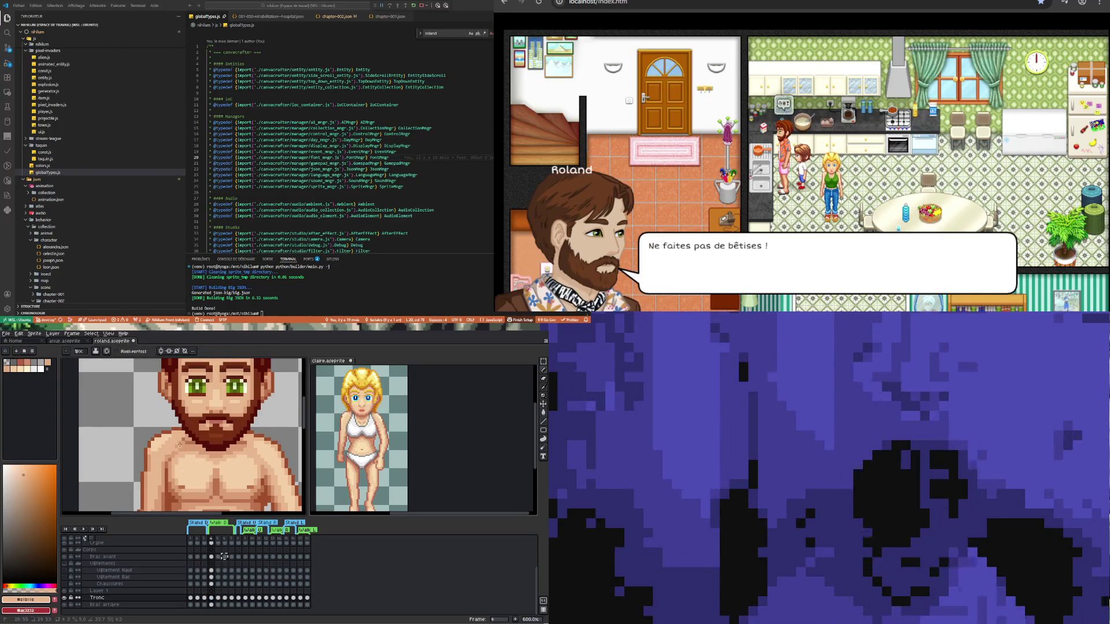
left_click(182, 438)
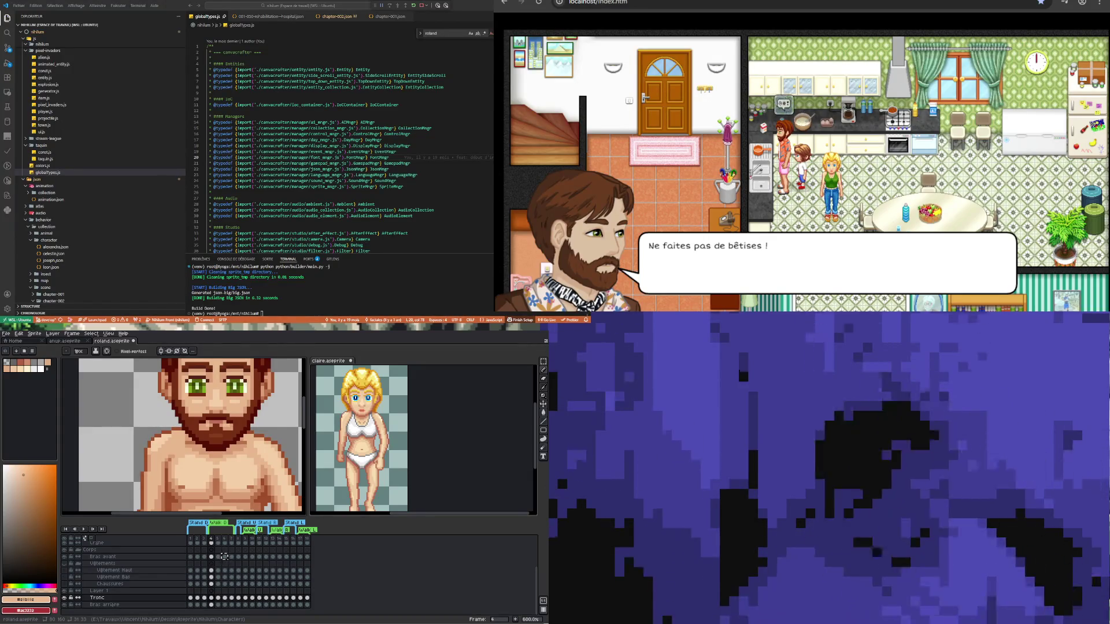
key("minus")
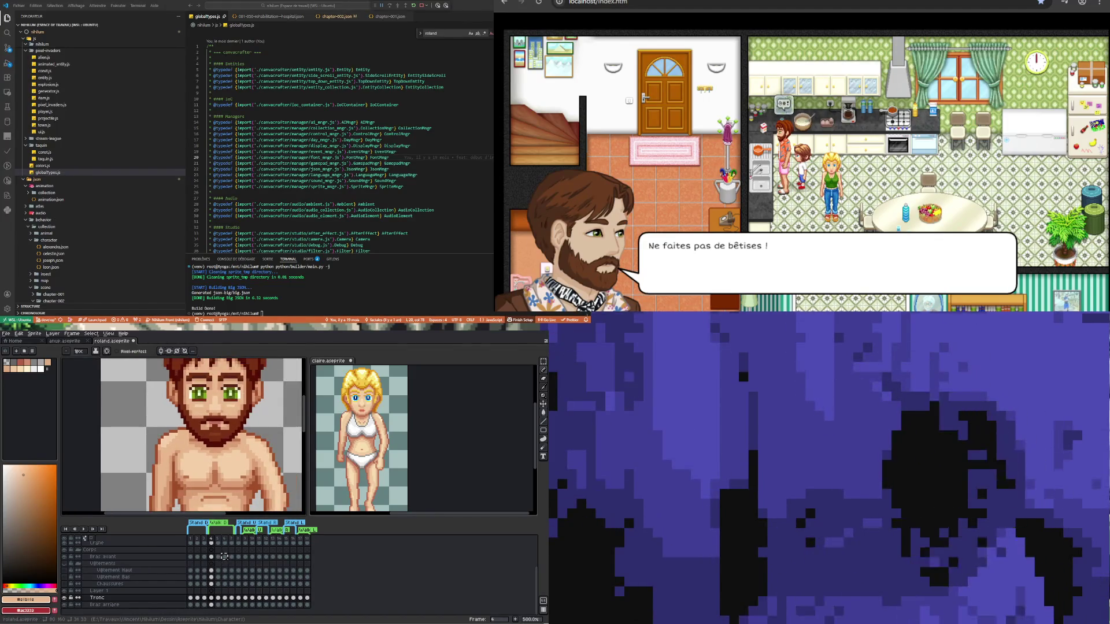
left_click(218, 598)
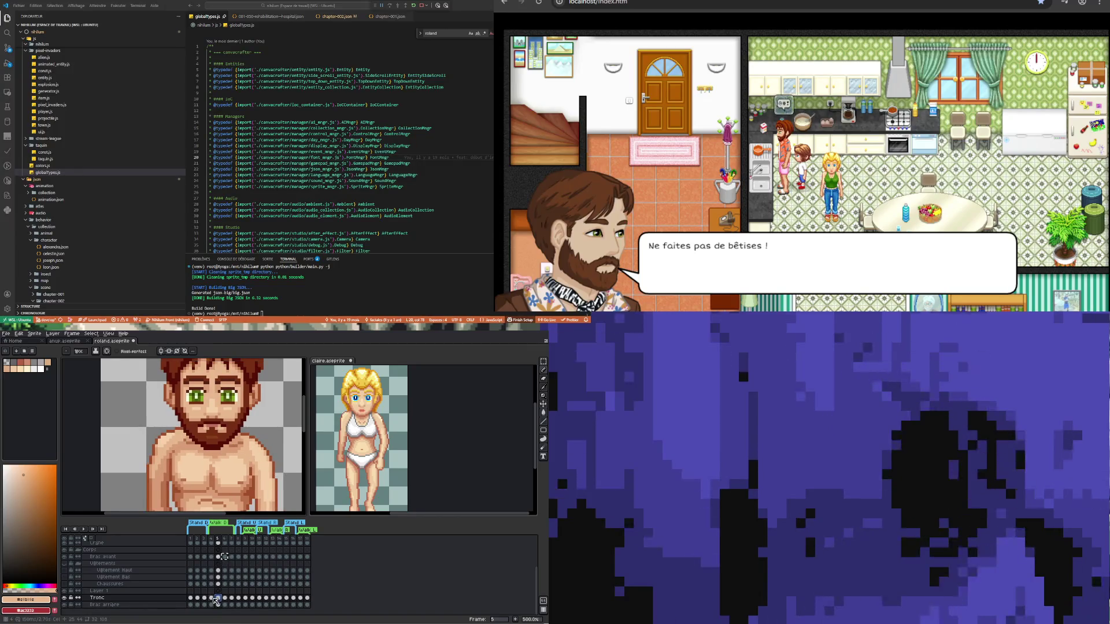
- Compare the Tronc torso at frames 4 and 6, zooming in and out, then settle on frame 5
left_click(212, 598)
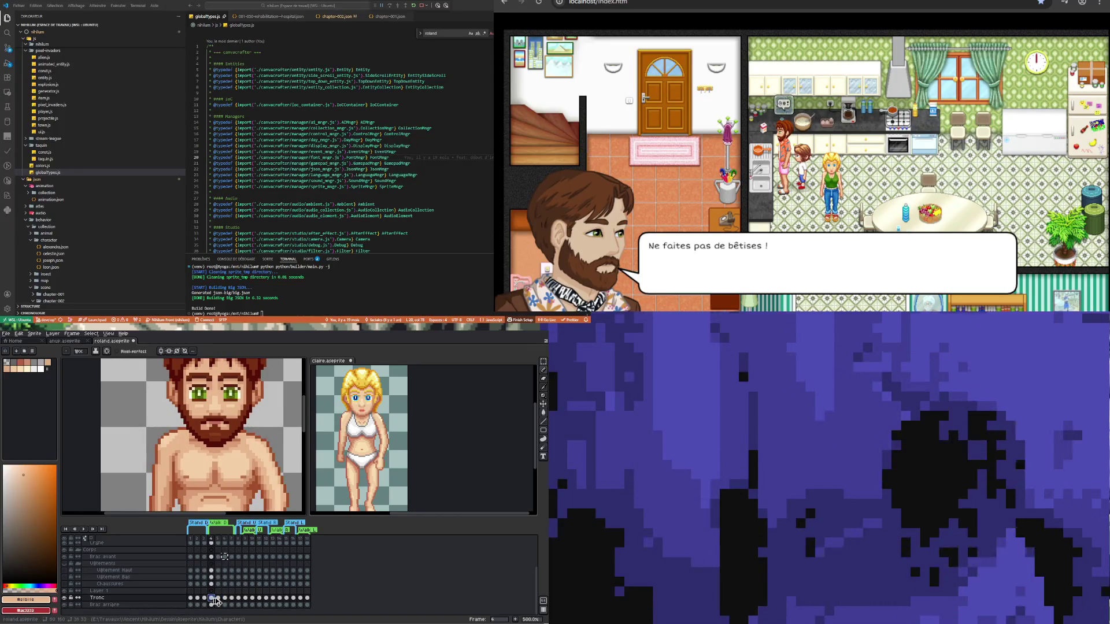
left_click(225, 598)
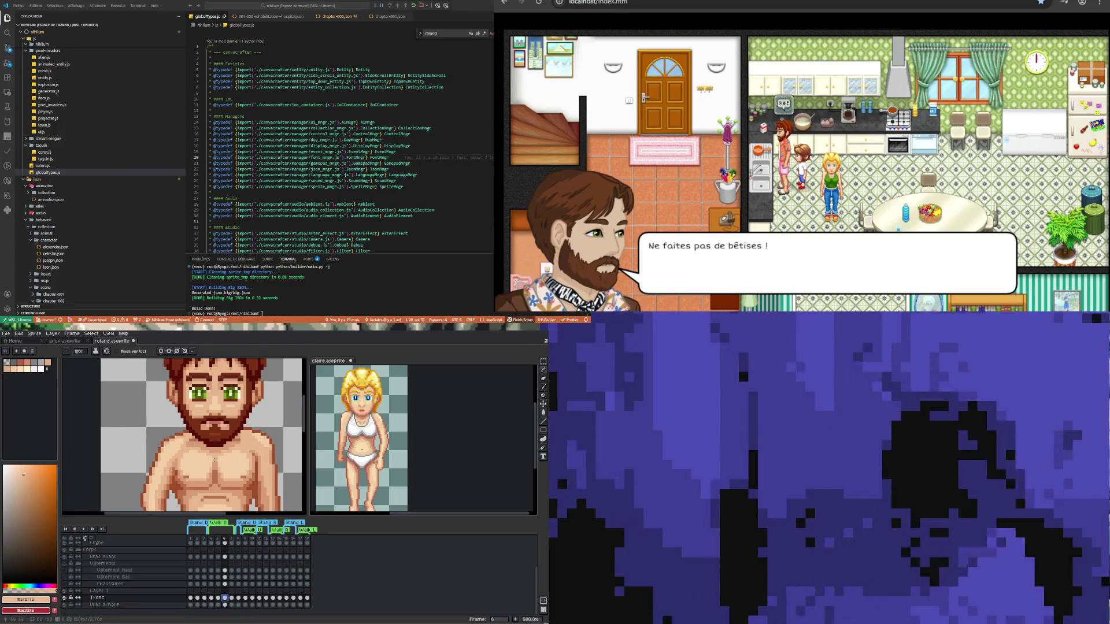
left_click(212, 599)
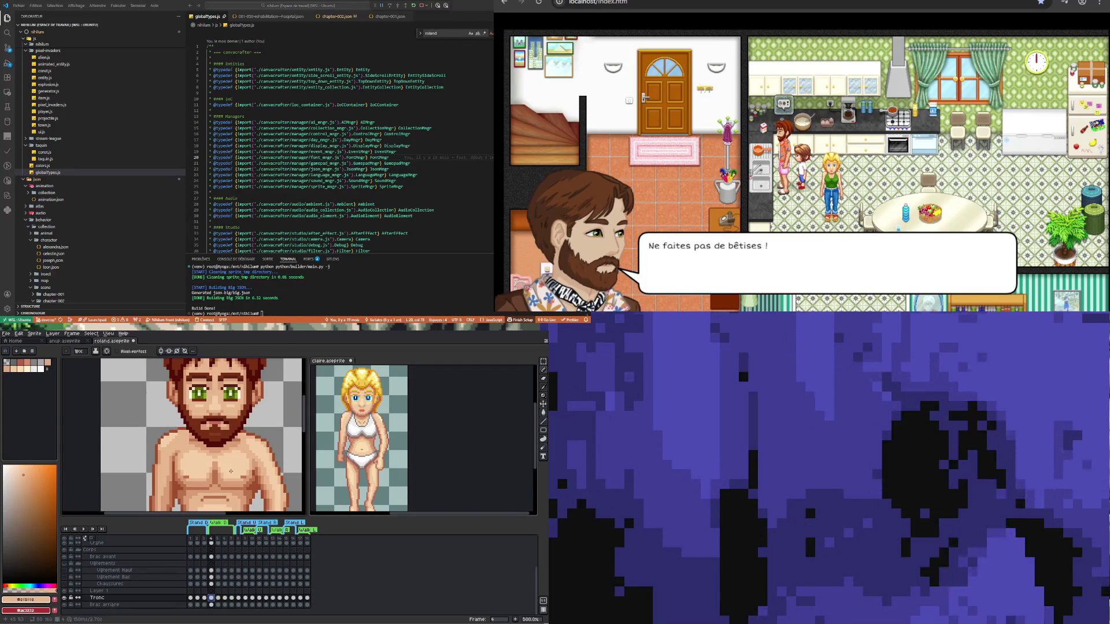
scroll(228, 411, "up", 2)
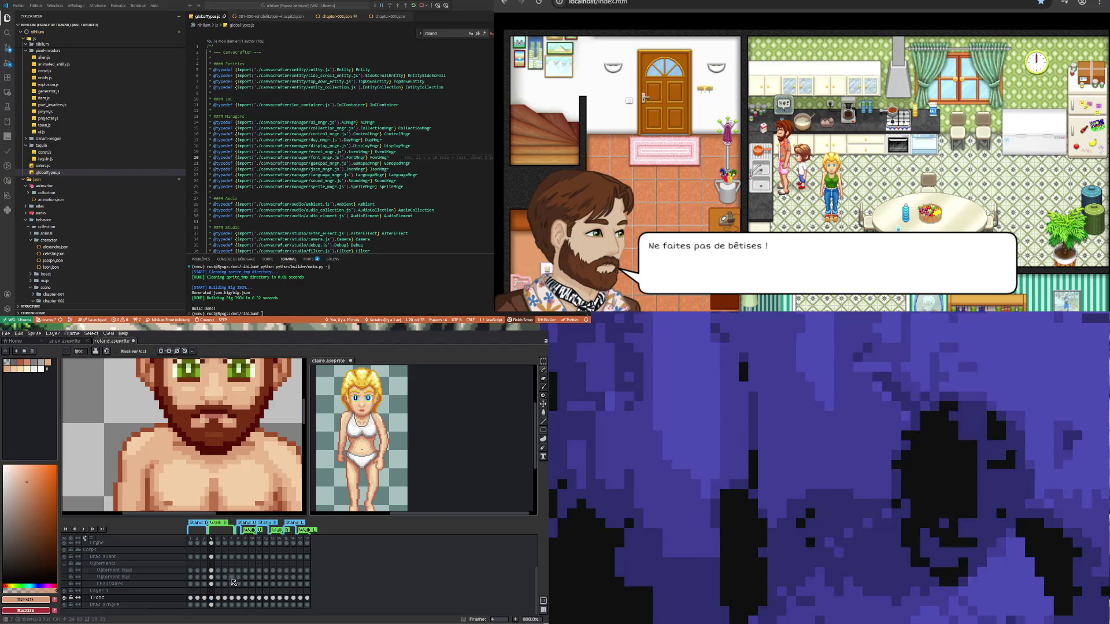
scroll(183, 451, "down", 1)
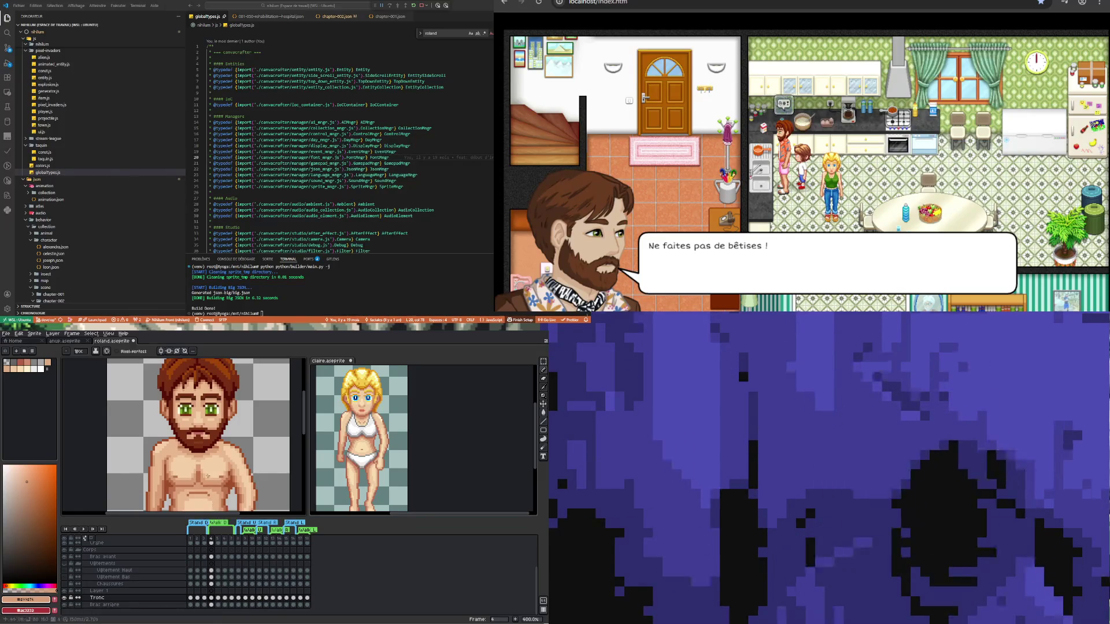
scroll(180, 450, "up", 1)
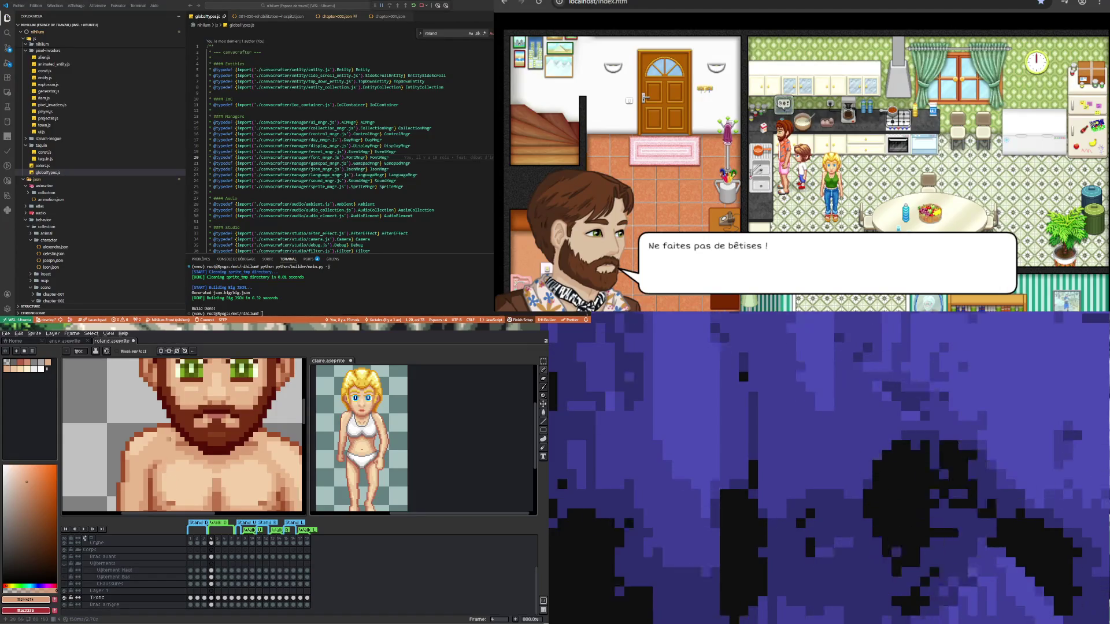
scroll(177, 486, "down", 3)
scroll(184, 489, "down", 1)
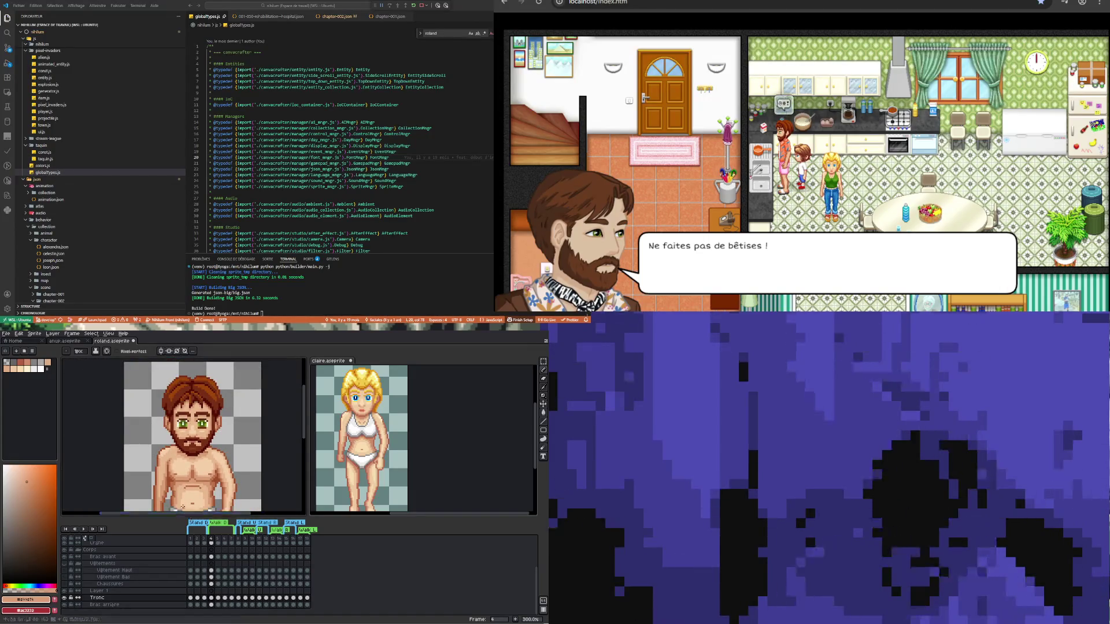
scroll(183, 489, "up", 3)
left_click(219, 598)
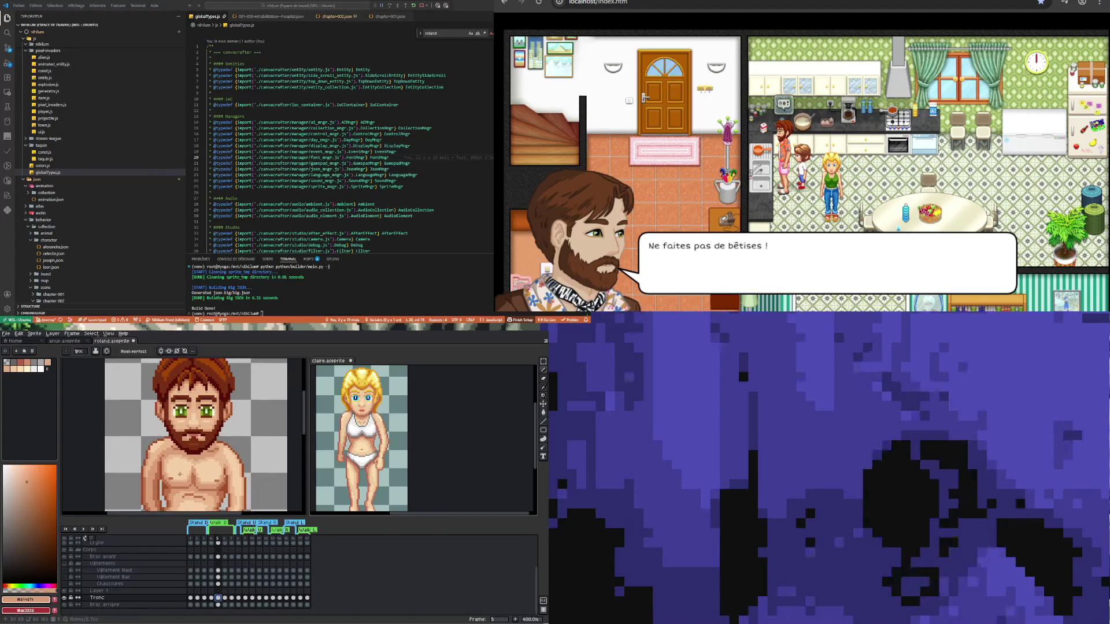
scroll(174, 456, "up", 1)
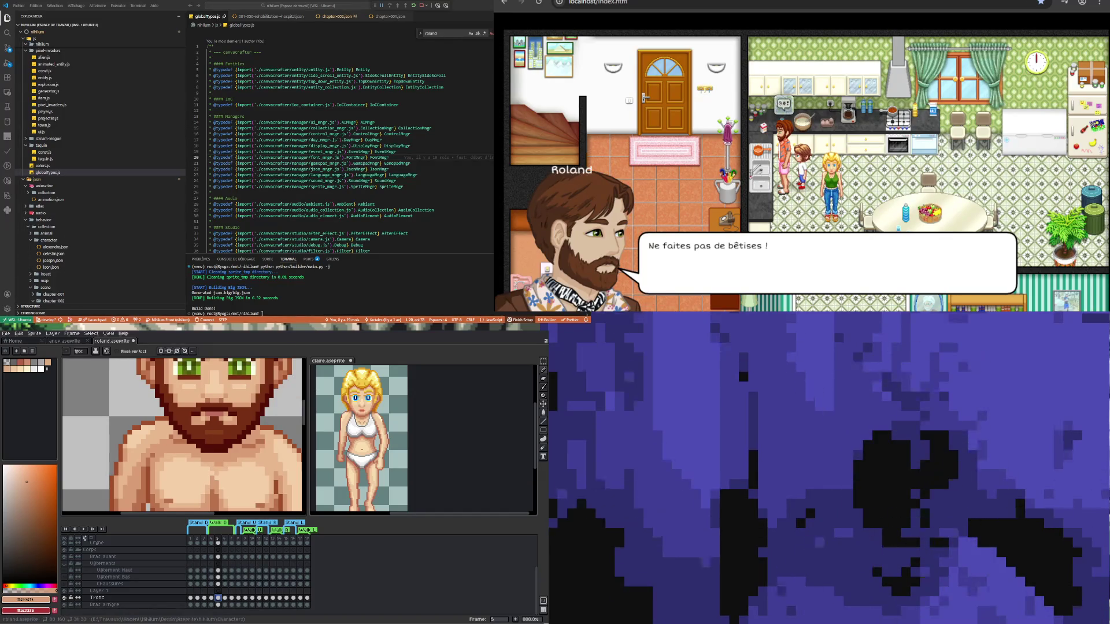
- Sample the lighter skin tone from Roland's chest as the Pencil colour
key("i")
left_click(160, 453)
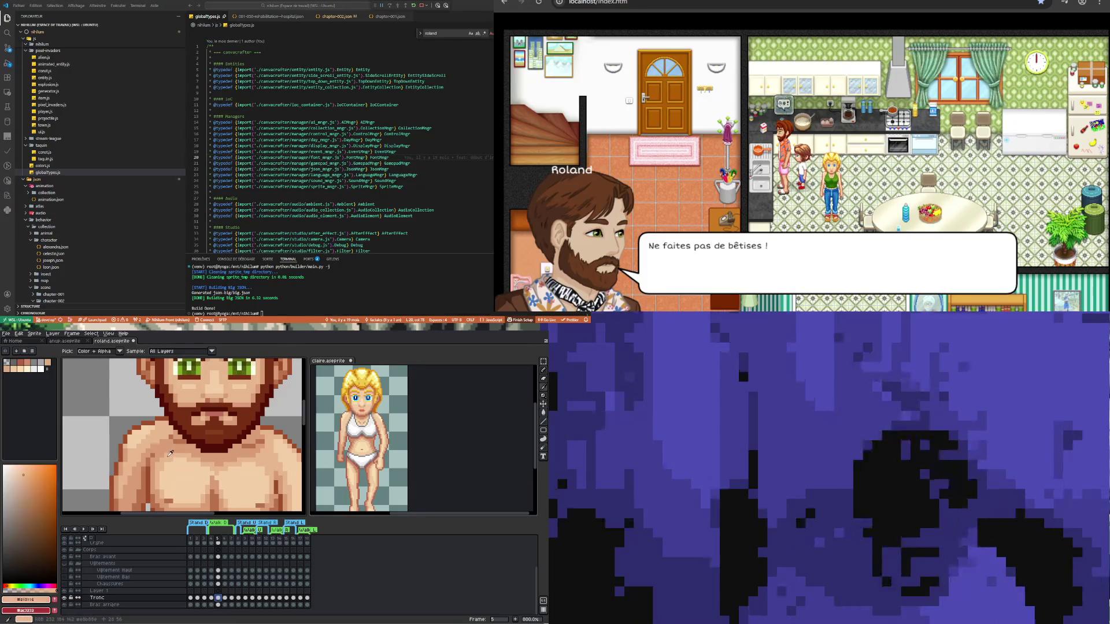
key("b")
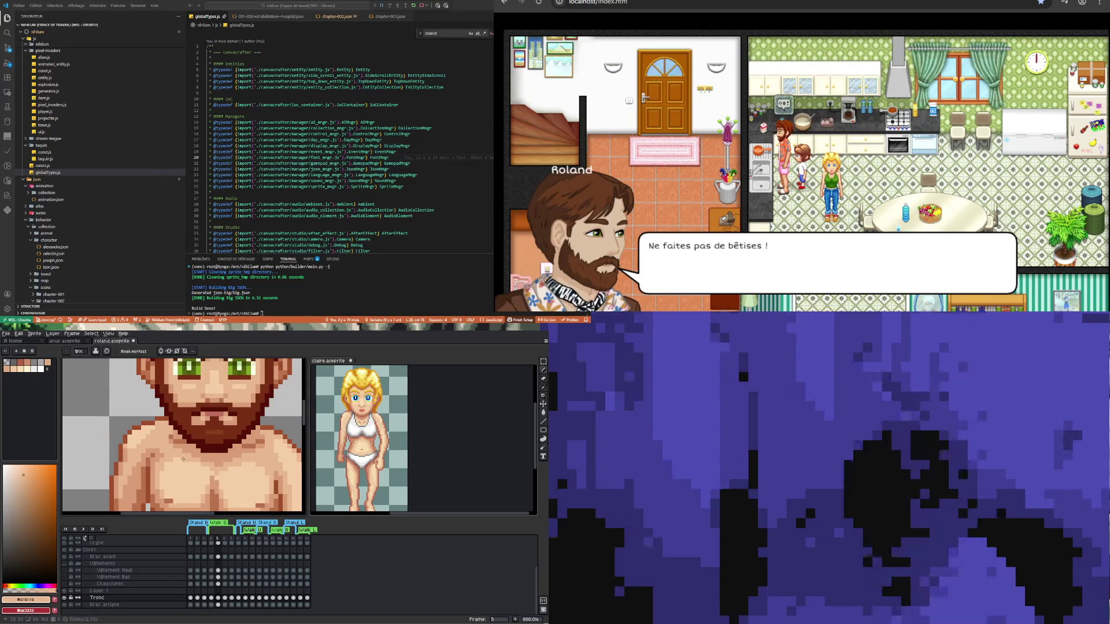
scroll(185, 446, "down", 3)
scroll(220, 446, "up", 5)
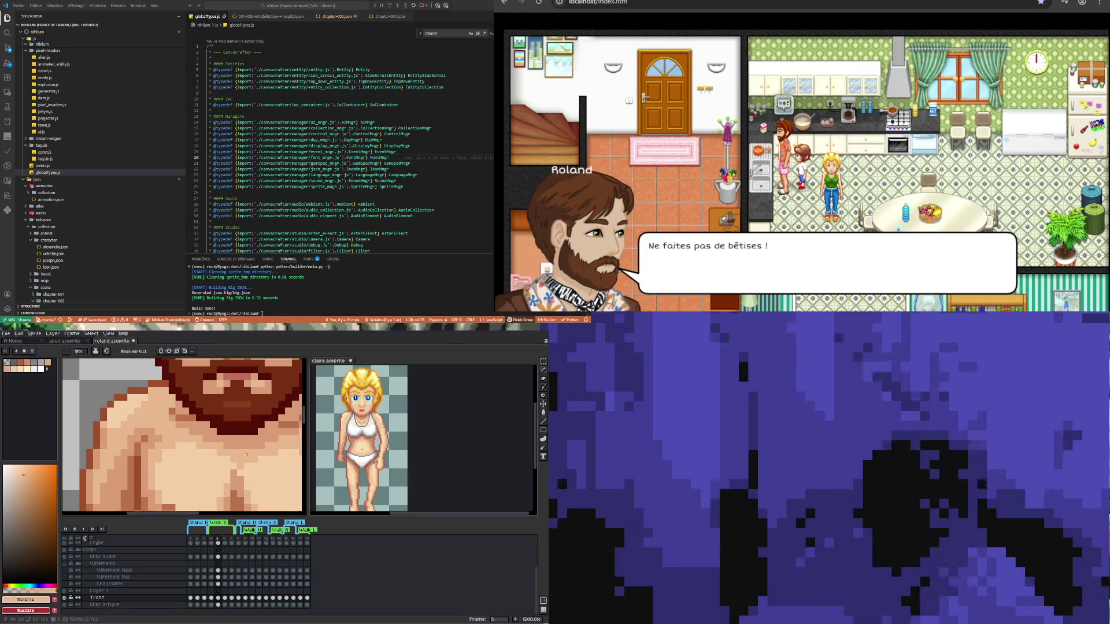
scroll(223, 460, "down", 3)
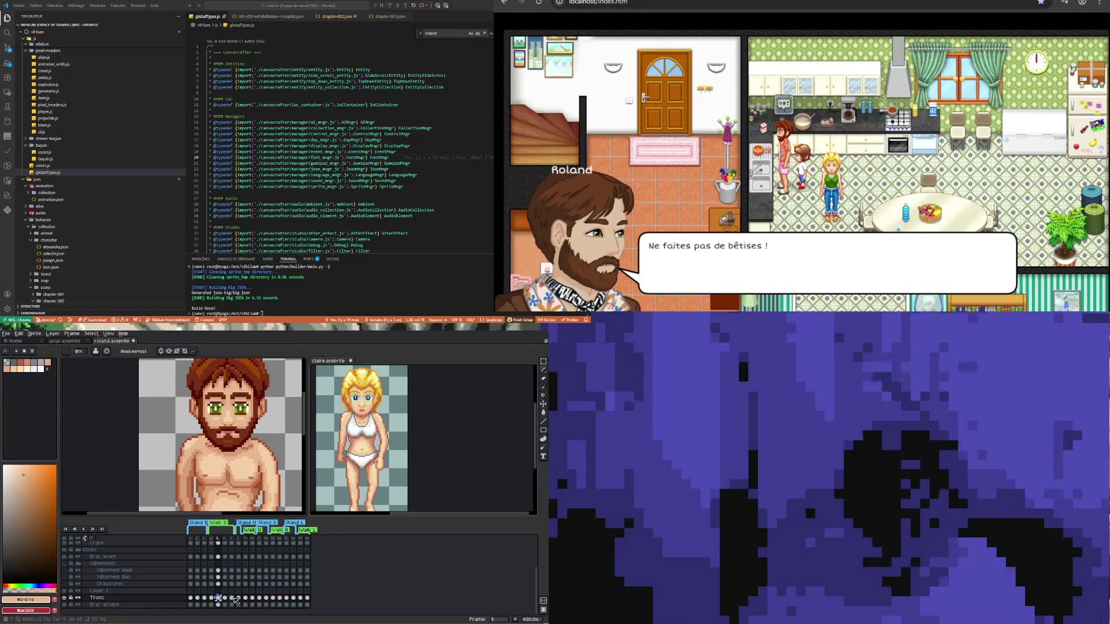
- Play the animation from frame 7, stop it, then view frames 1 and 4
left_click(233, 598)
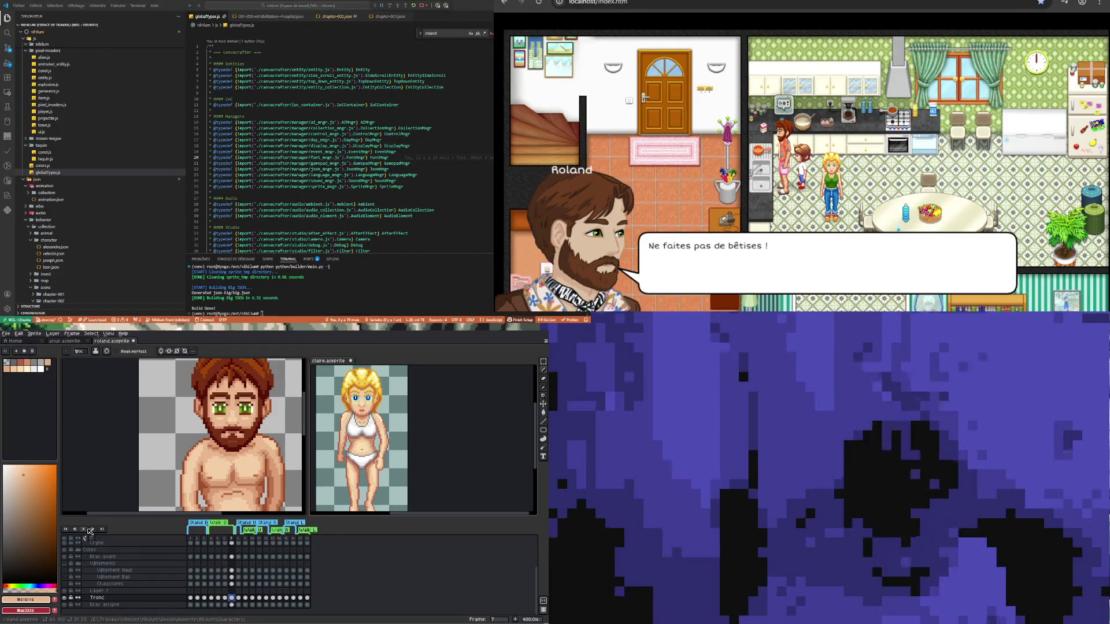
scroll(193, 422, "down", 4)
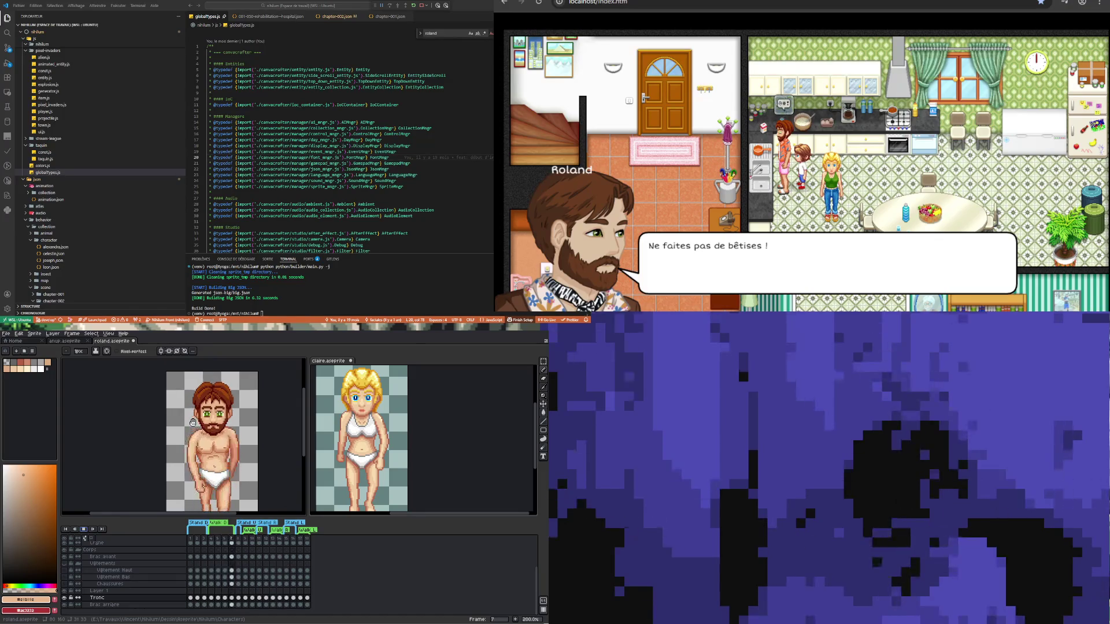
scroll(193, 423, "down", 2)
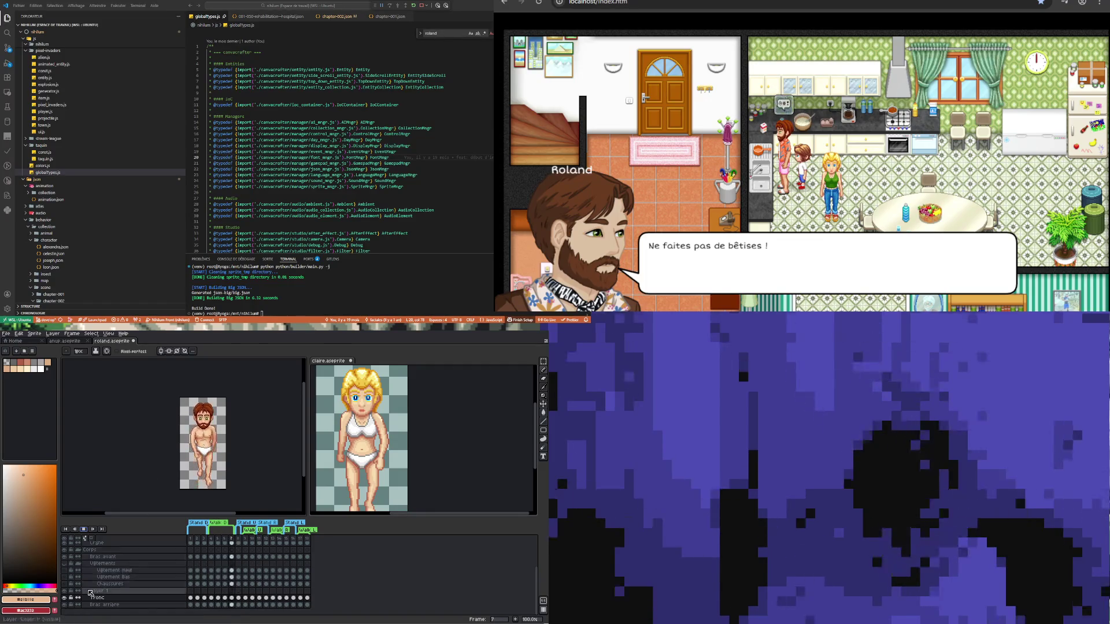
left_click(204, 599)
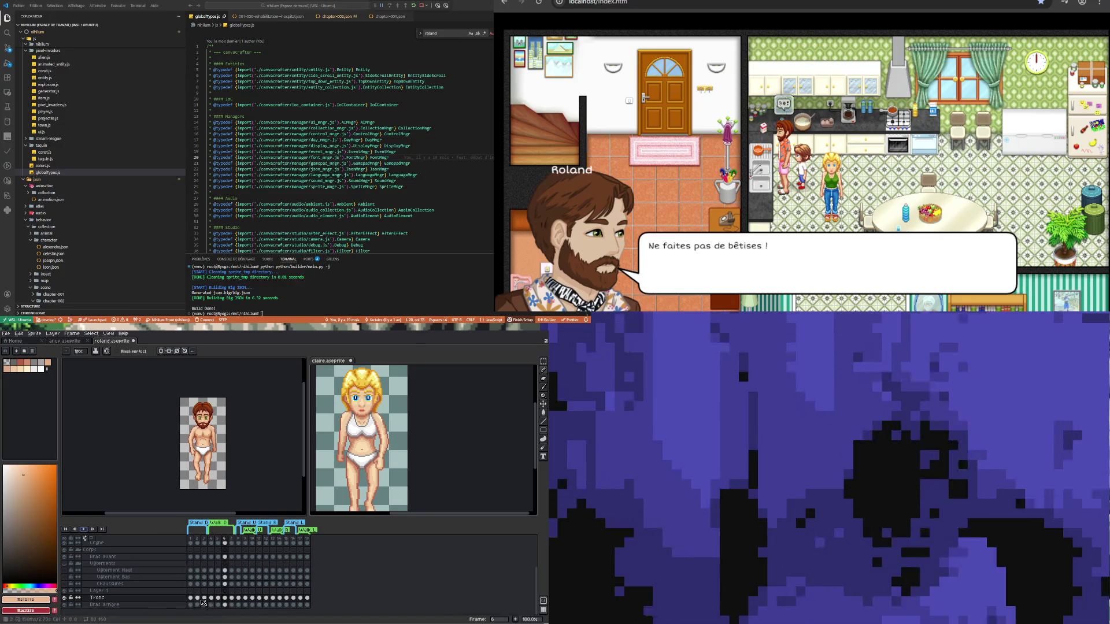
scroll(251, 435, "up", 4)
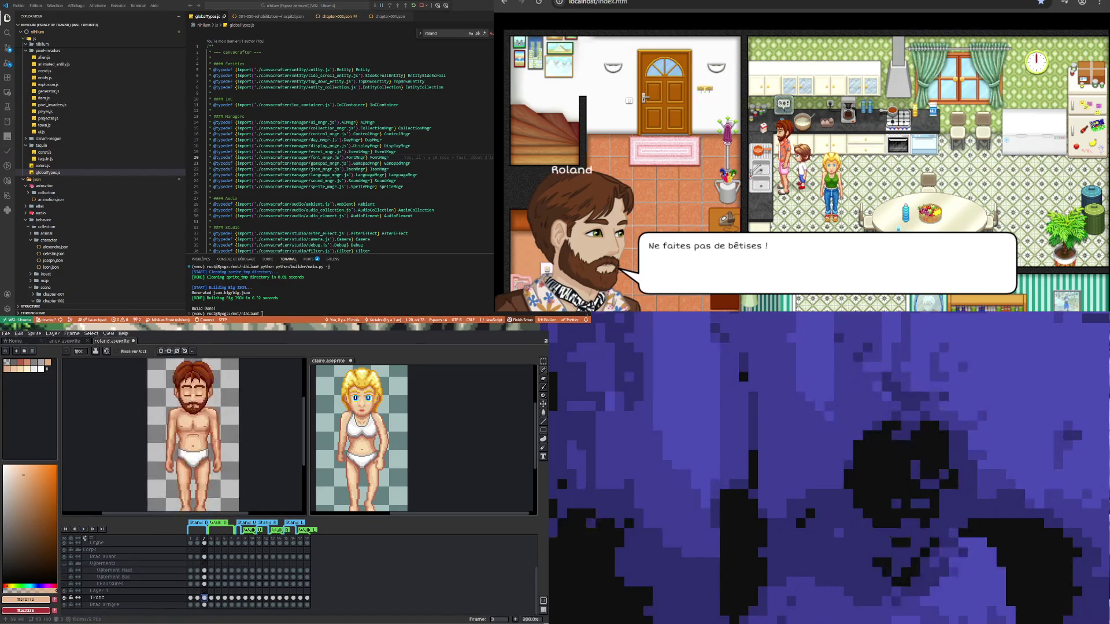
scroll(185, 435, "down", 3)
left_click(191, 599)
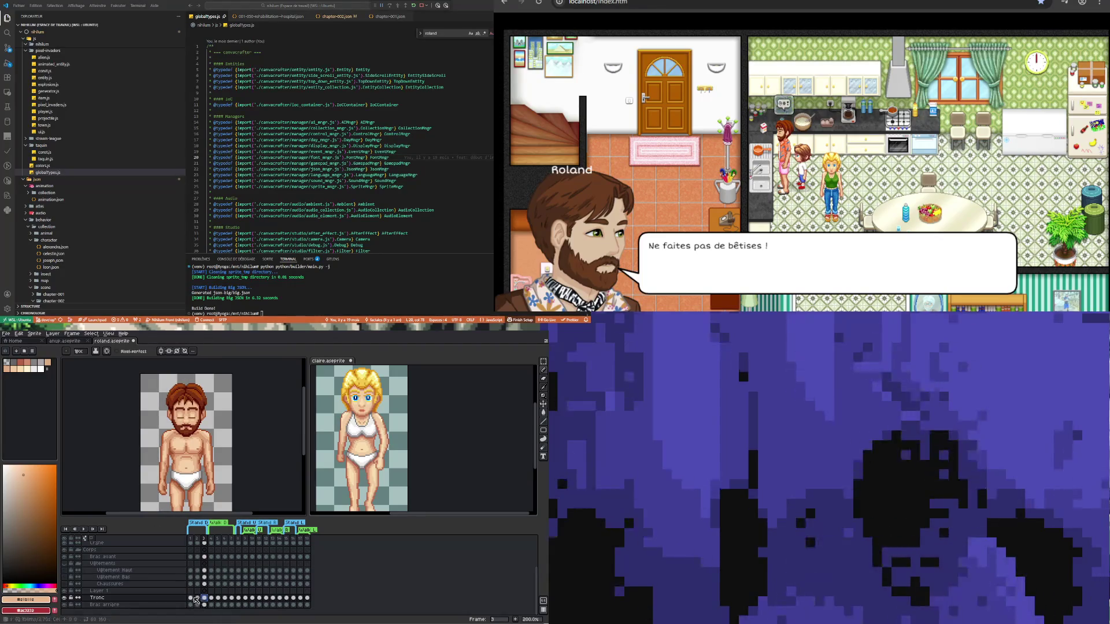
left_click(211, 598)
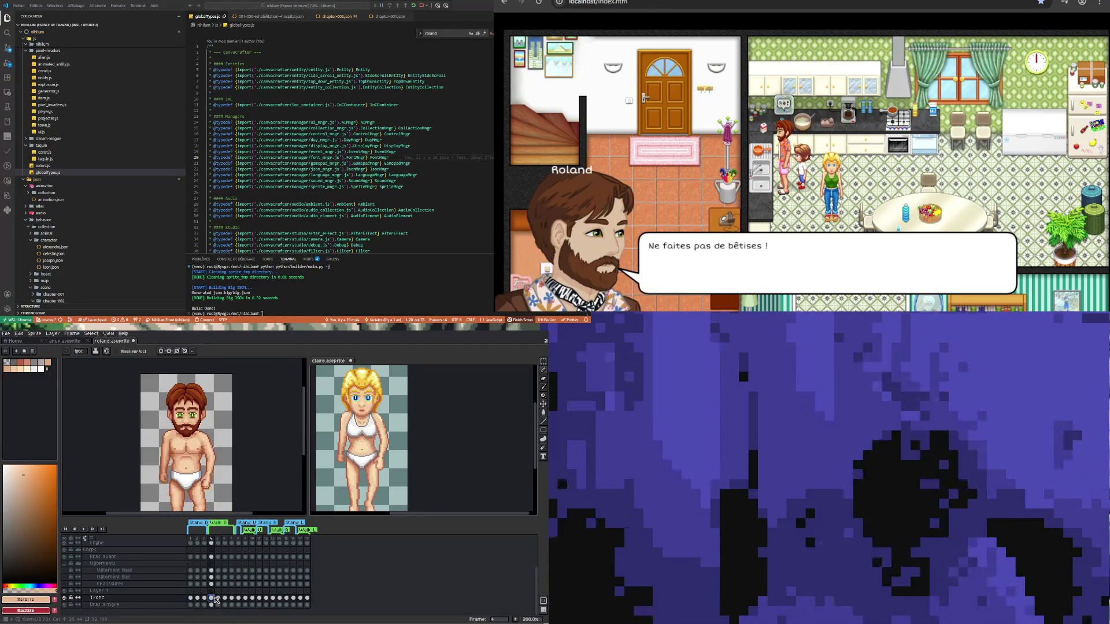
scroll(192, 415, "up", 4)
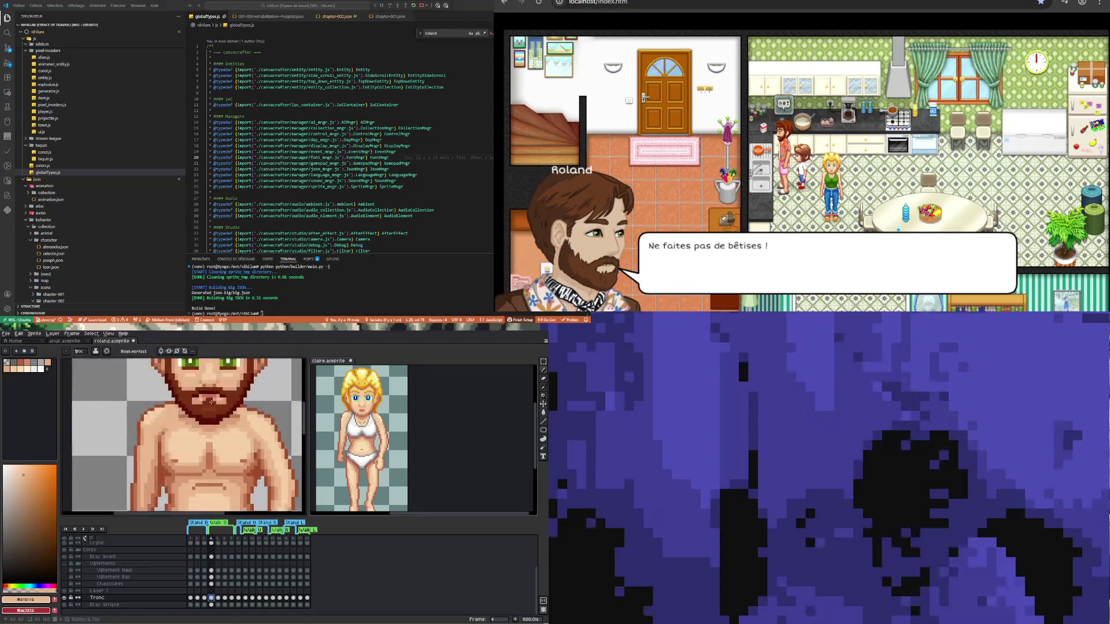
- Sample a chest skin tone and compare with frame 6 before shading frame 4's torso
left_click(183, 410, "alt")
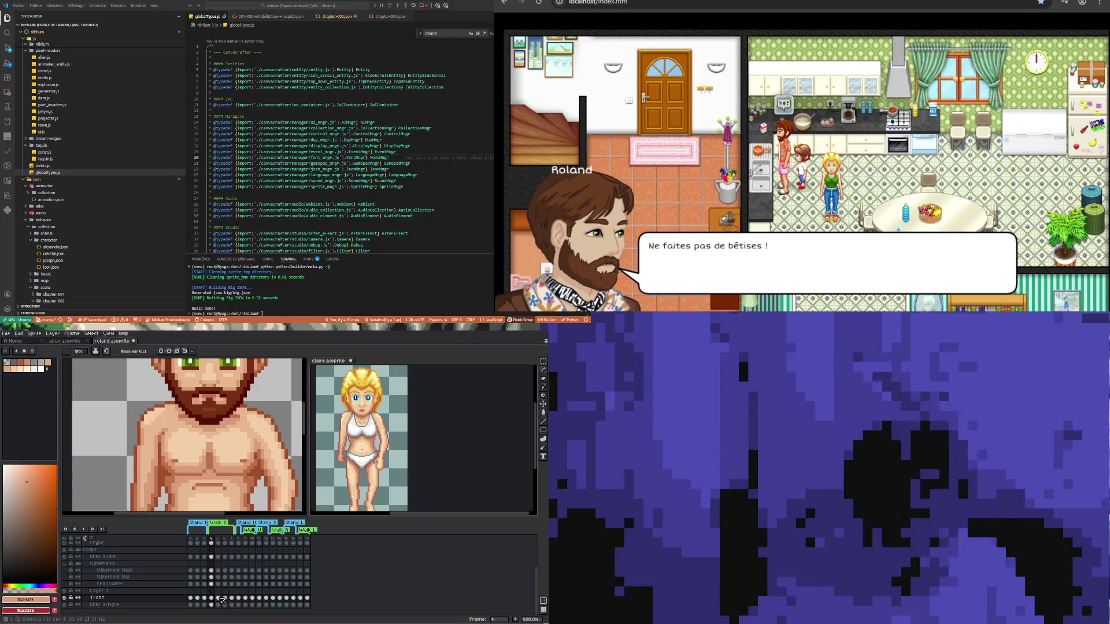
left_click(225, 598)
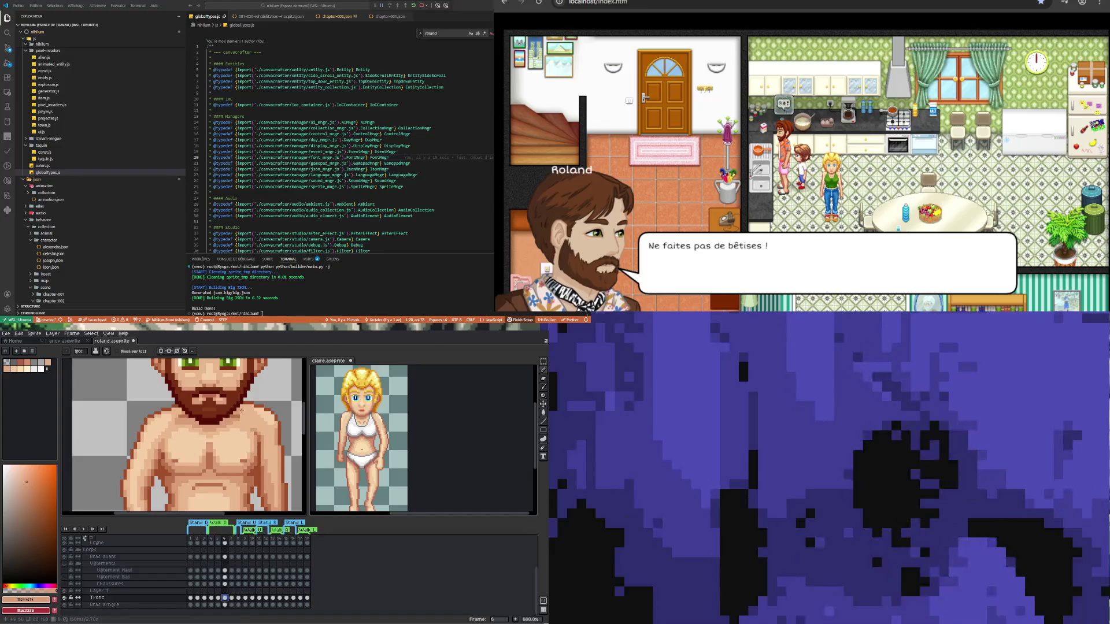
left_click(211, 598)
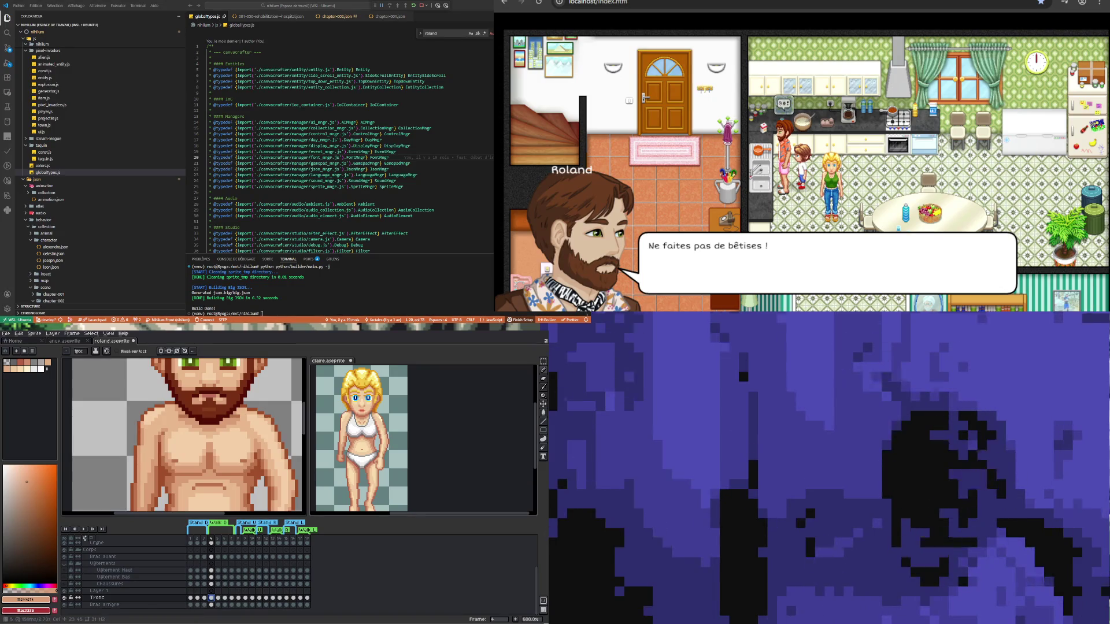
- Compare frames 5 and 4, then select the Bras avant cel on frame 4
left_click(218, 598)
left_click(211, 598)
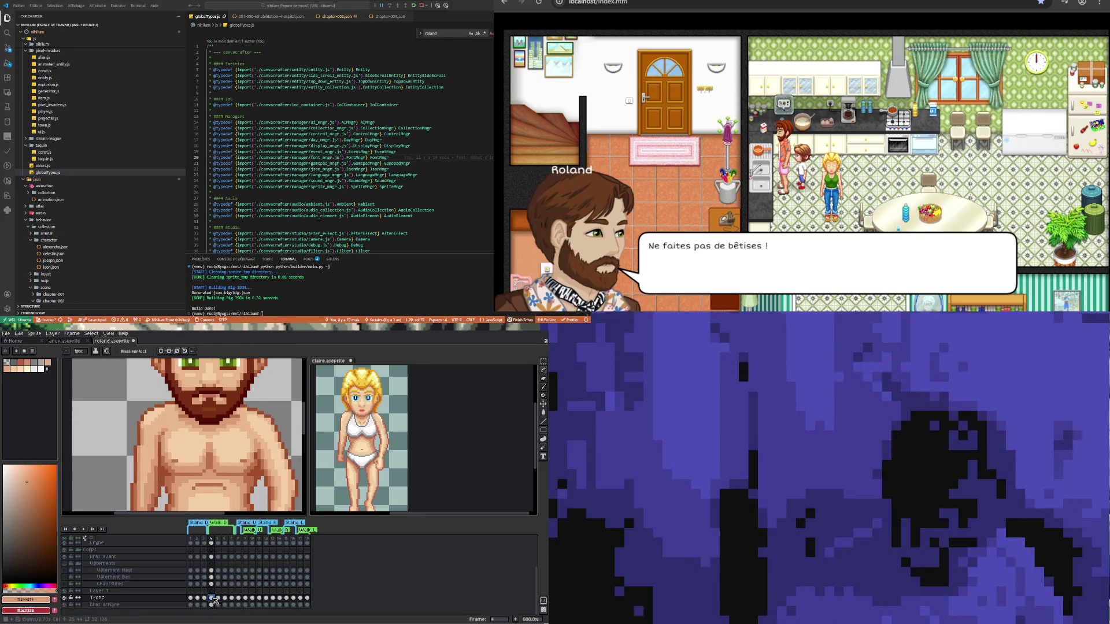
key("i")
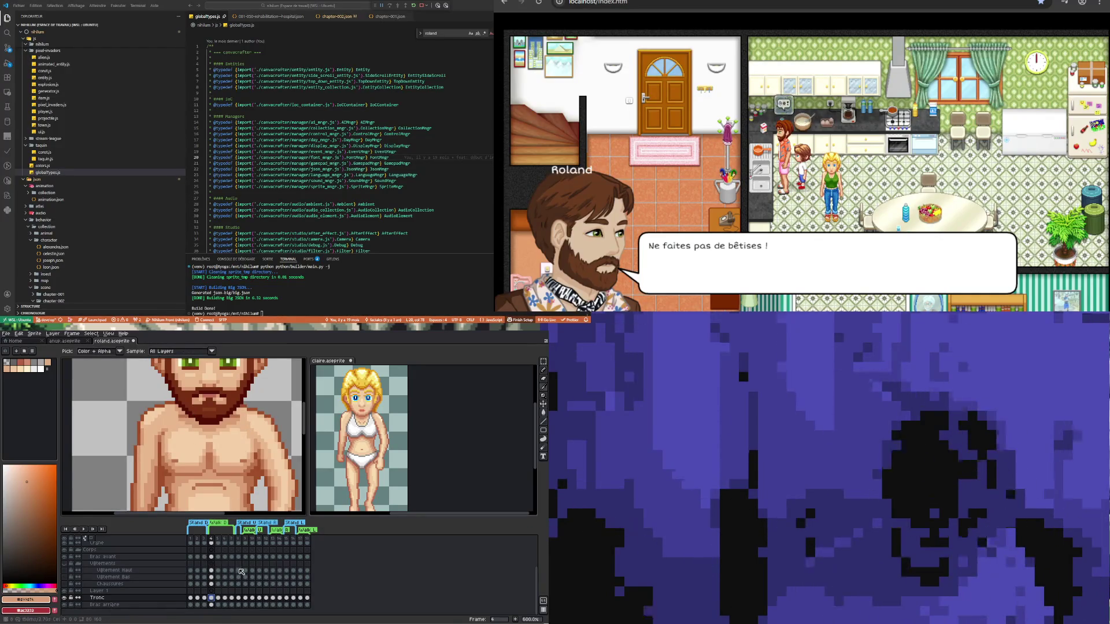
scroll(216, 577, "up", 1)
left_click(211, 563)
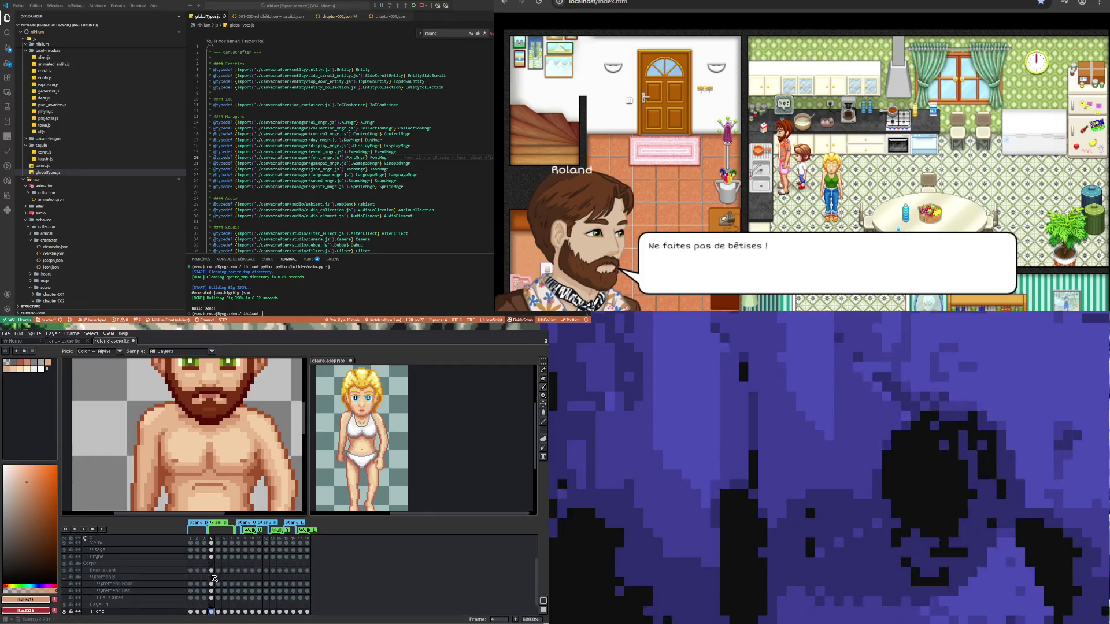
scroll(211, 564, "up", 1)
key("b")
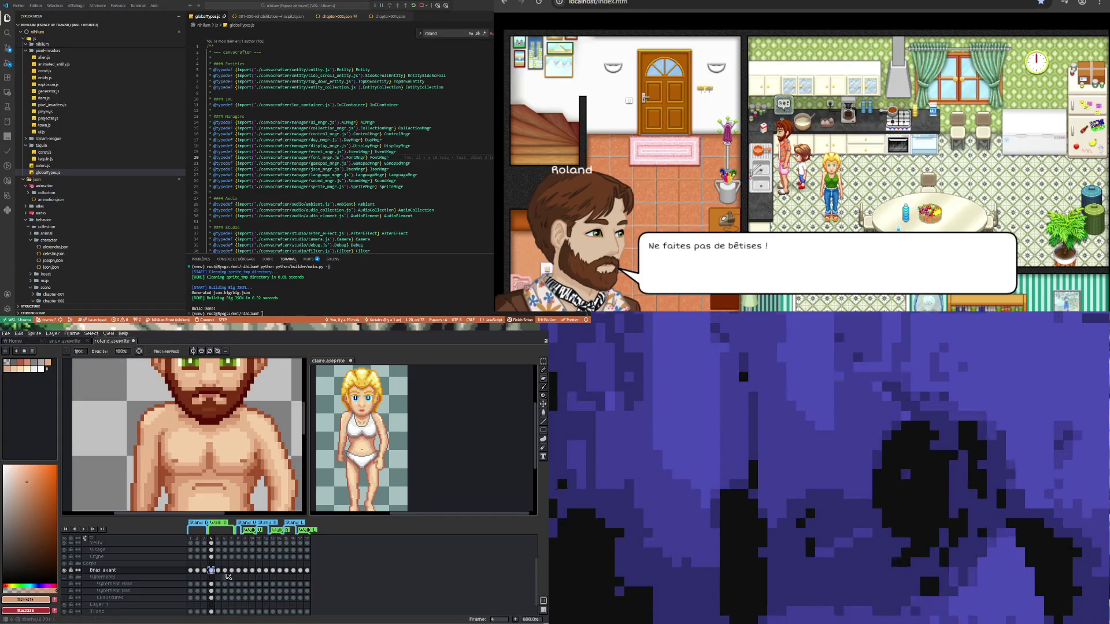
- Check the arm pose in frames 6 and 5, ending with frame 5's Bras avant cel selected
left_click(218, 570)
left_click(225, 571)
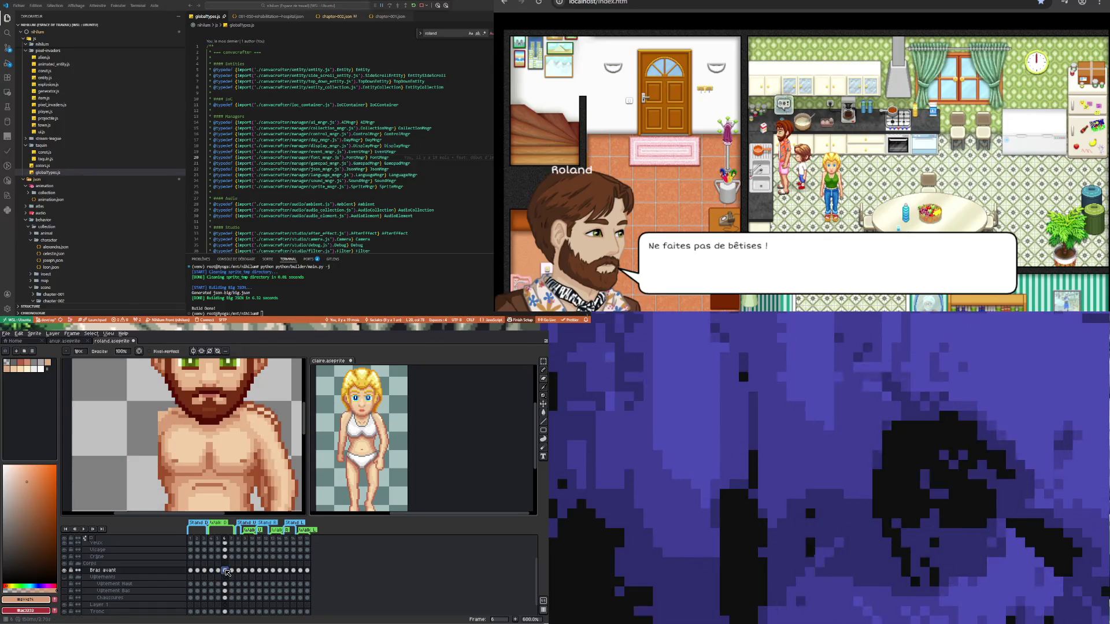
left_click_drag(227, 573, 220, 573)
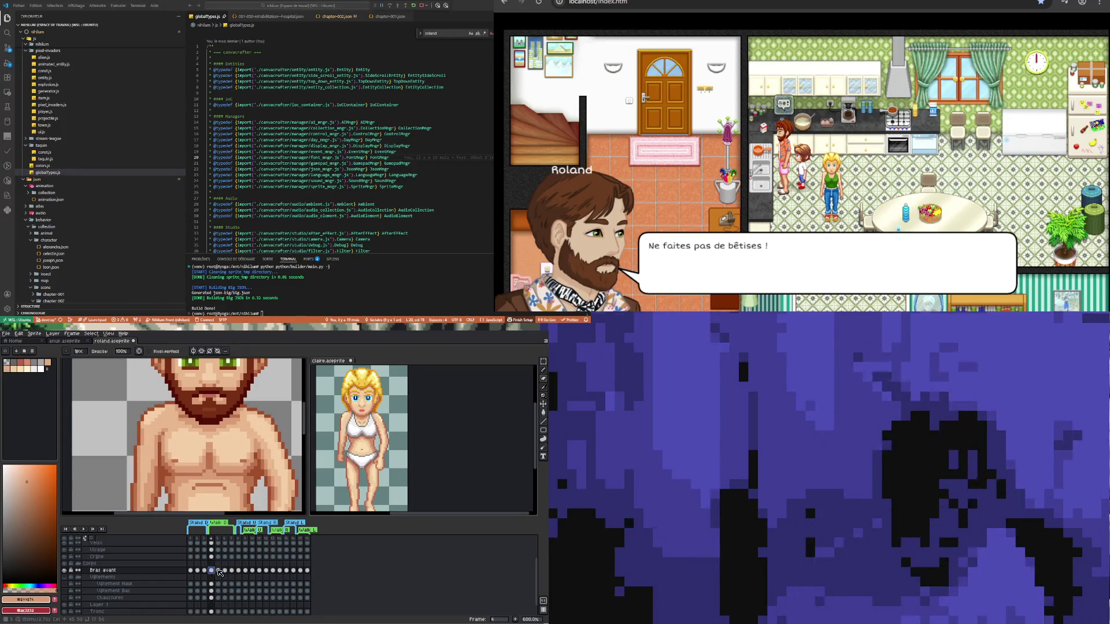
left_click(218, 571)
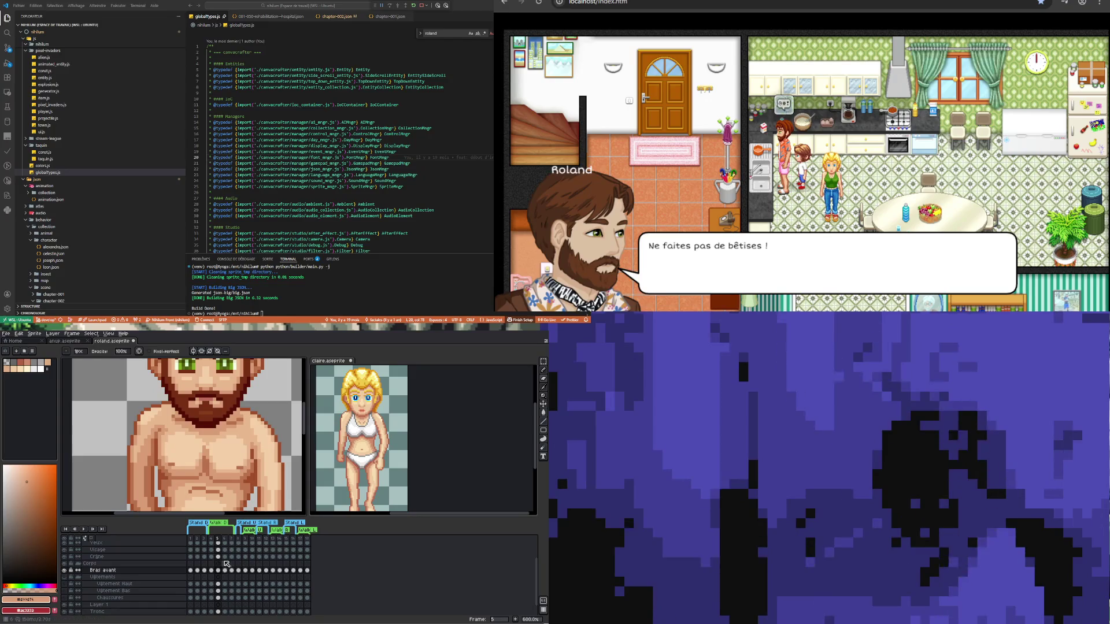
left_click(220, 572)
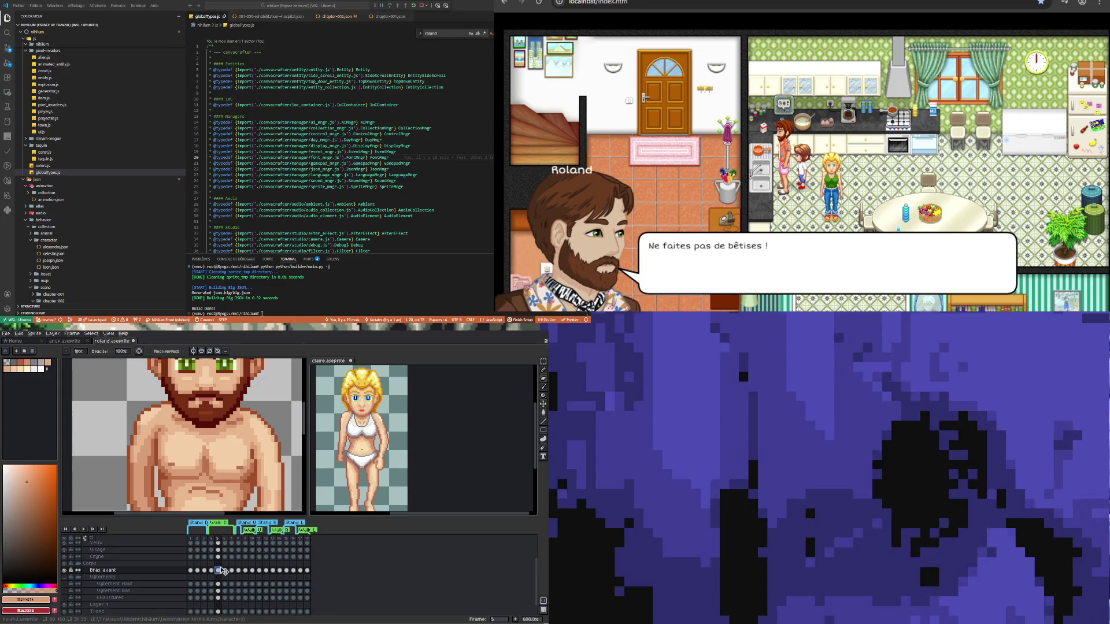
scroll(225, 569, "down", 2)
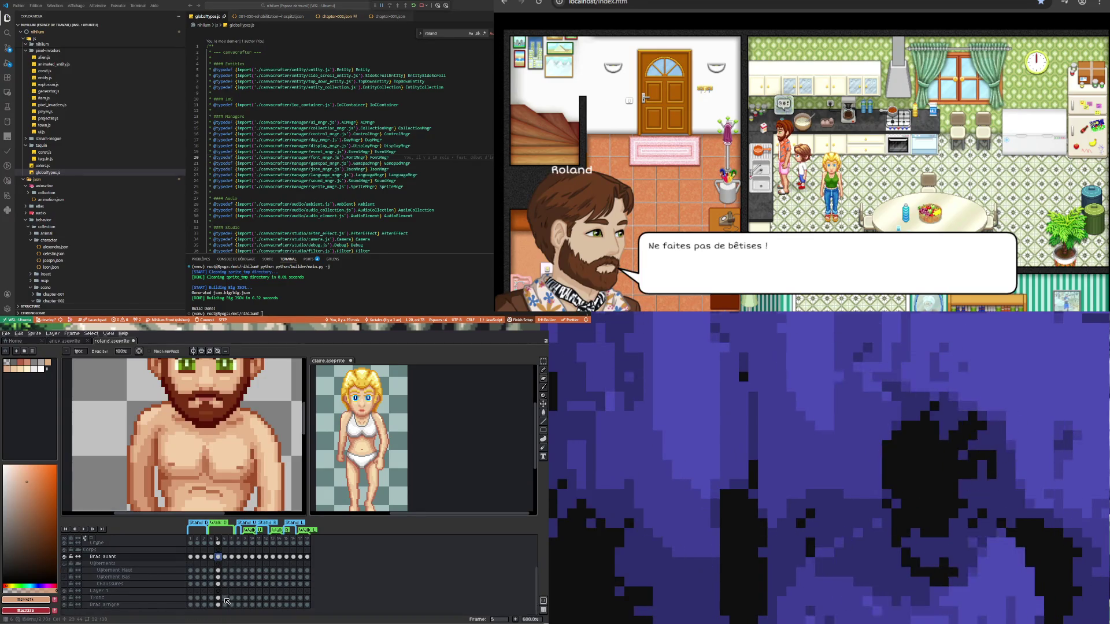
- Make frame 5's Tronc cel active and view the frame 7 torso pose
left_click(219, 598)
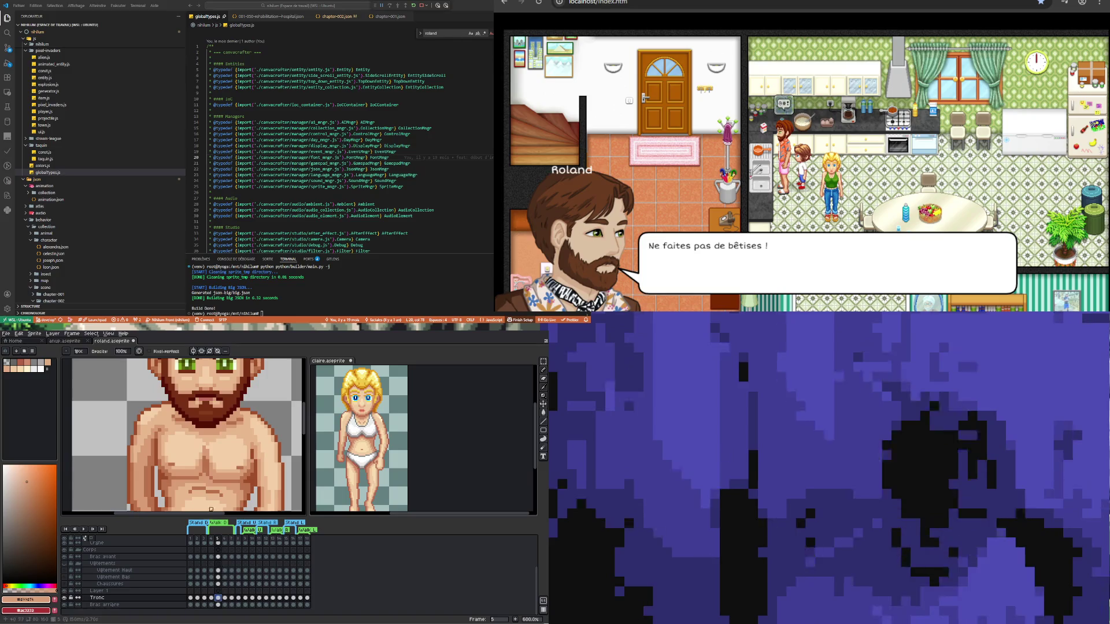
key("i")
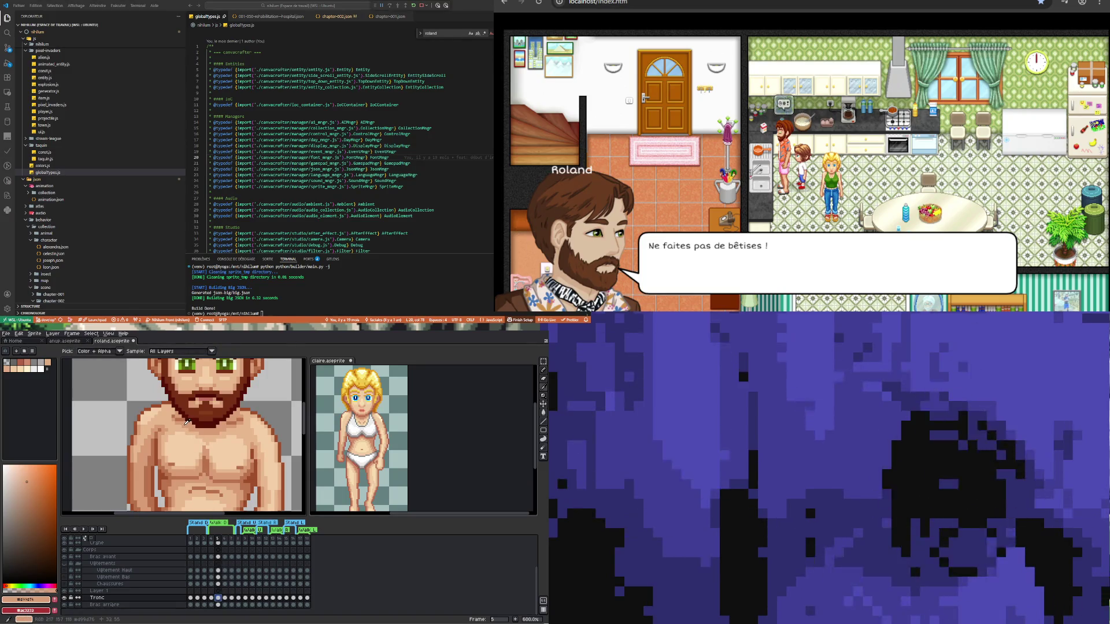
key("b")
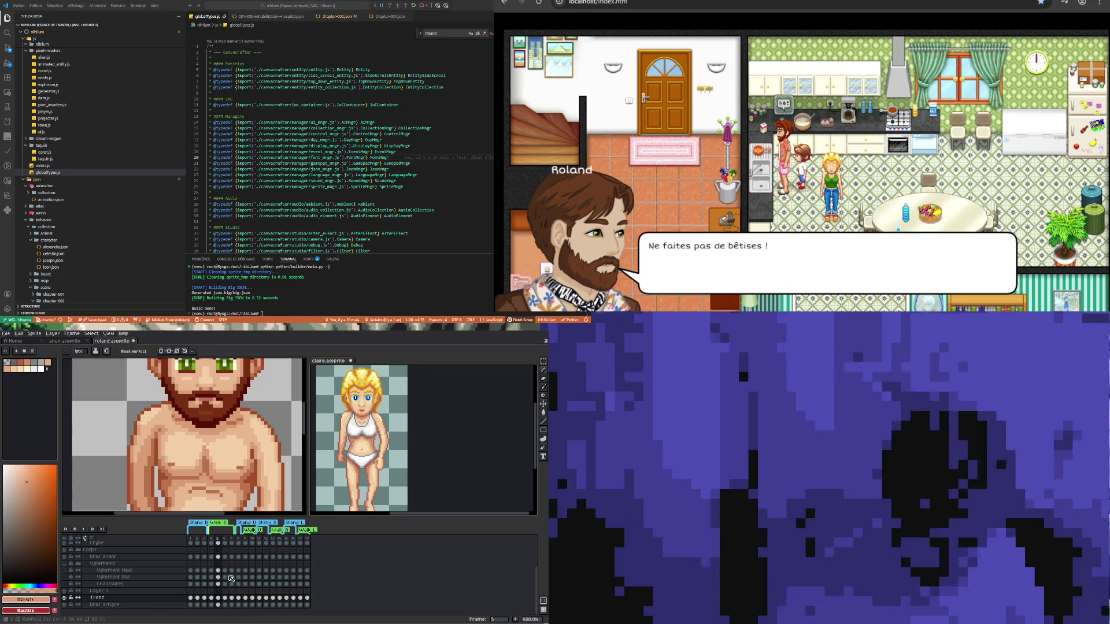
left_click(220, 599)
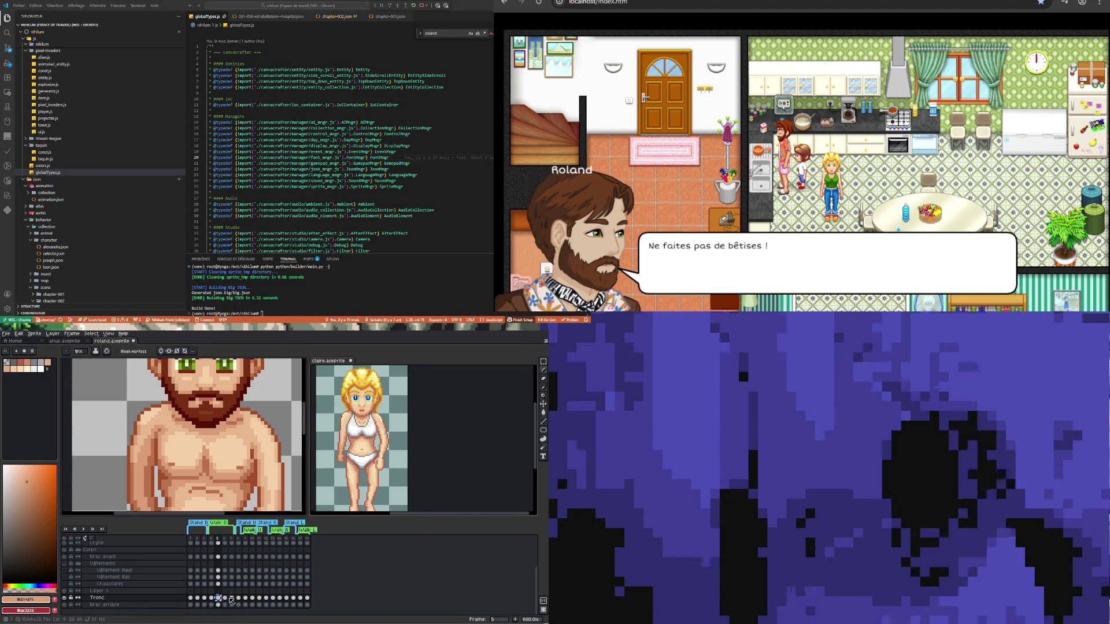
left_click(231, 599)
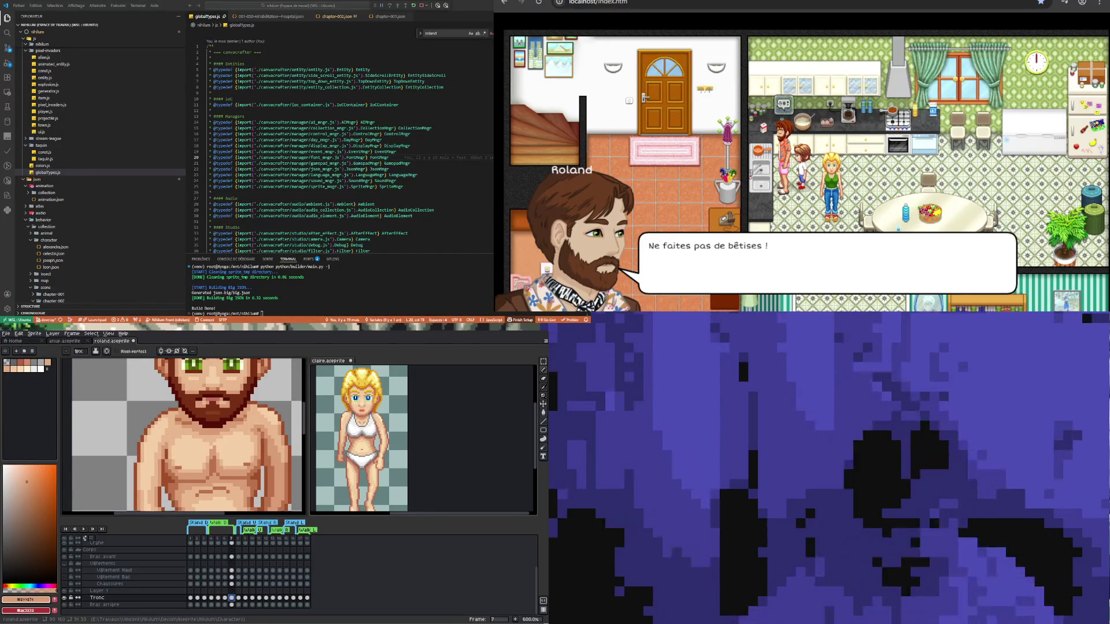
scroll(183, 435, "down", 4)
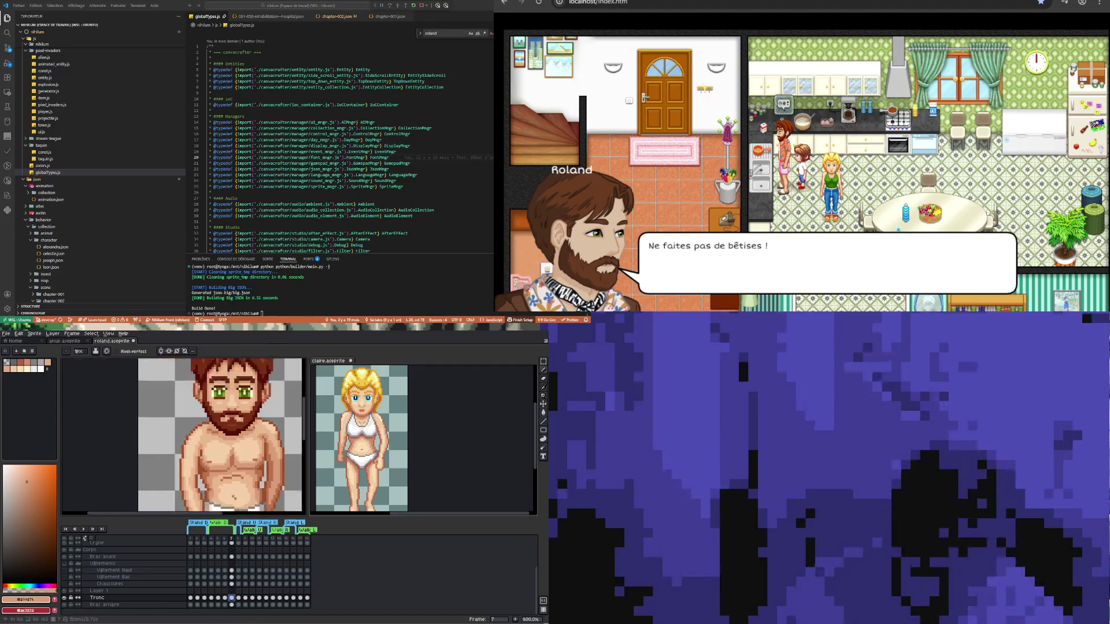
scroll(182, 439, "up", 1)
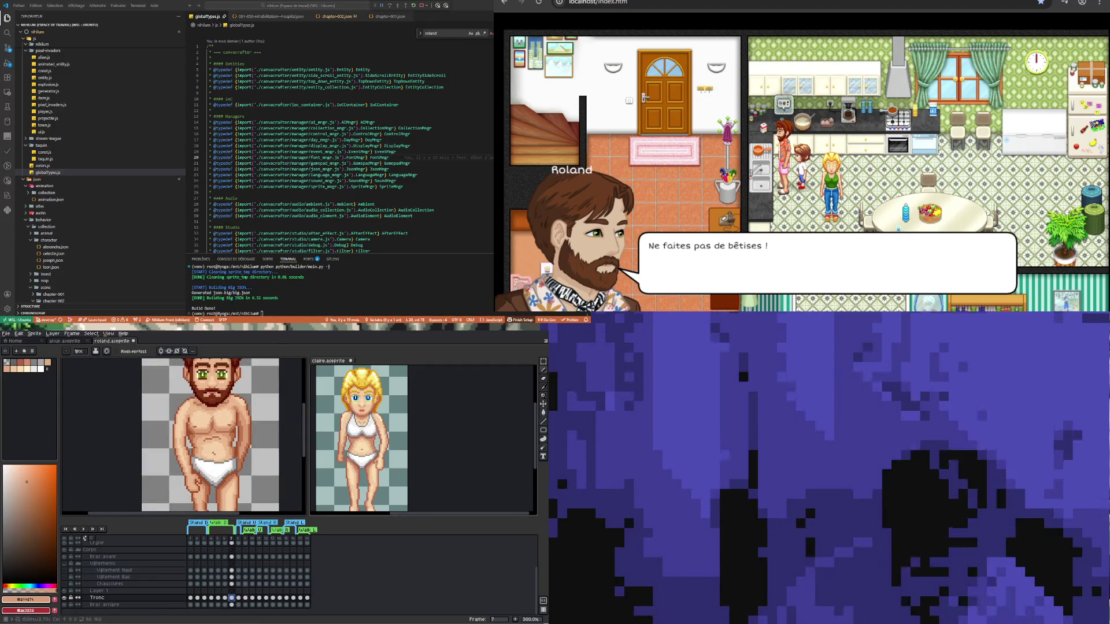
- Play the animation, stop on frame 4, then flip between frames 4 and 5 to compare poses
key("Left")
key("Left")
key("Left")
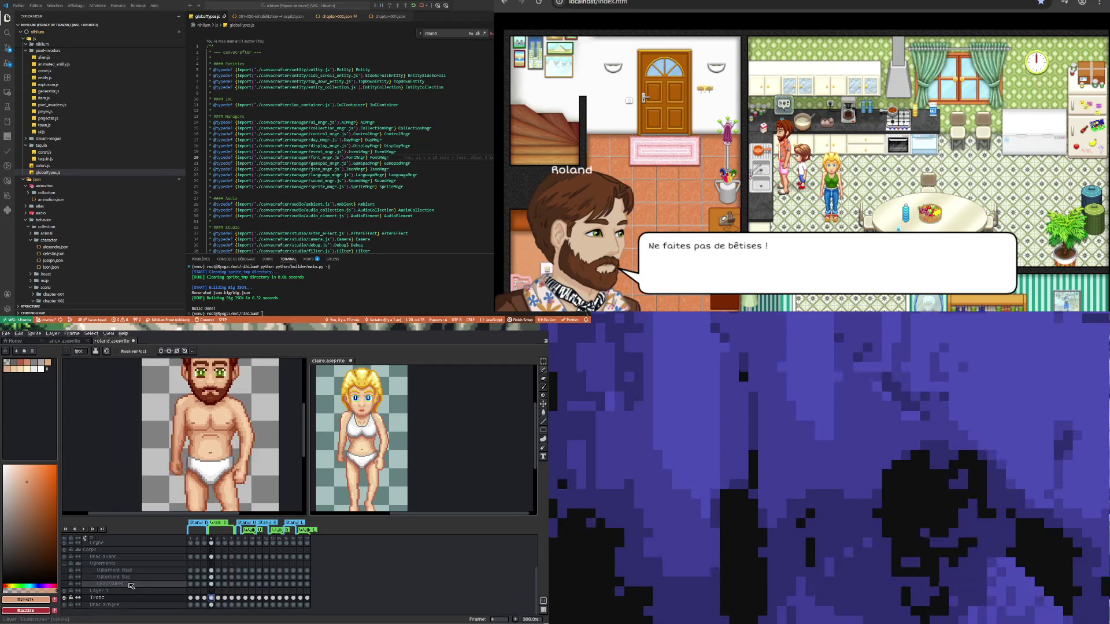
left_click(86, 530)
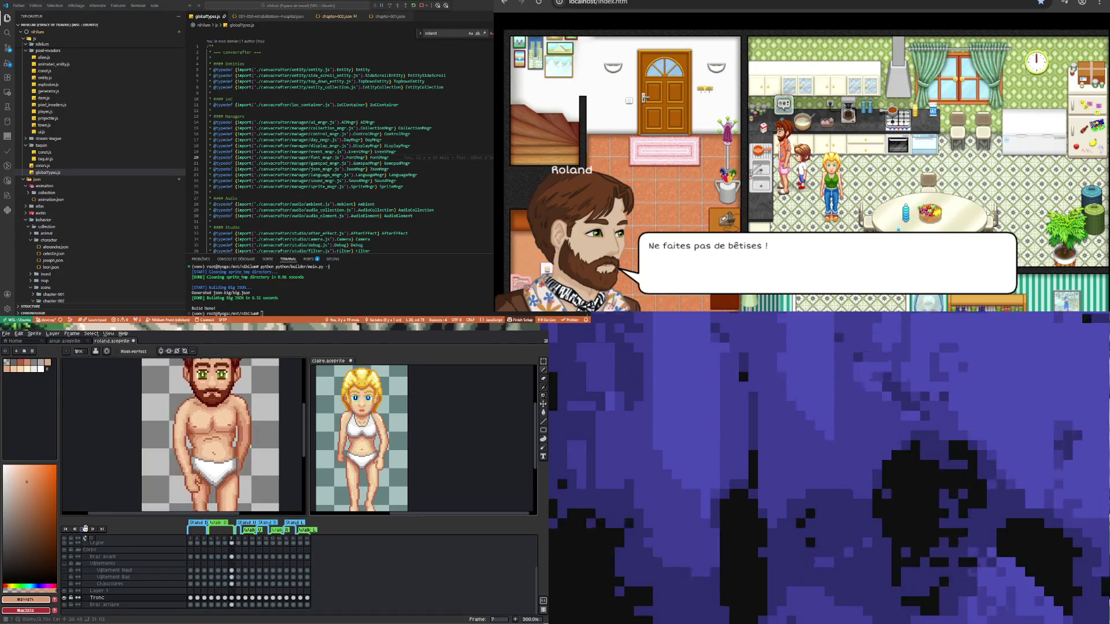
scroll(171, 445, "down", 2)
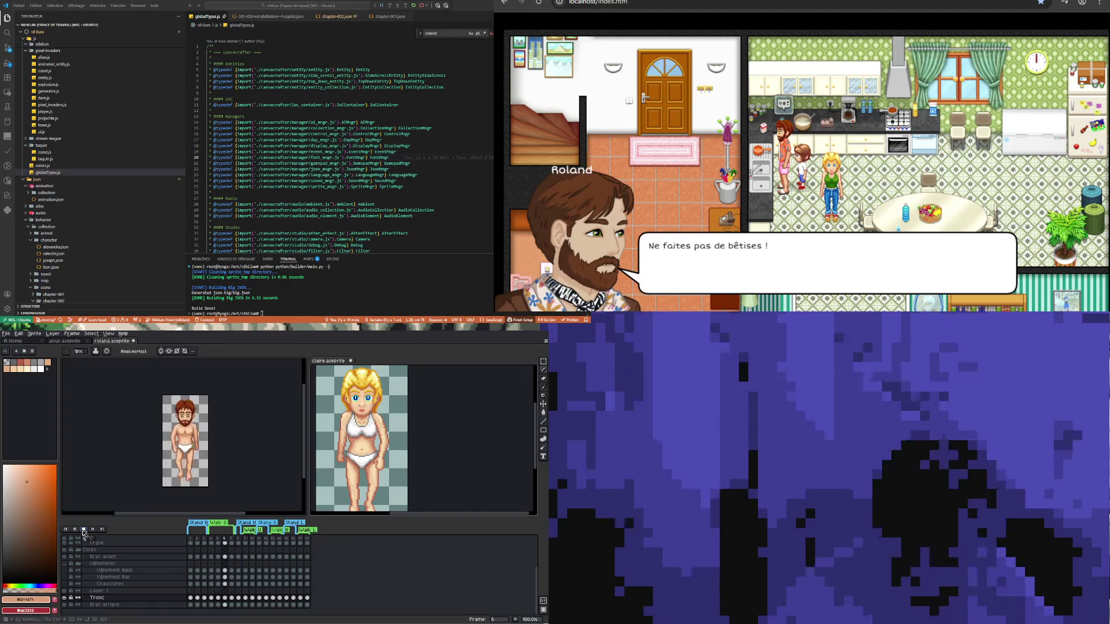
left_click(211, 597)
scroll(230, 475, "up", 3)
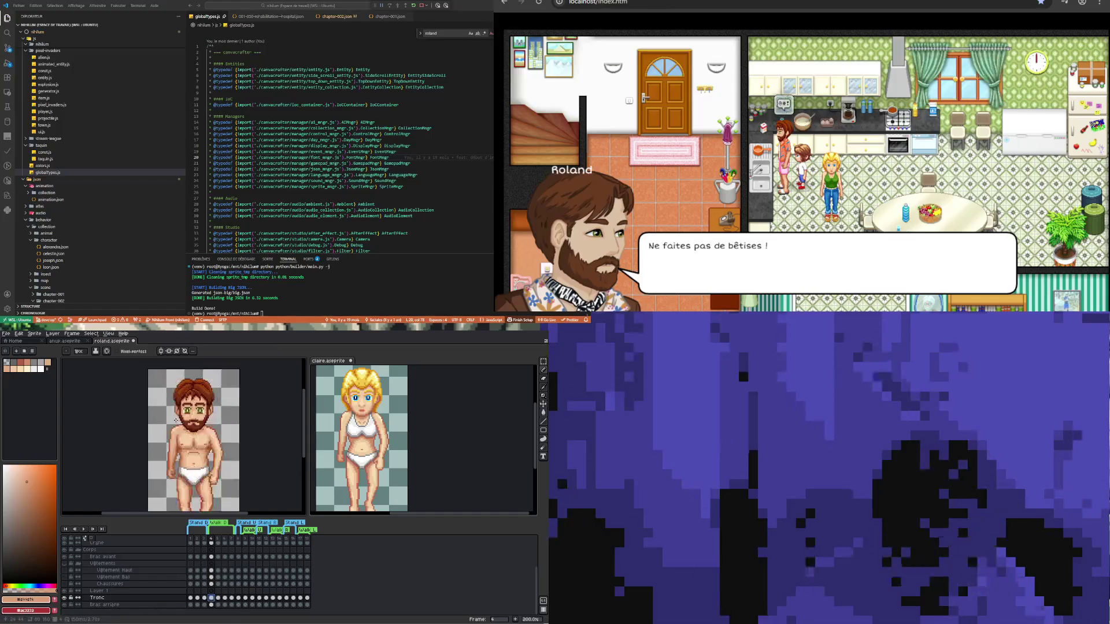
left_click(218, 599)
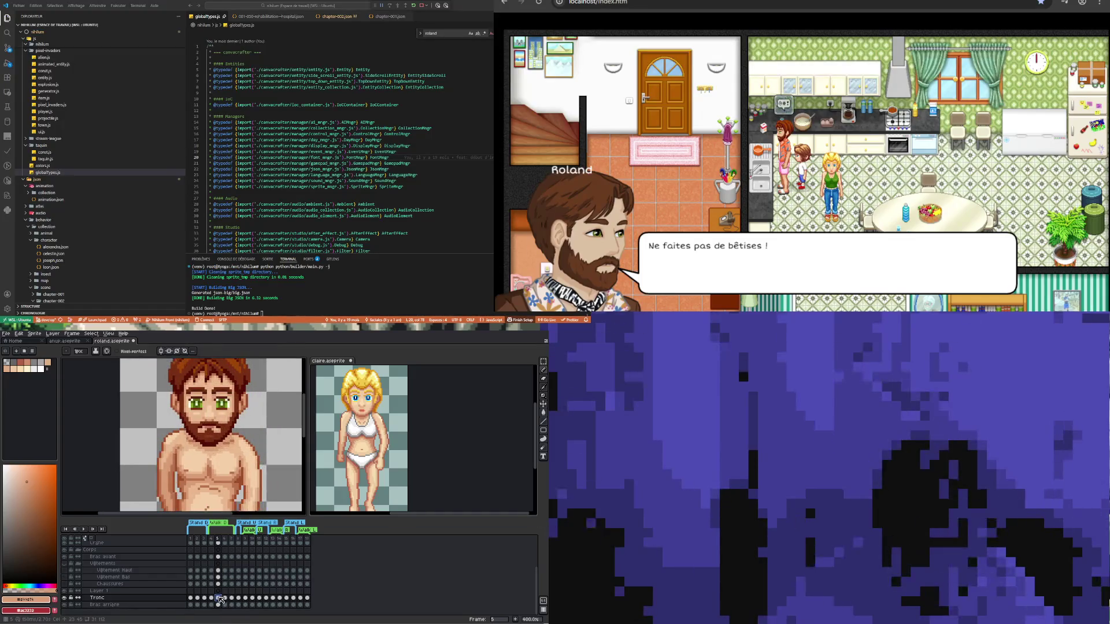
left_click(212, 598)
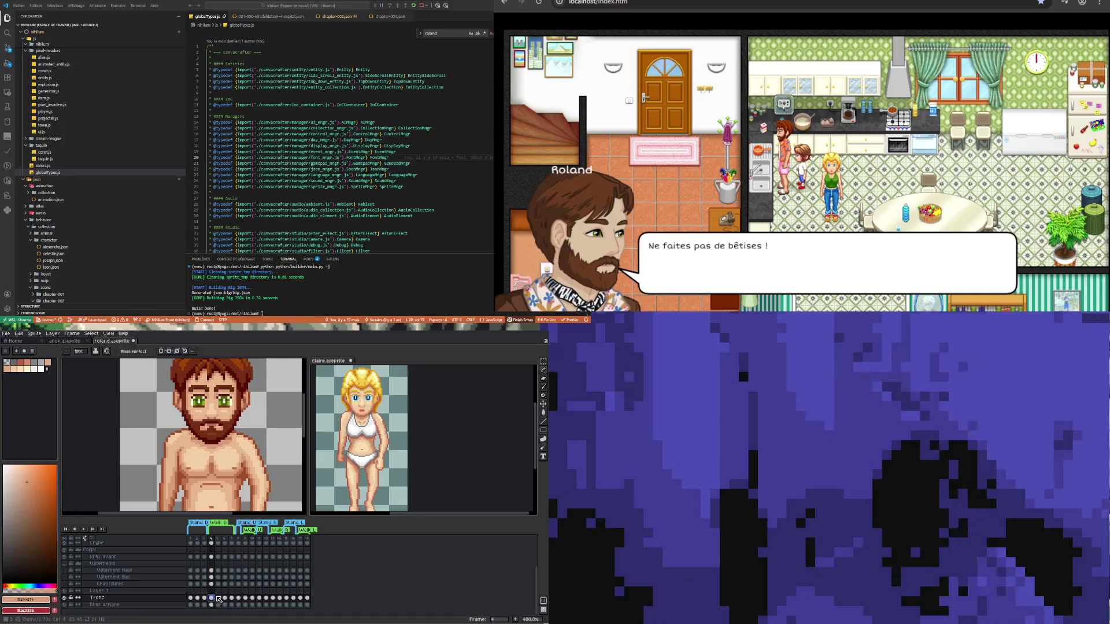
left_click(218, 598)
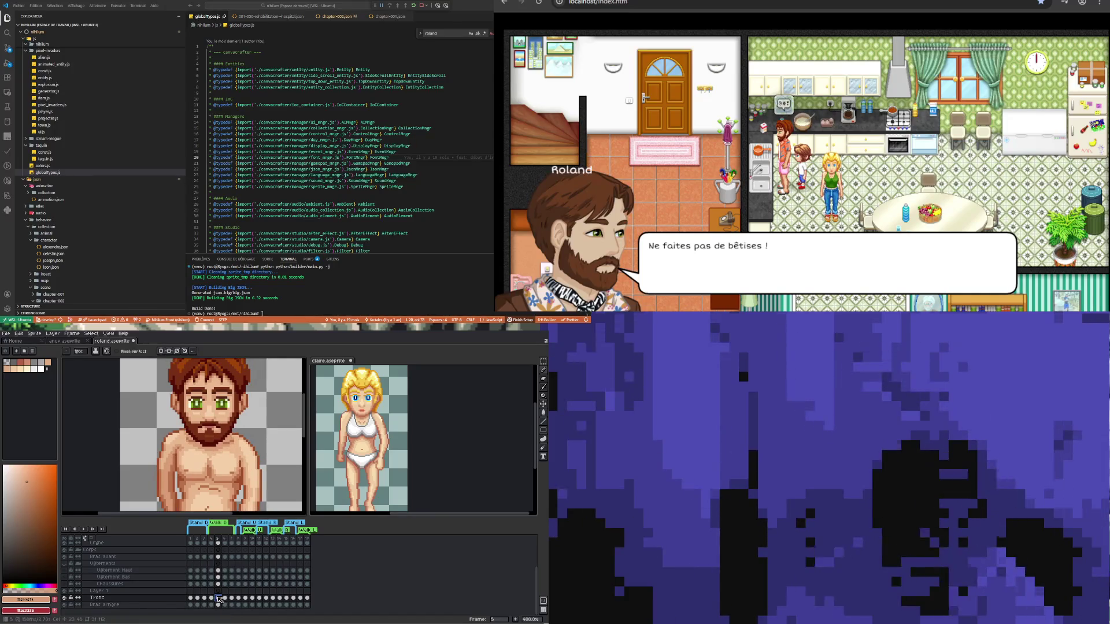
key("Left")
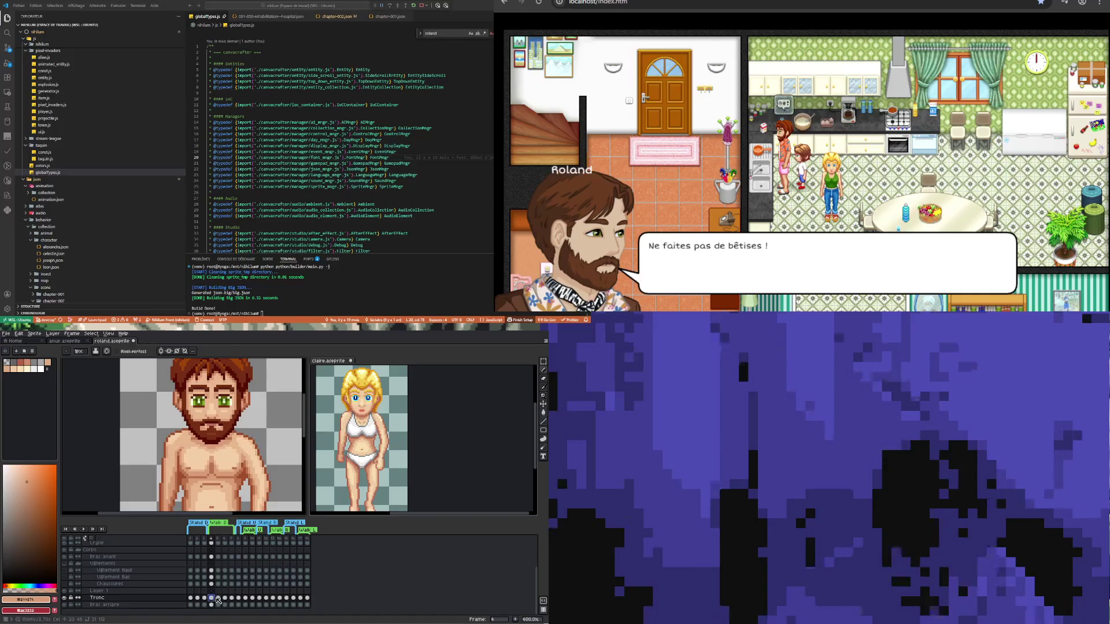
left_click(219, 598)
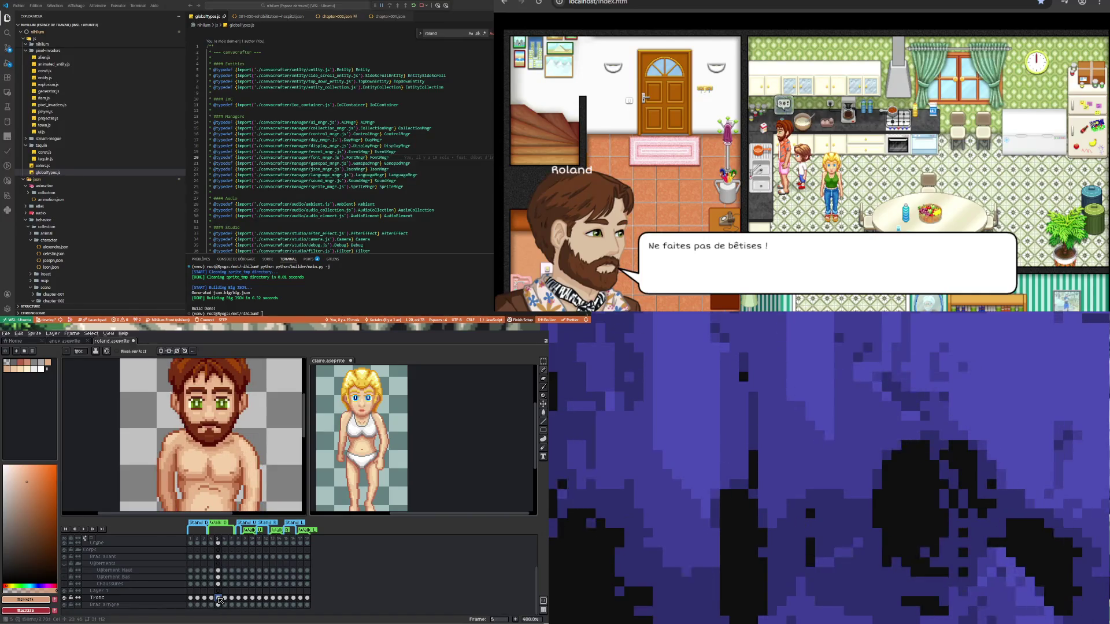
key("Left")
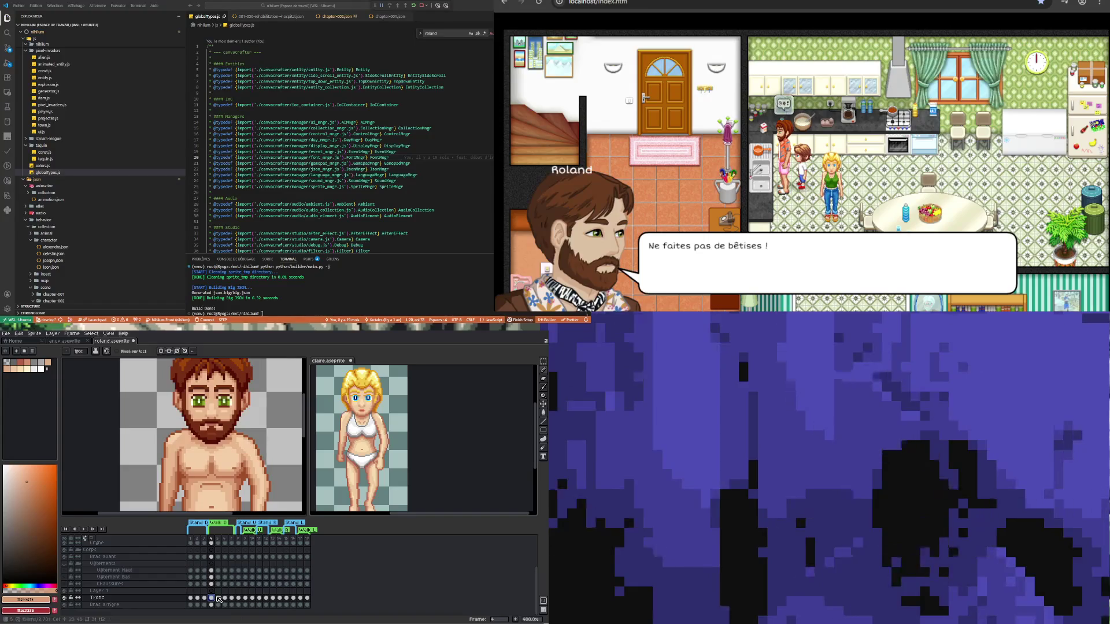
left_click(219, 598)
scroll(235, 453, "up", 3)
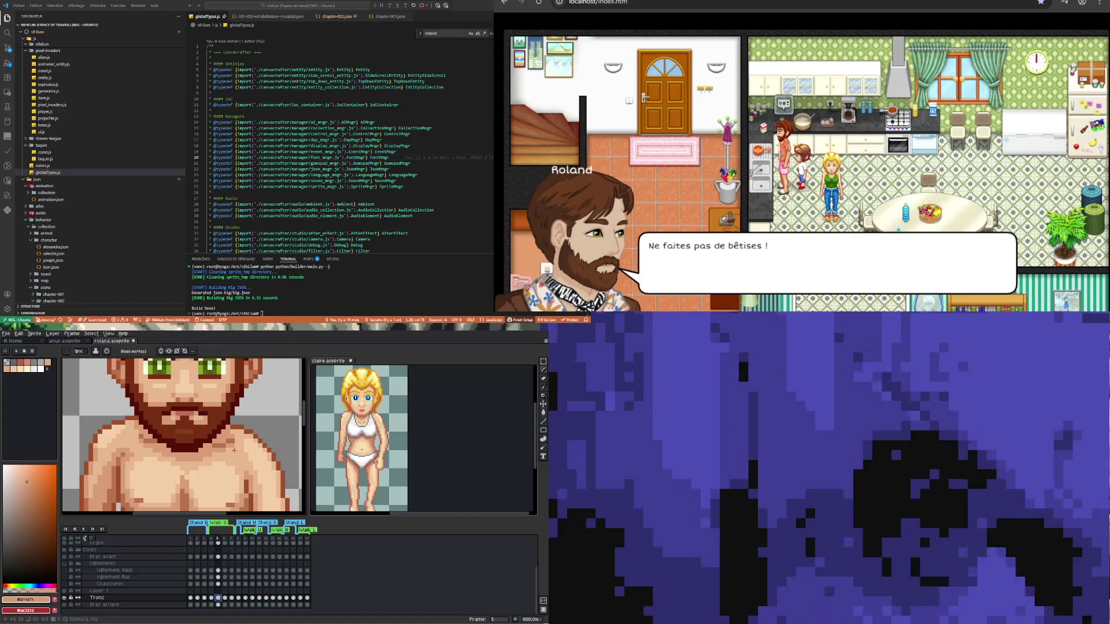
- Compare the Tronc torso shading across frames 5 and 4, then move to frame 7
key("i")
key("b")
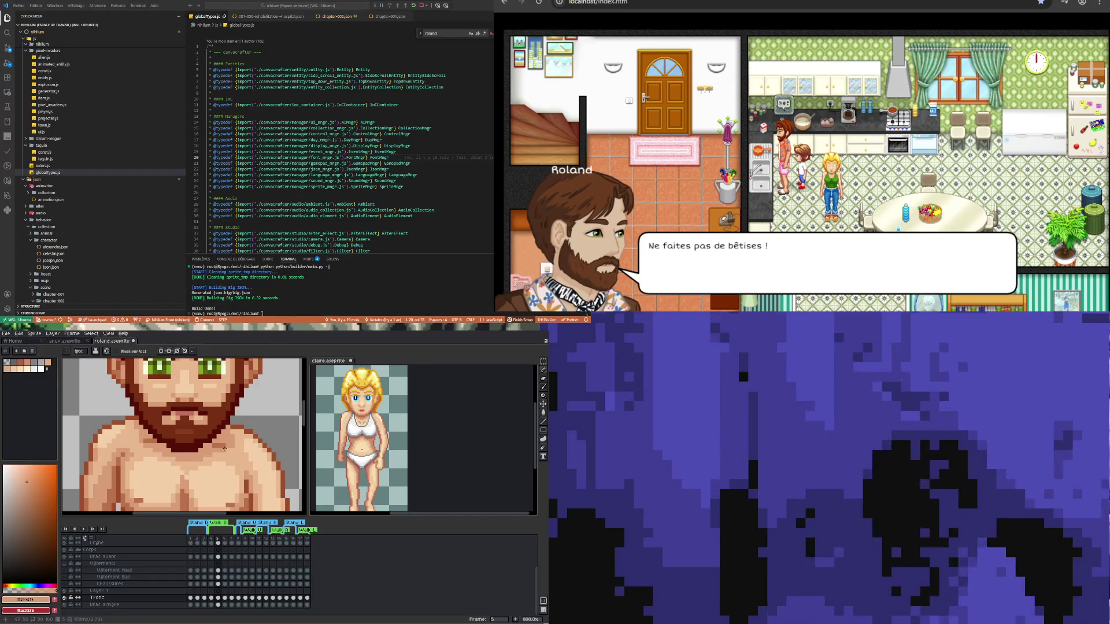
left_click(218, 600)
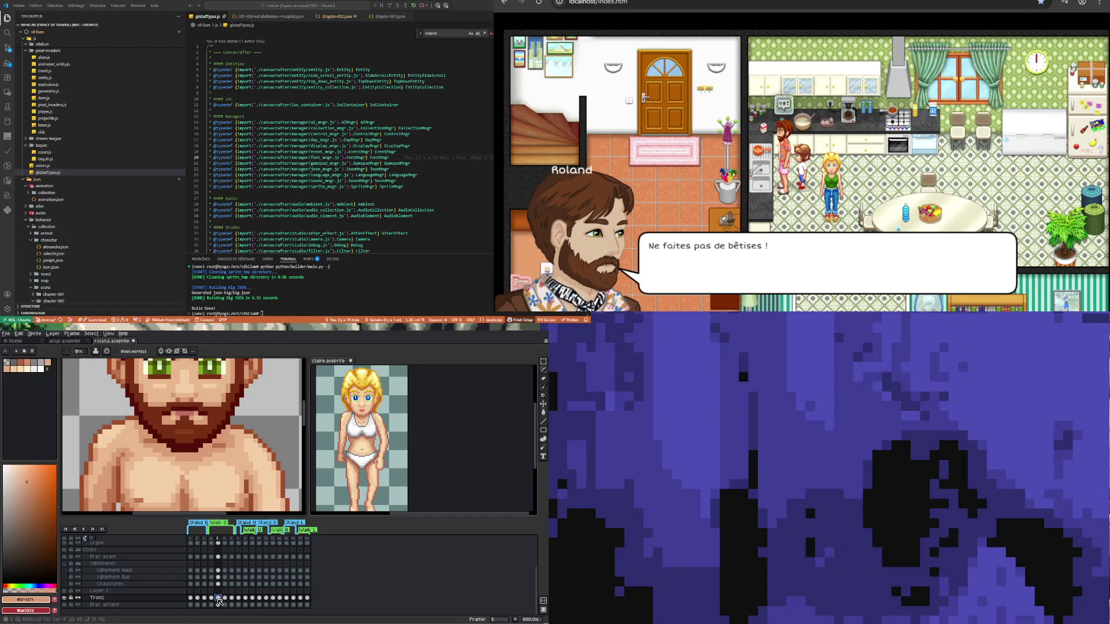
left_click(212, 599)
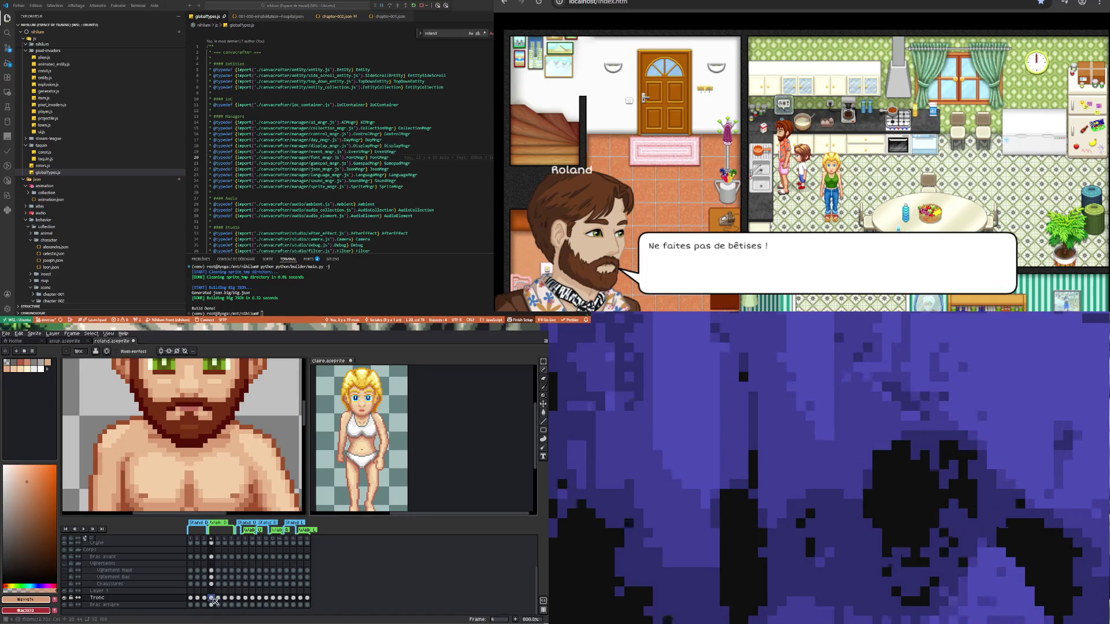
left_click(218, 599)
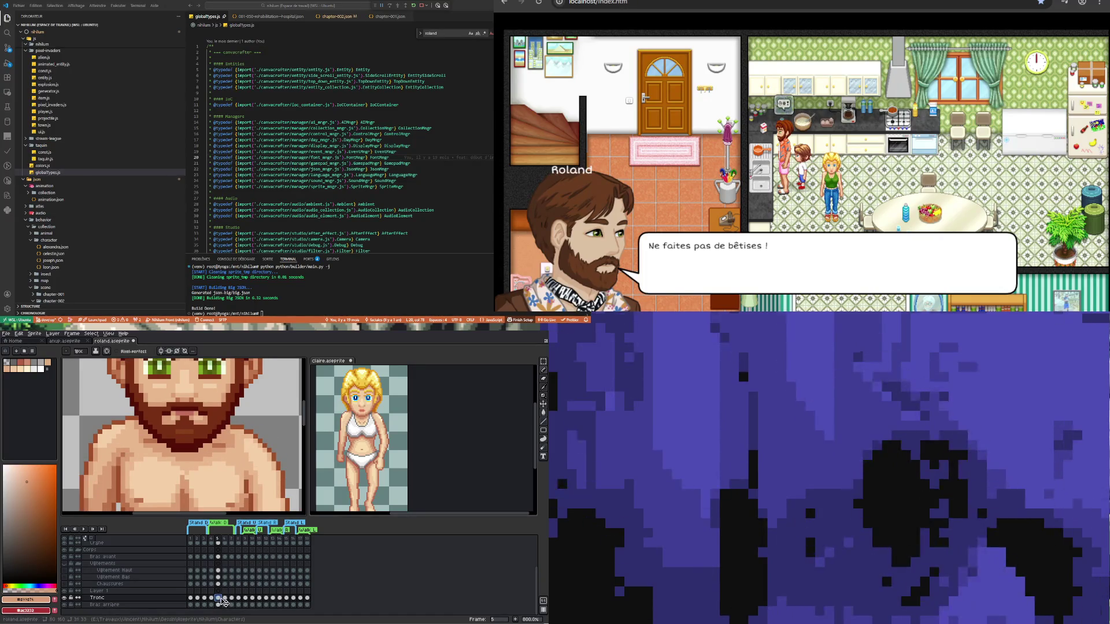
left_click(231, 599)
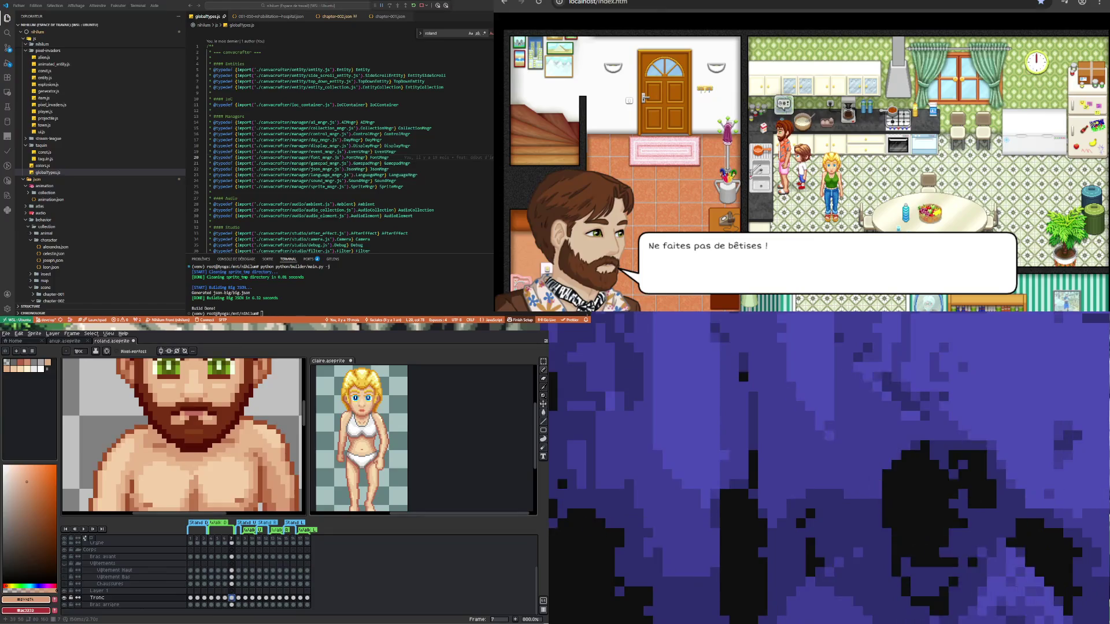
scroll(184, 436, "down", 4)
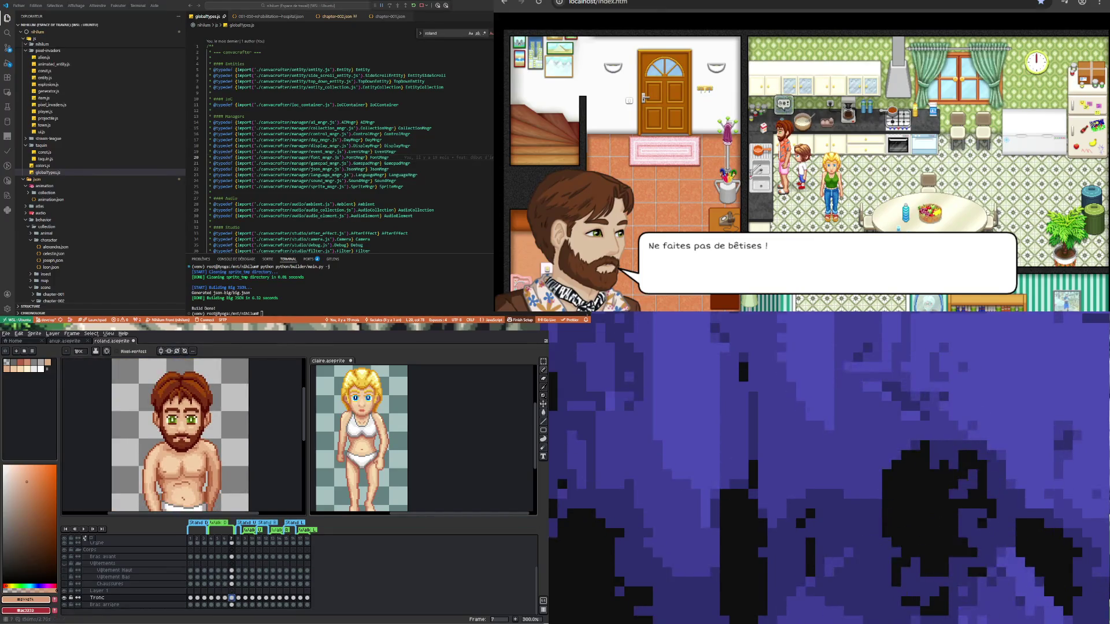
- Preview the animation, then flip between the frame 4 and 5 torso poses
left_click(218, 599)
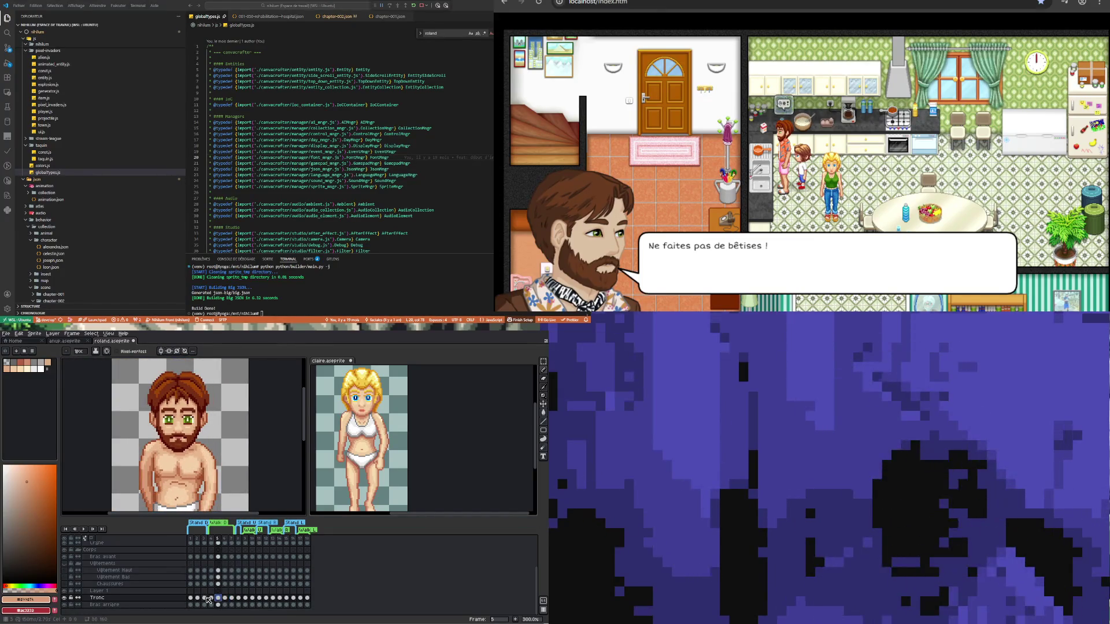
left_click(83, 529)
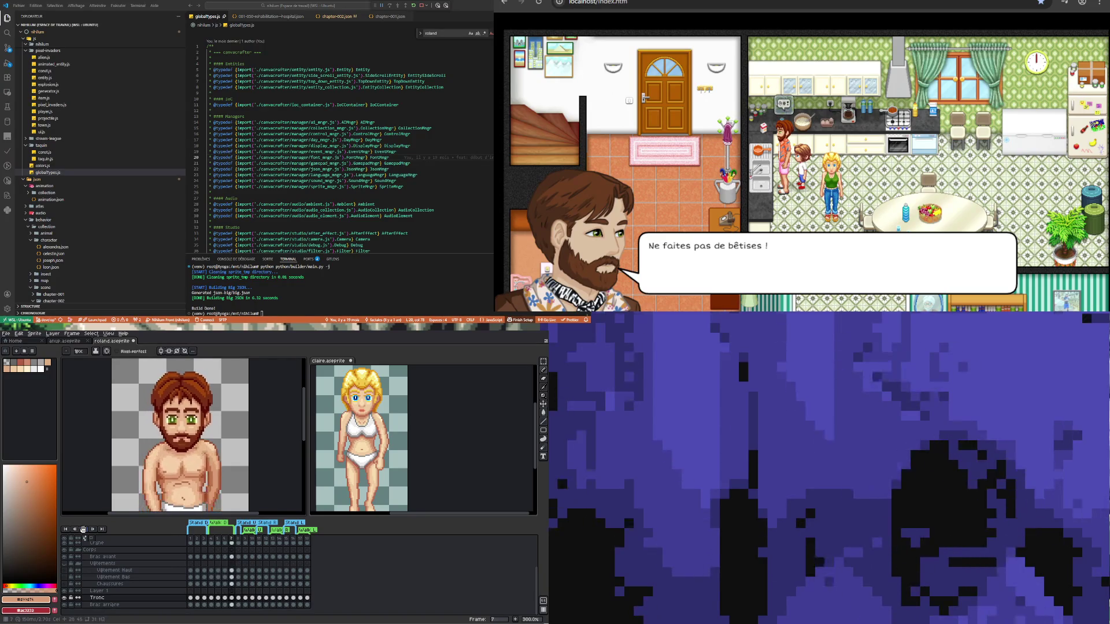
left_click(222, 577)
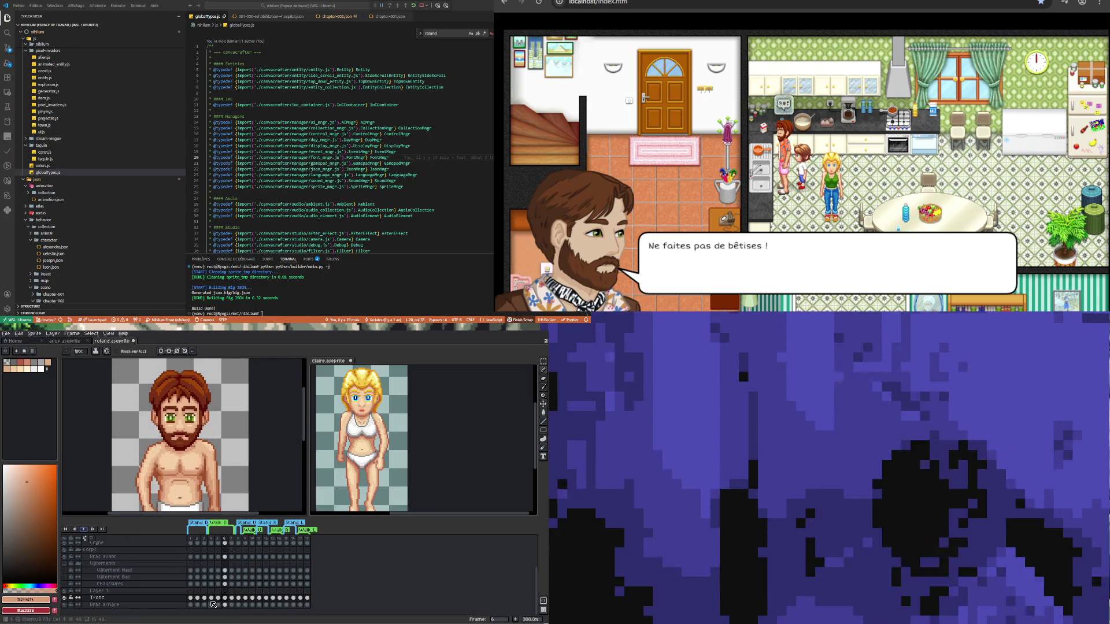
left_click(218, 598)
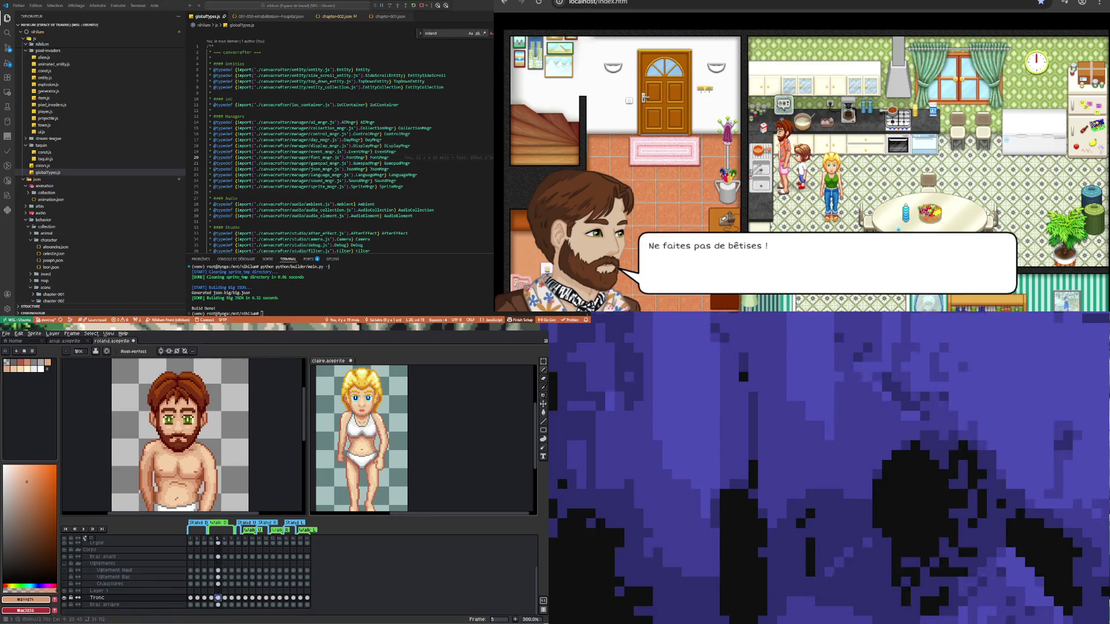
left_click(211, 598)
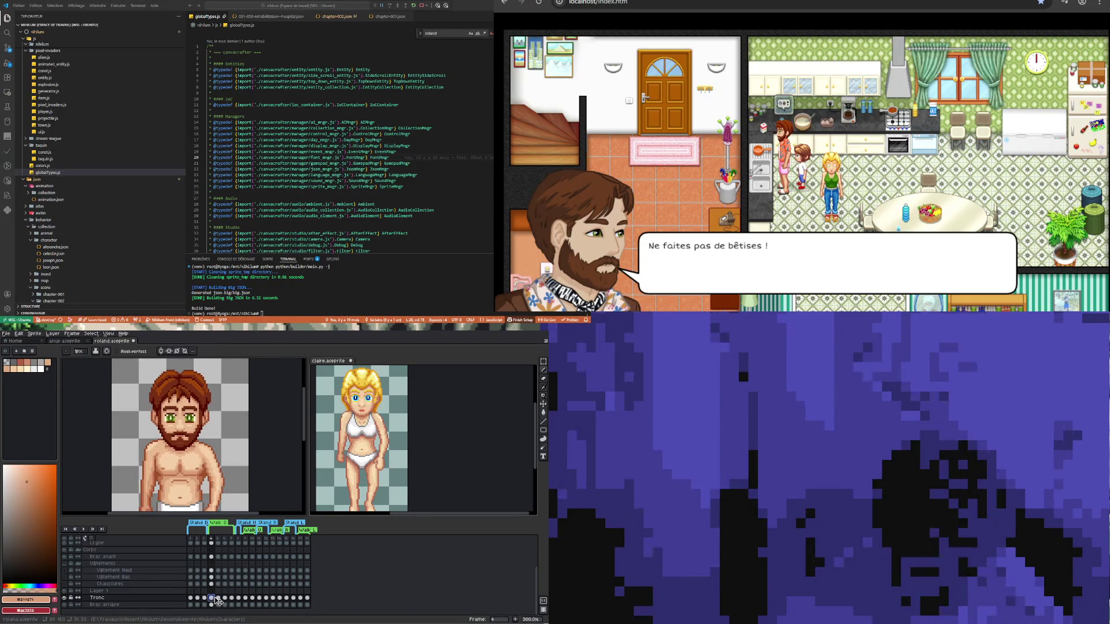
left_click(218, 597)
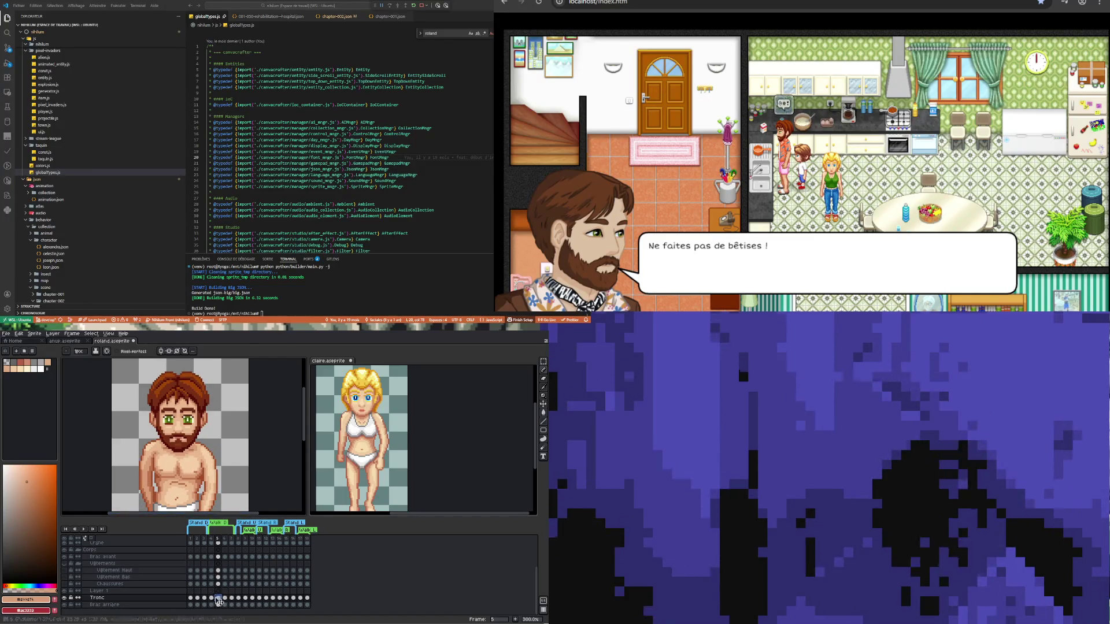
left_click(211, 598)
left_click(218, 598)
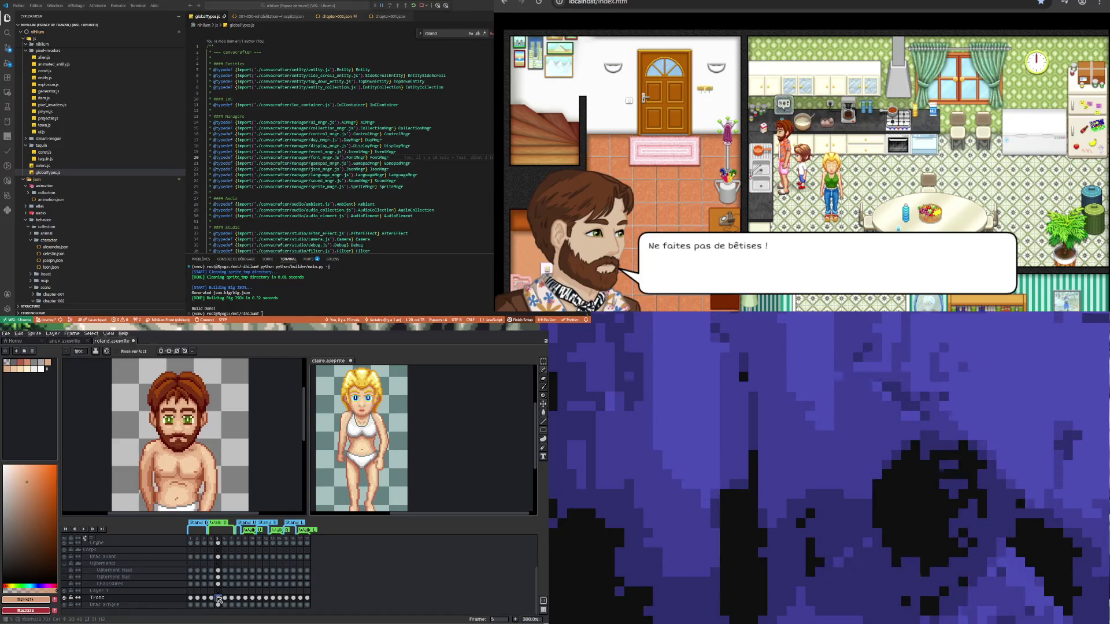
- Step through torso frames 4 to 7, replay, and finish zoomed on frame 5
left_click(213, 598)
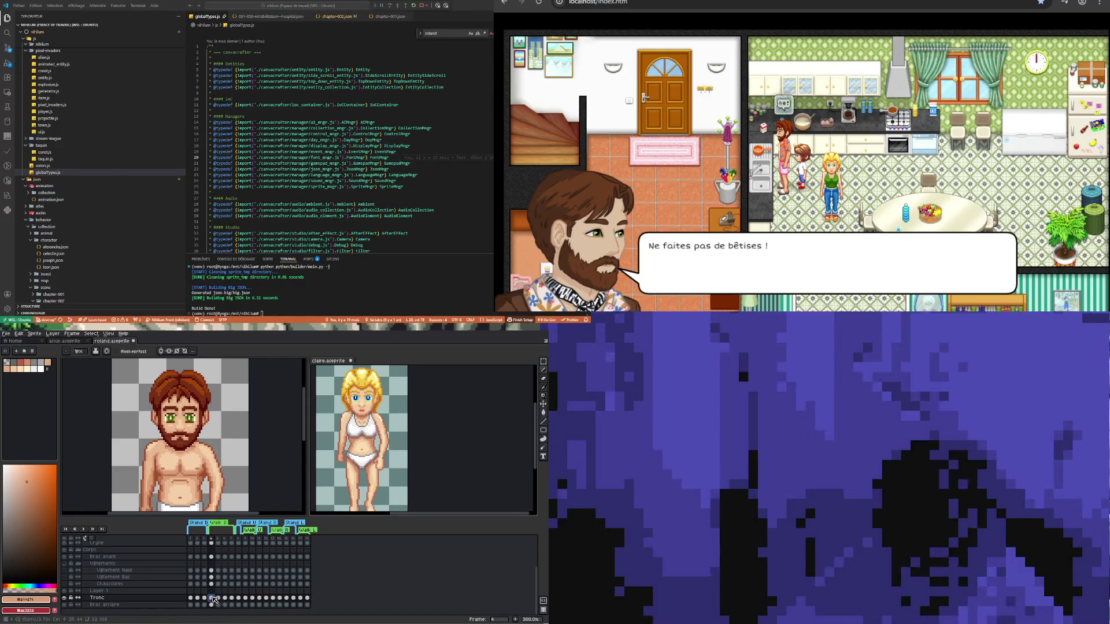
left_click(219, 598)
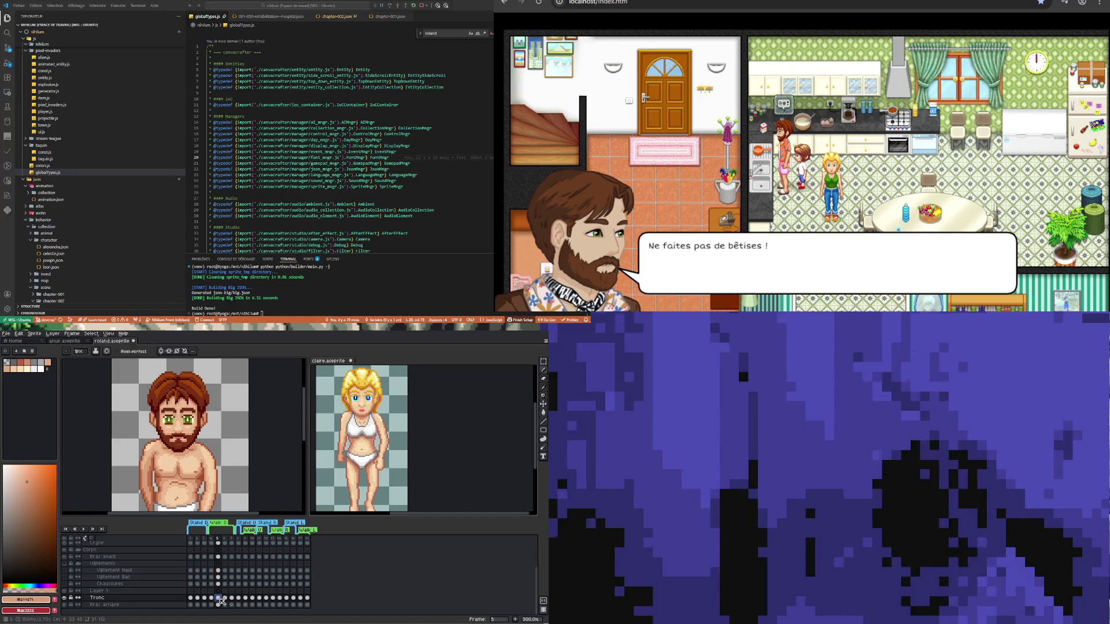
left_click(211, 599)
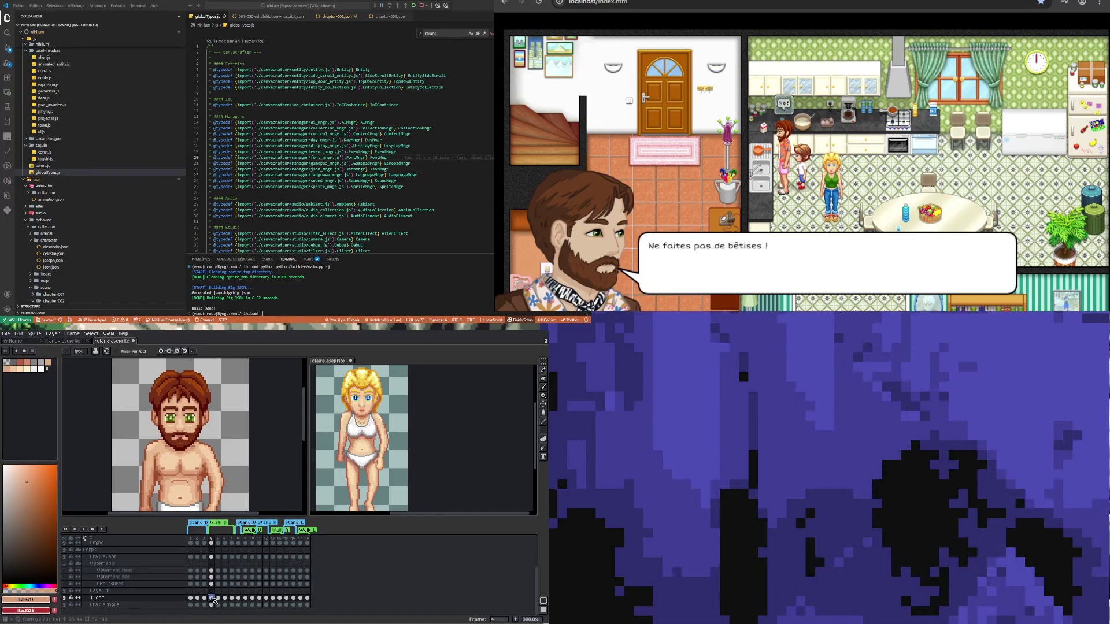
left_click(219, 598)
left_click(226, 598)
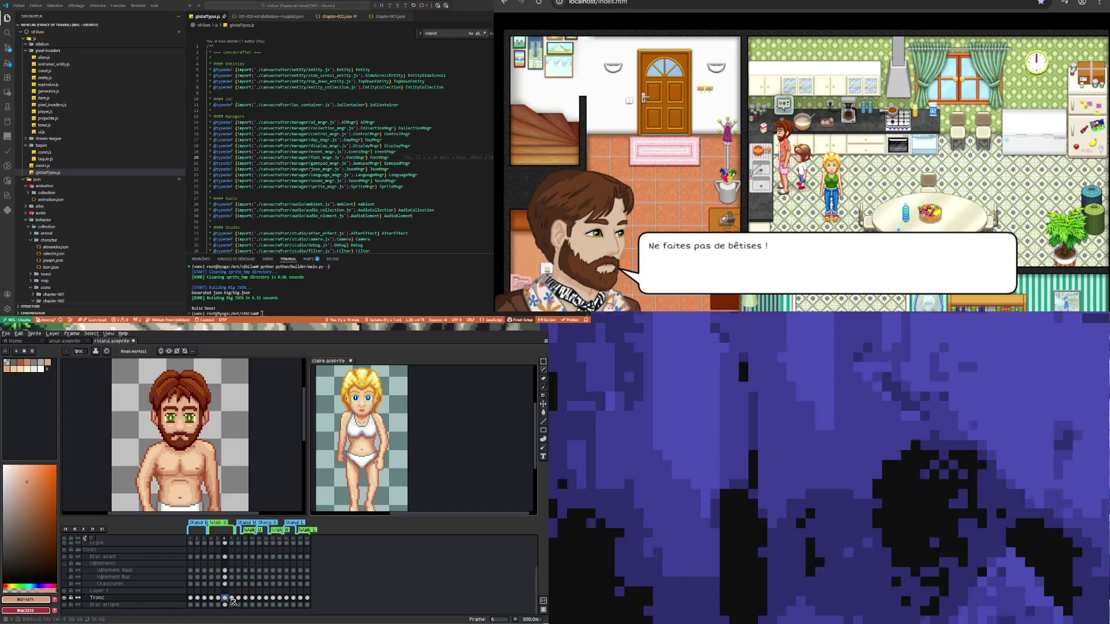
left_click(233, 599)
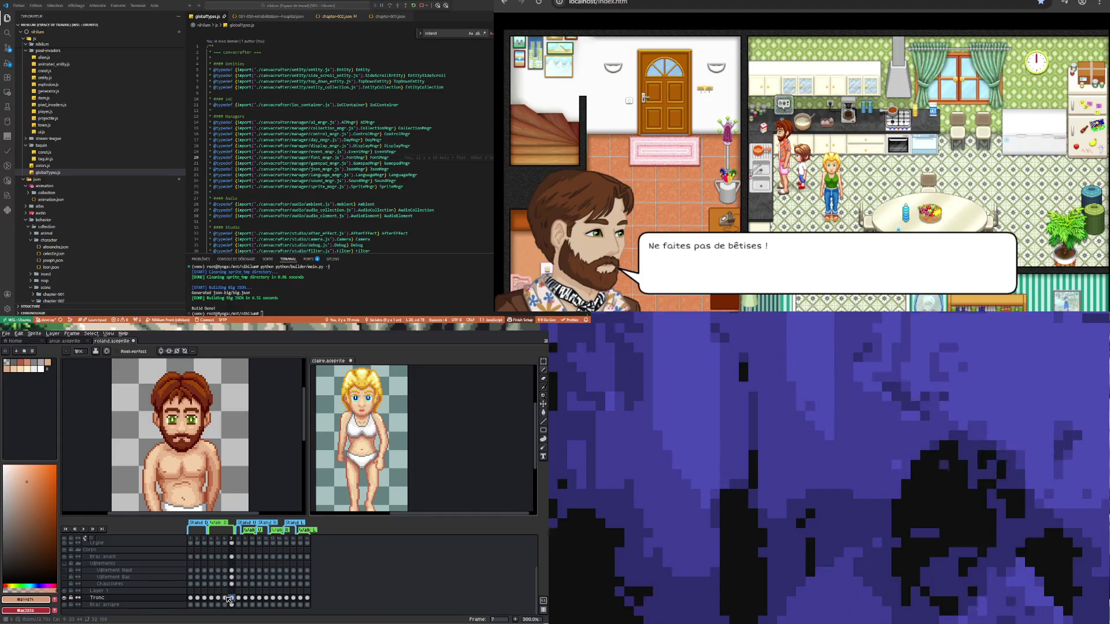
left_click(83, 530)
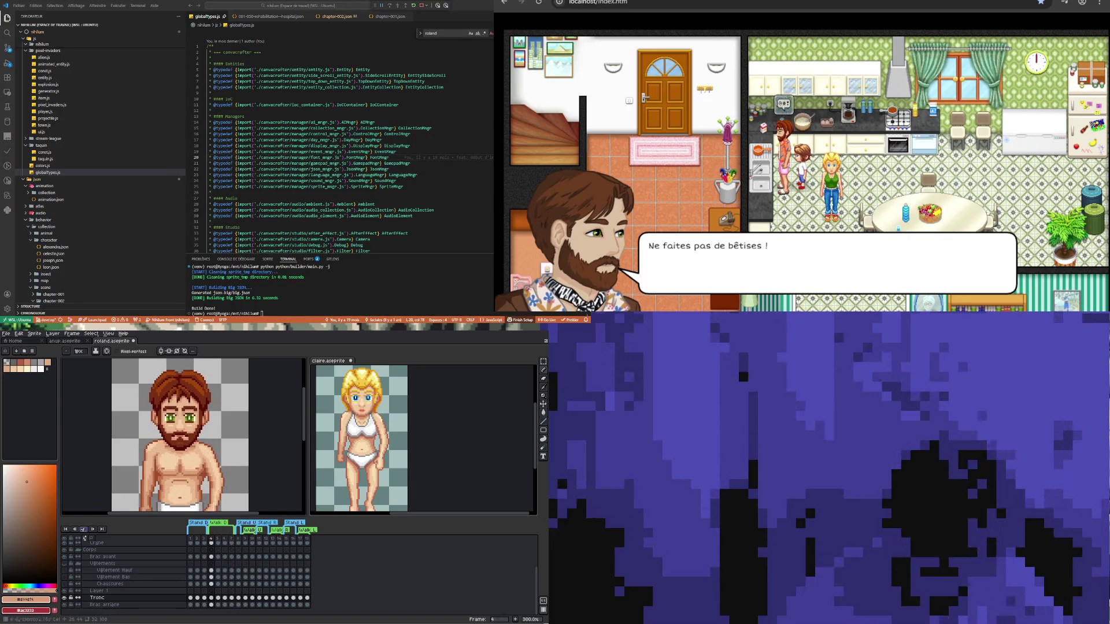
left_click(218, 599)
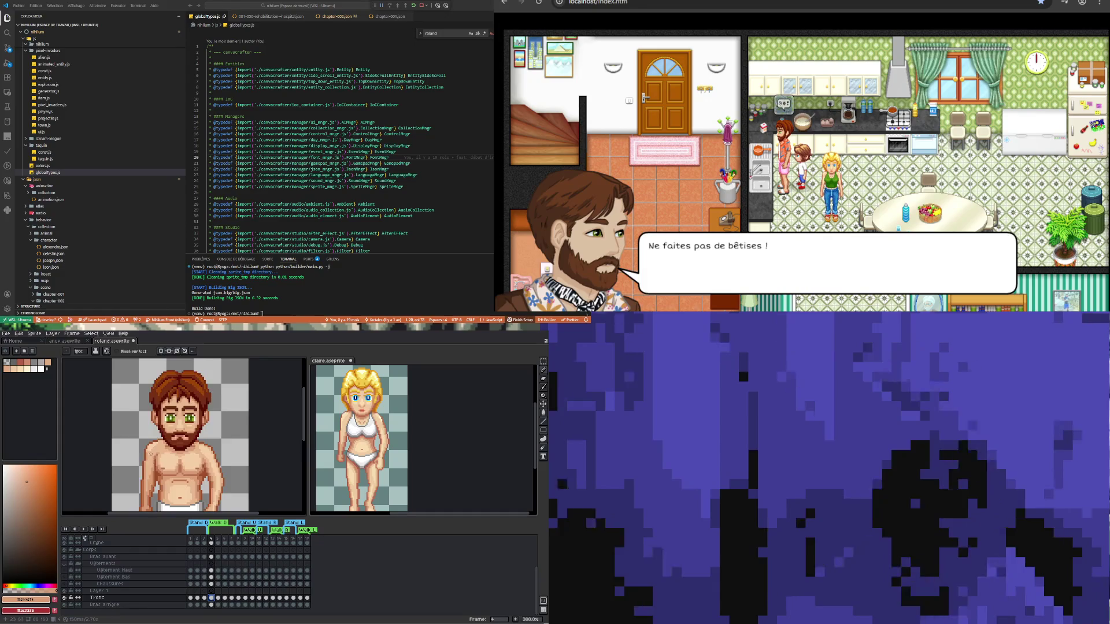
scroll(151, 457, "down", 2)
scroll(192, 390, "up", 2)
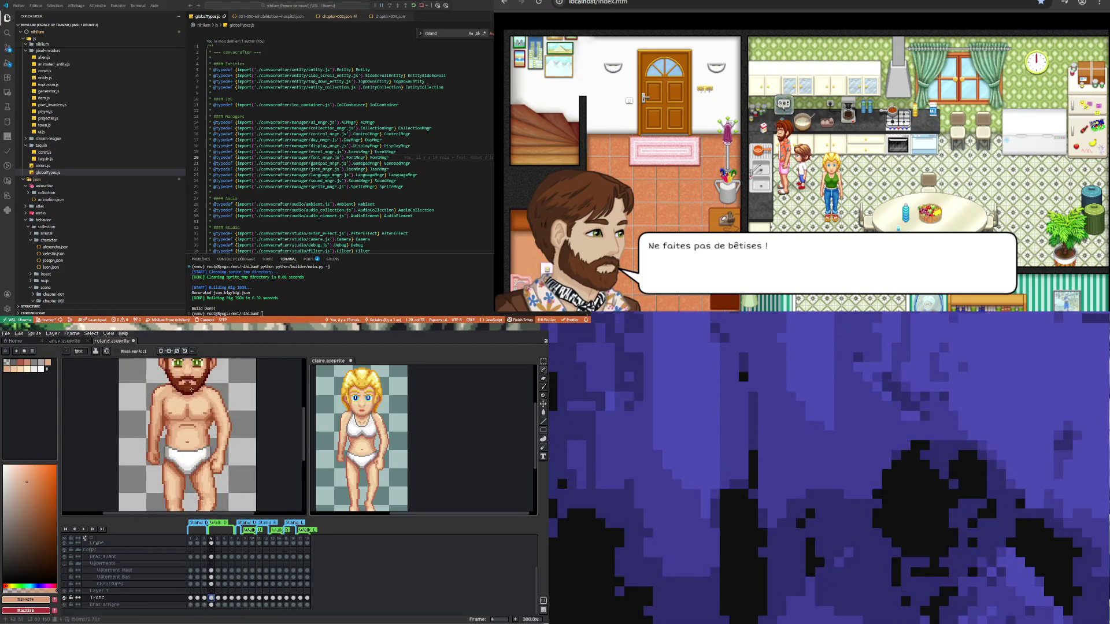
scroll(191, 390, "up", 1)
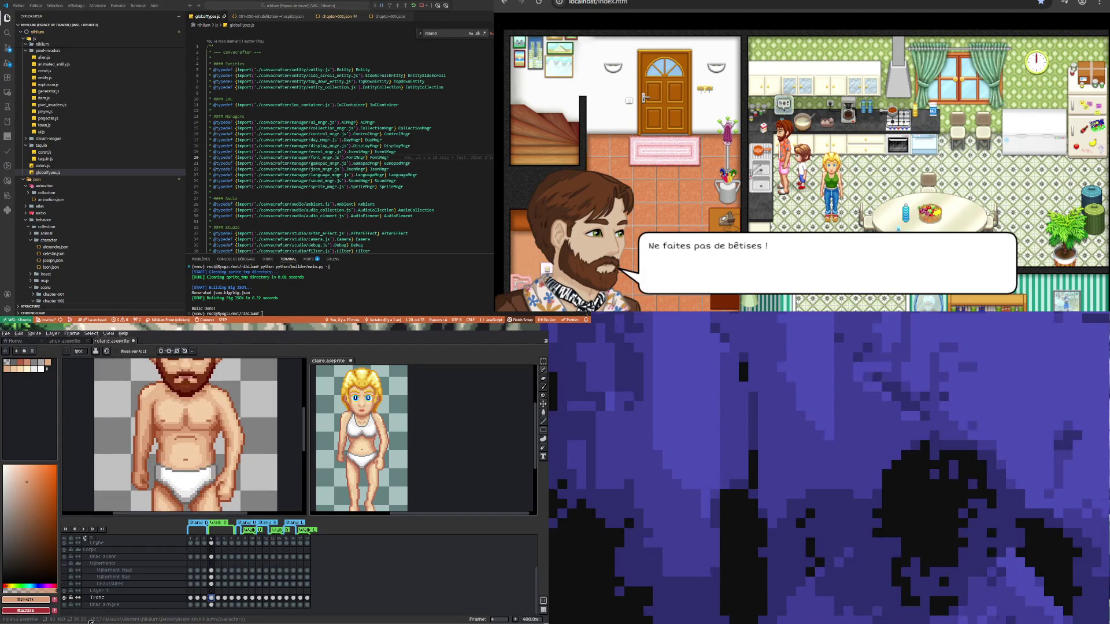
- Set the Tronc torso layer to about 52% opacity and zoom in on frame 5
double_click(97, 598)
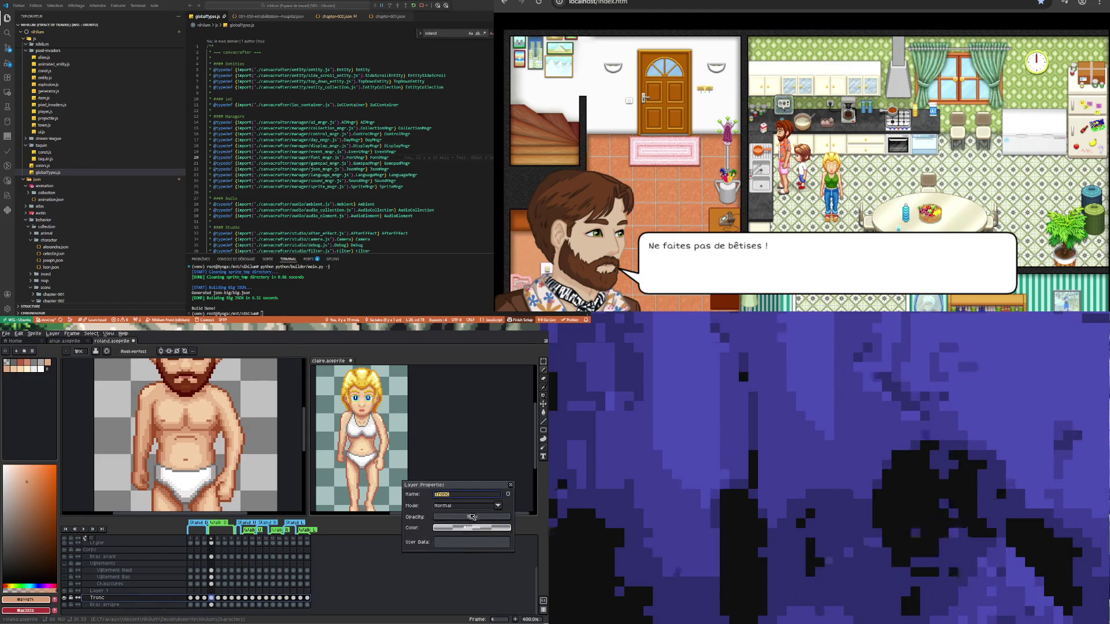
left_click(472, 517)
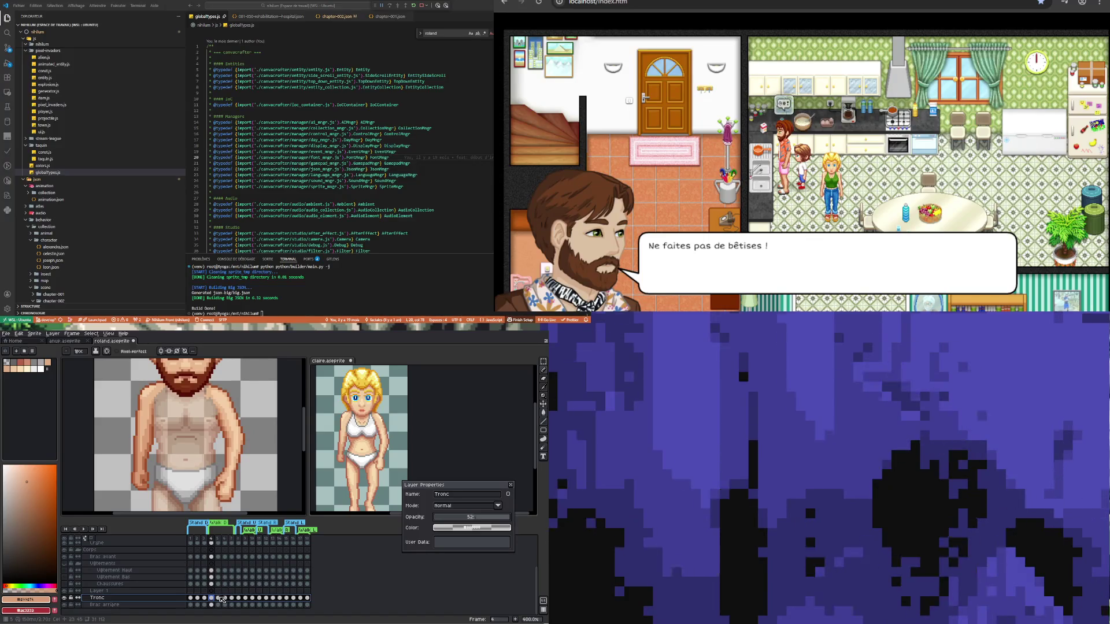
left_click(218, 598)
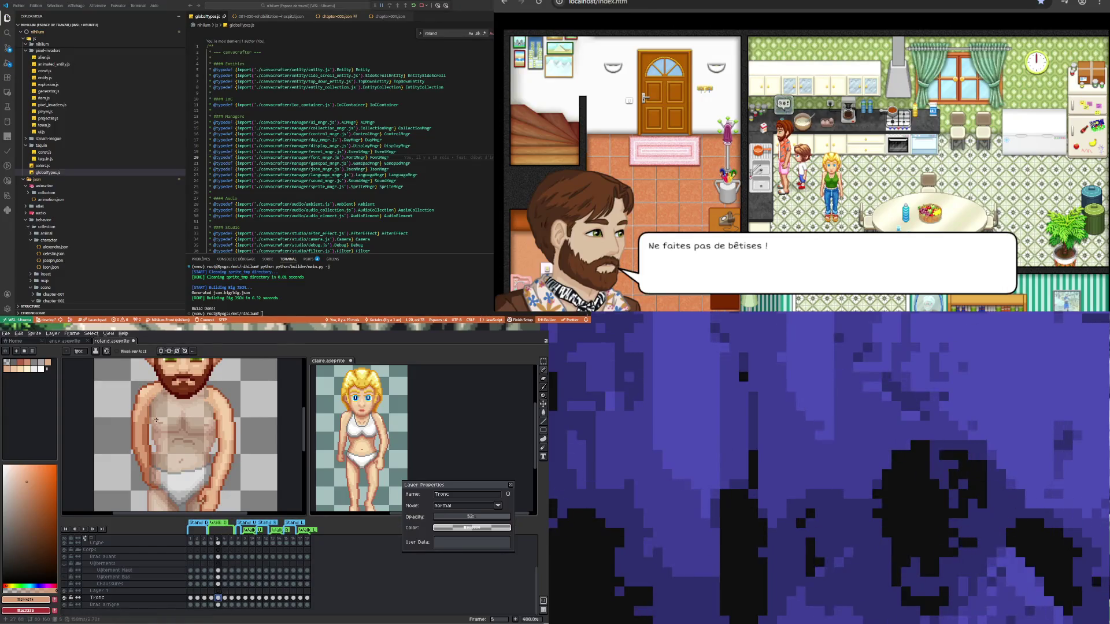
scroll(156, 419, "up", 1)
scroll(148, 432, "up", 2)
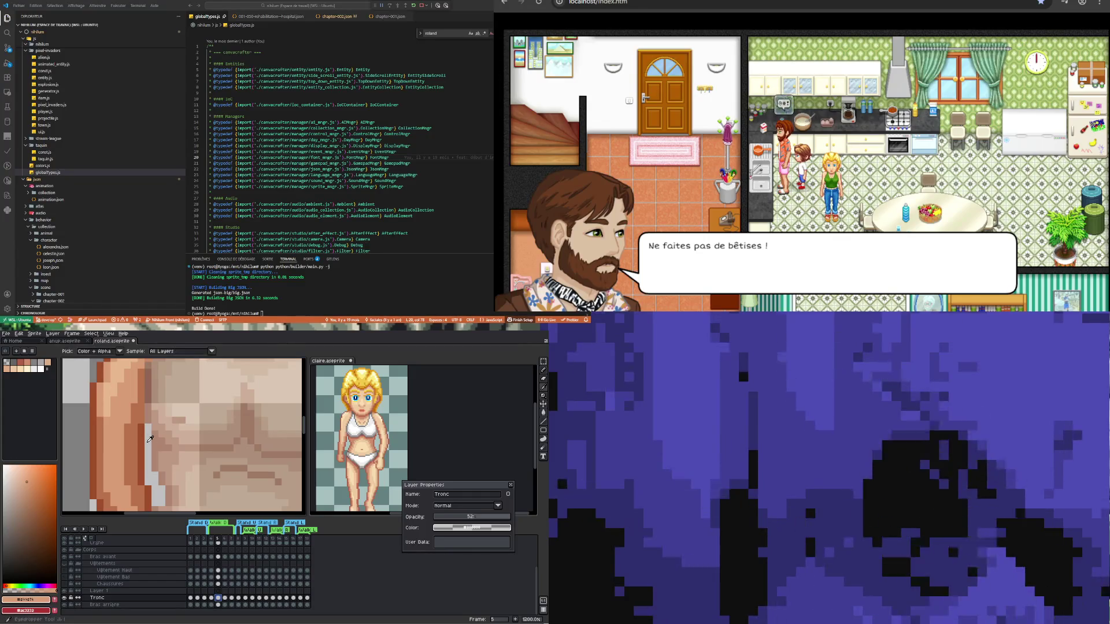
- Eyedrop the dark skin brown #9f4f2a from the torso edge and select the Bras arrière cel on frame 5
left_click(145, 438, "alt")
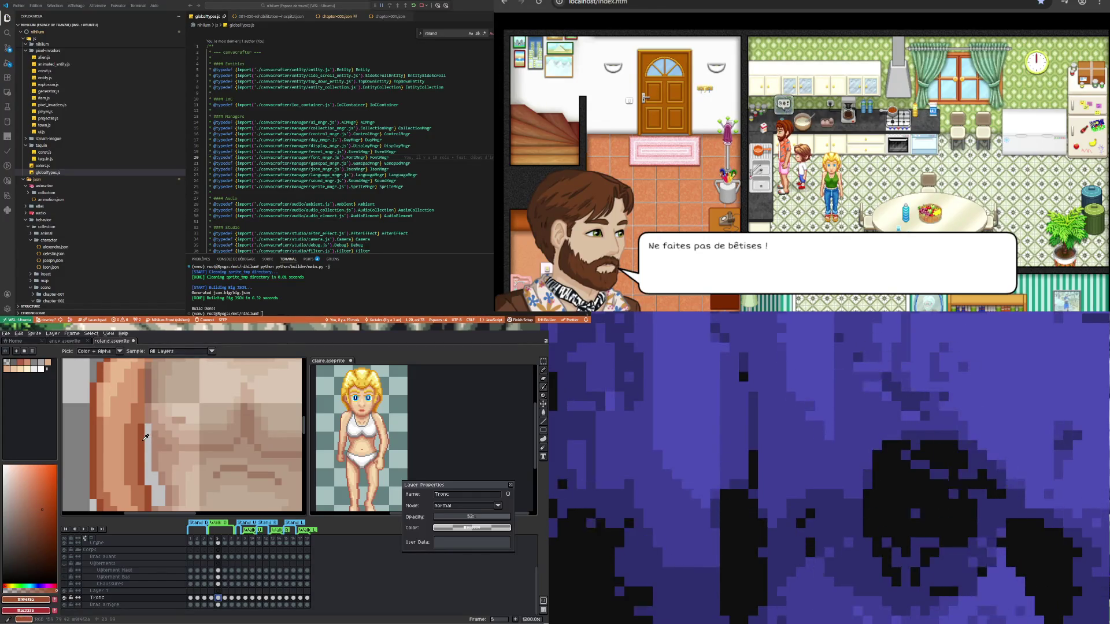
scroll(227, 426, "down", 3)
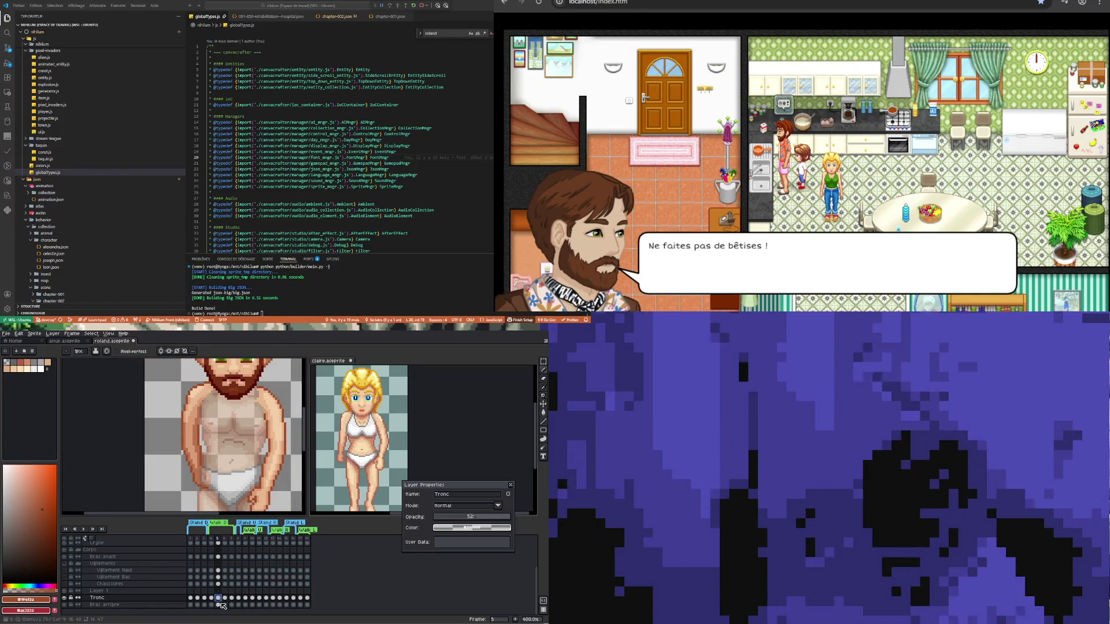
left_click(219, 604)
scroll(190, 431, "up", 2)
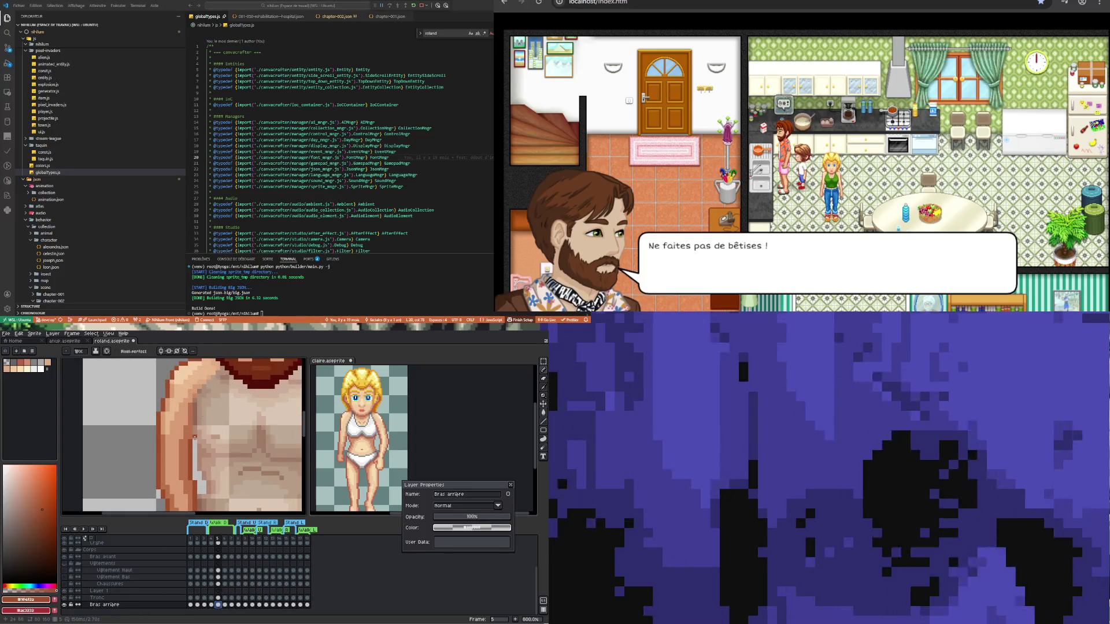
- Zoom out to 300% and select the Bras arrière cel on frame 7
scroll(194, 429, "down", 4)
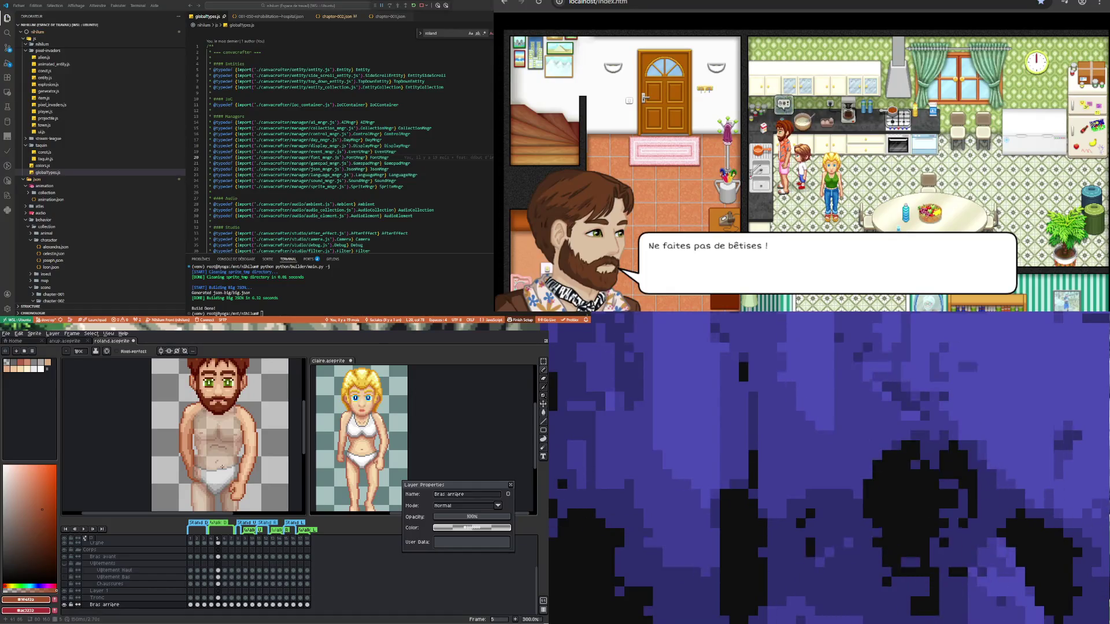
left_click(233, 605)
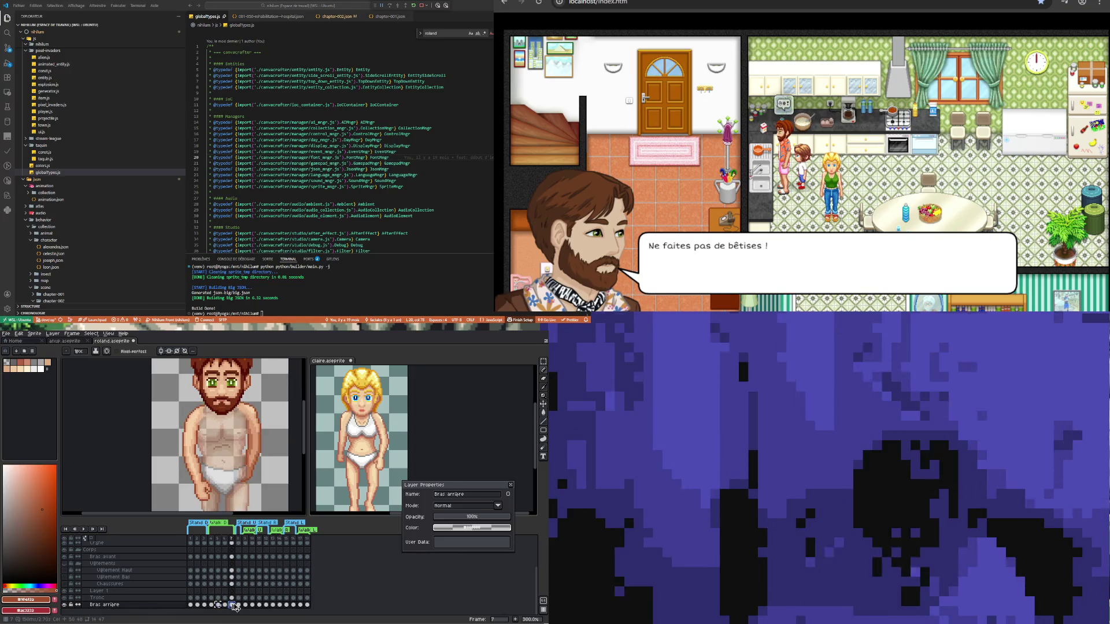
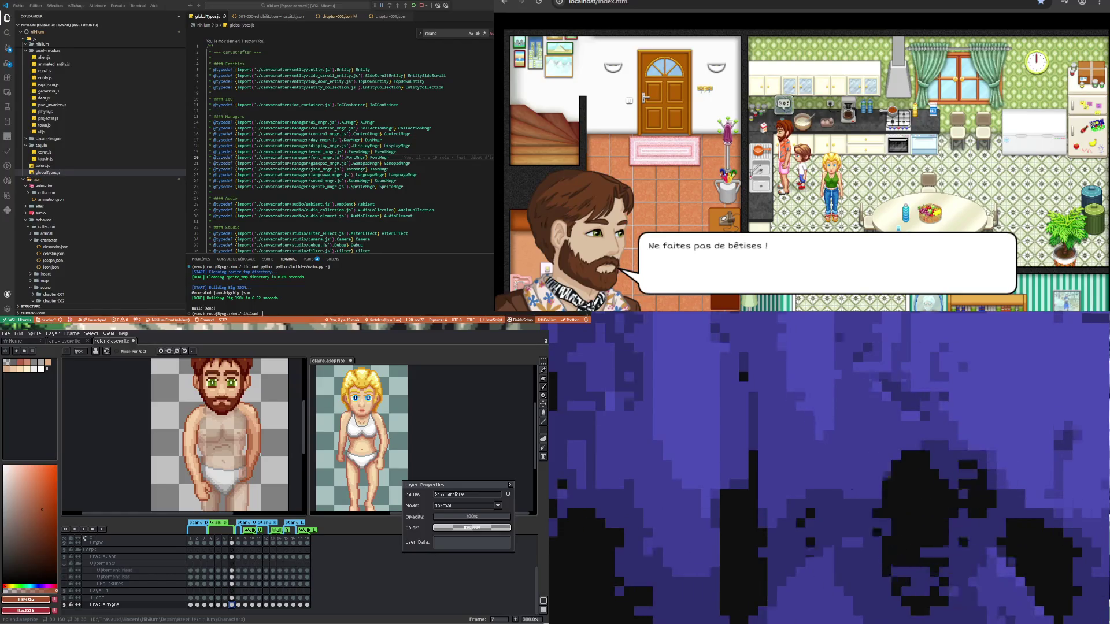
- Raise the Tronc layer's opacity from 52% to 100%
scroll(205, 384, "up", 1)
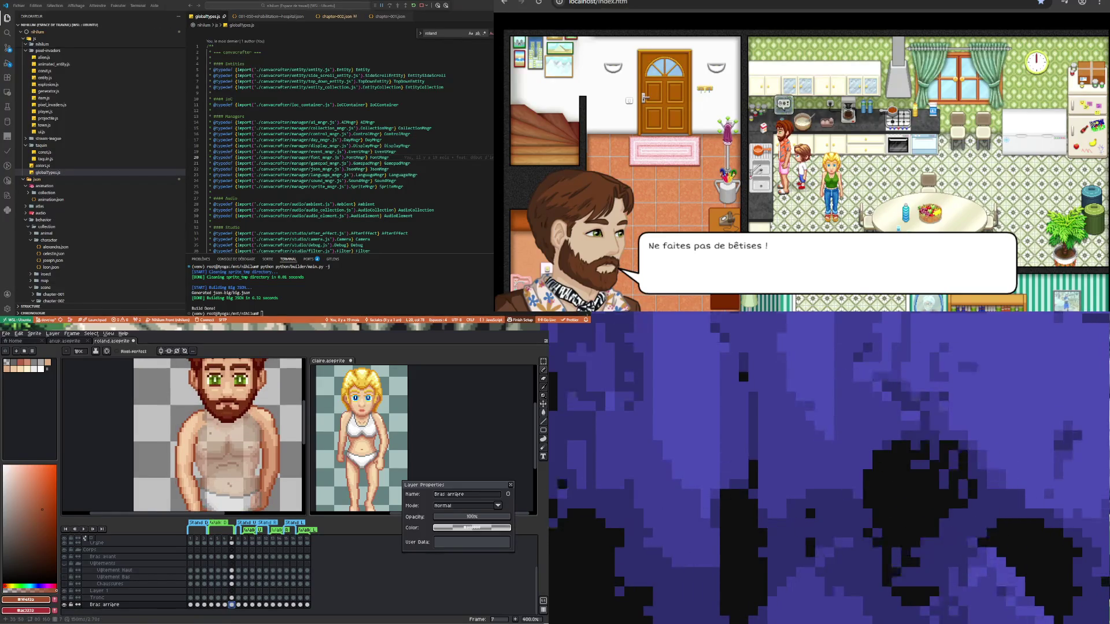
left_click(157, 598)
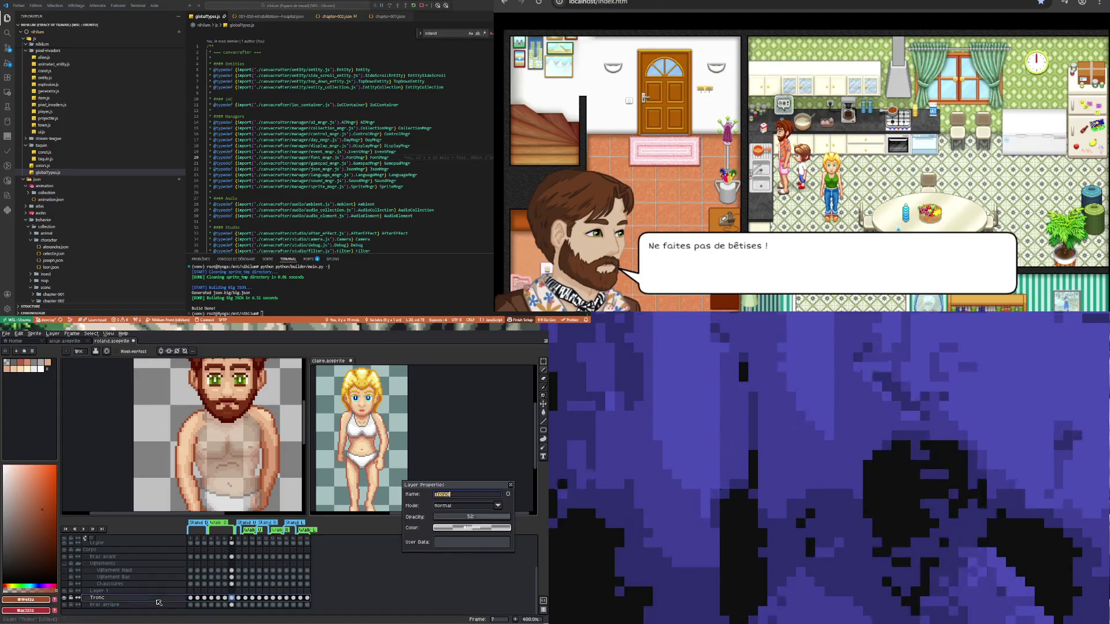
left_click_drag(478, 518, 532, 522)
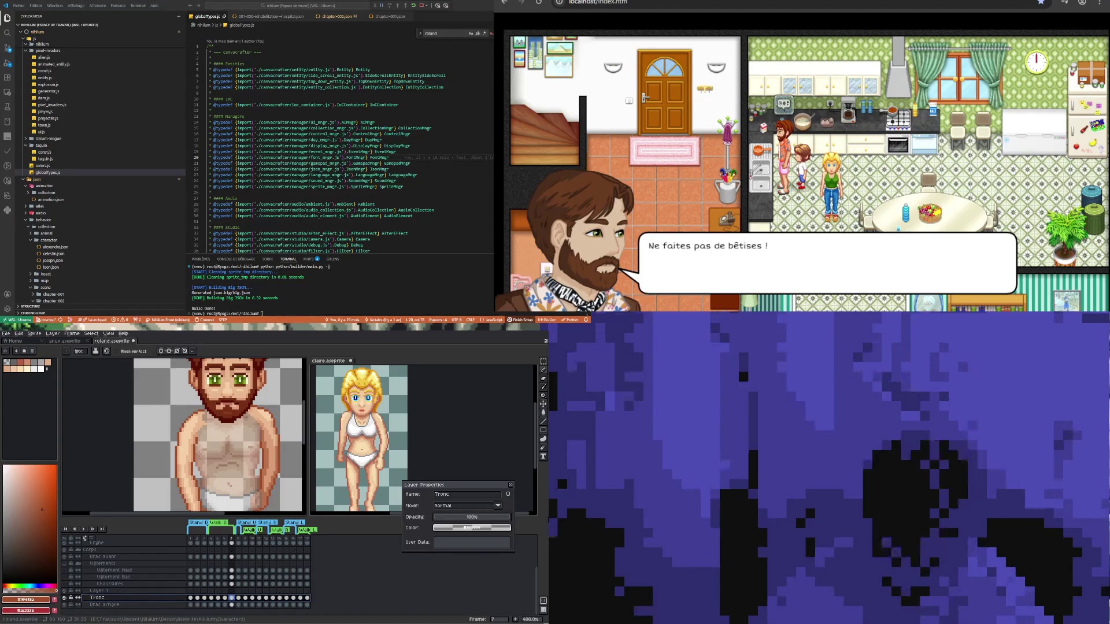
- Play the Roland animation starting from frame 4
scroll(228, 421, "up", 1)
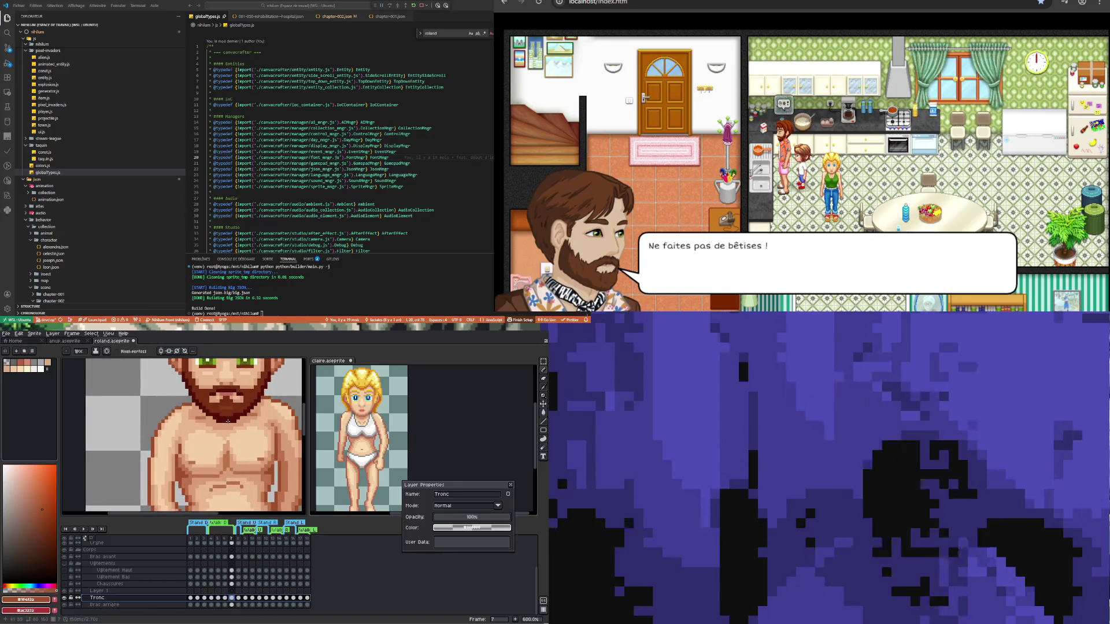
scroll(228, 421, "down", 4)
scroll(203, 461, "up", 1)
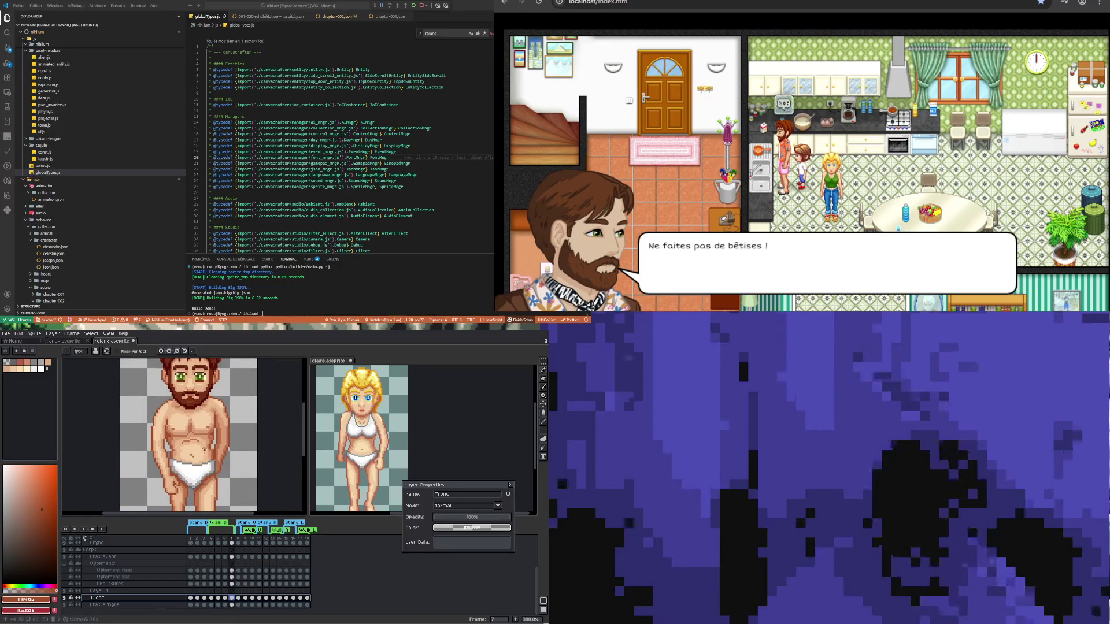
scroll(204, 448, "down", 2)
scroll(211, 480, "up", 1)
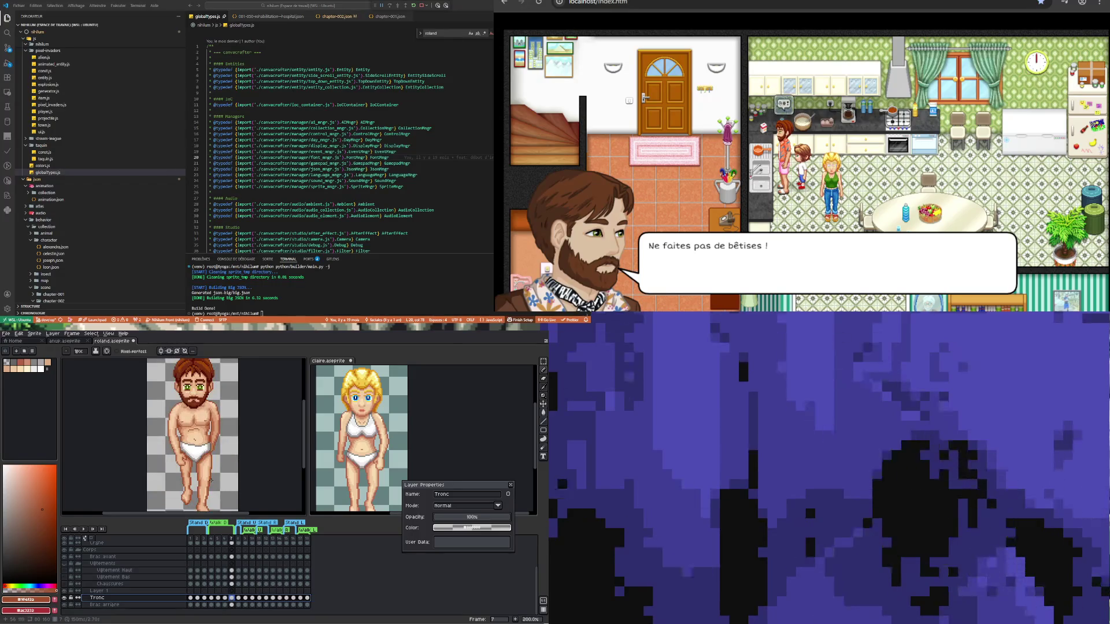
scroll(197, 484, "down", 1)
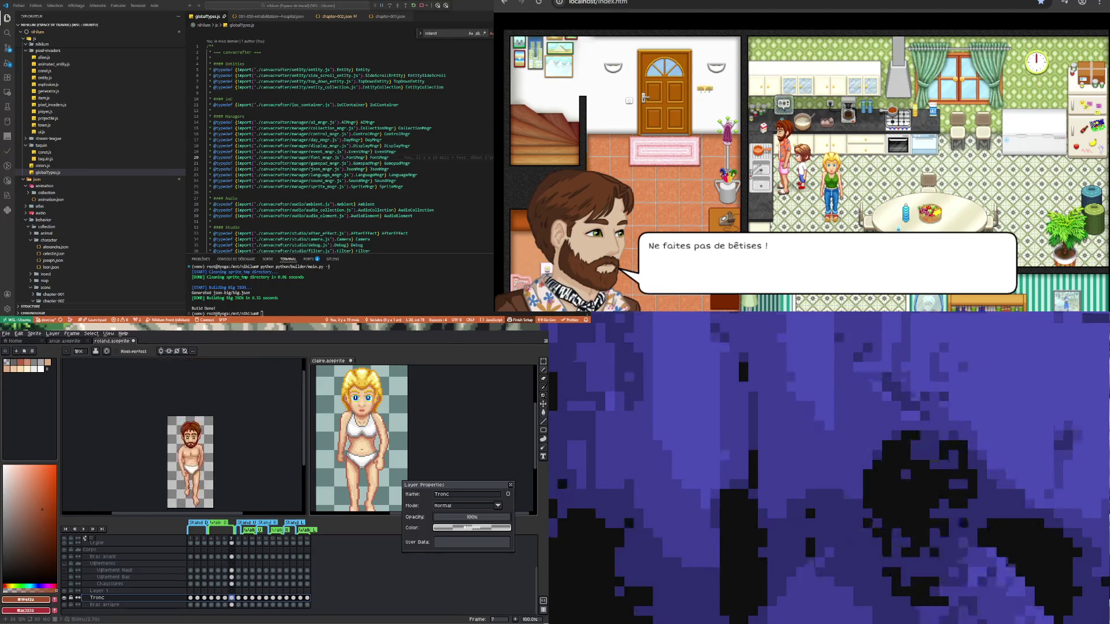
left_click(211, 598)
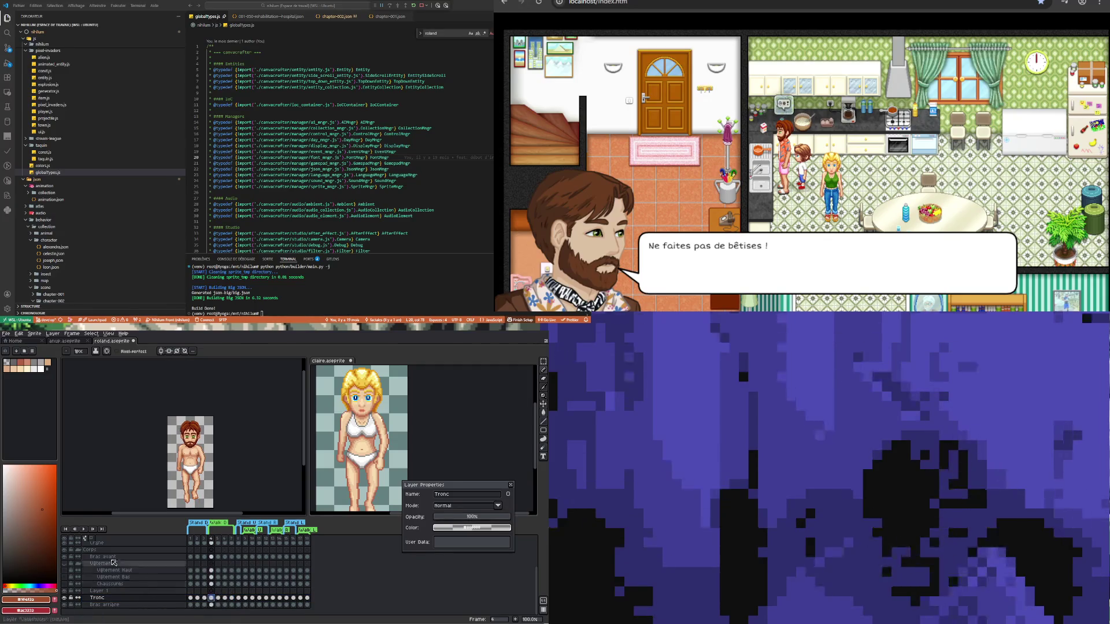
left_click(83, 529)
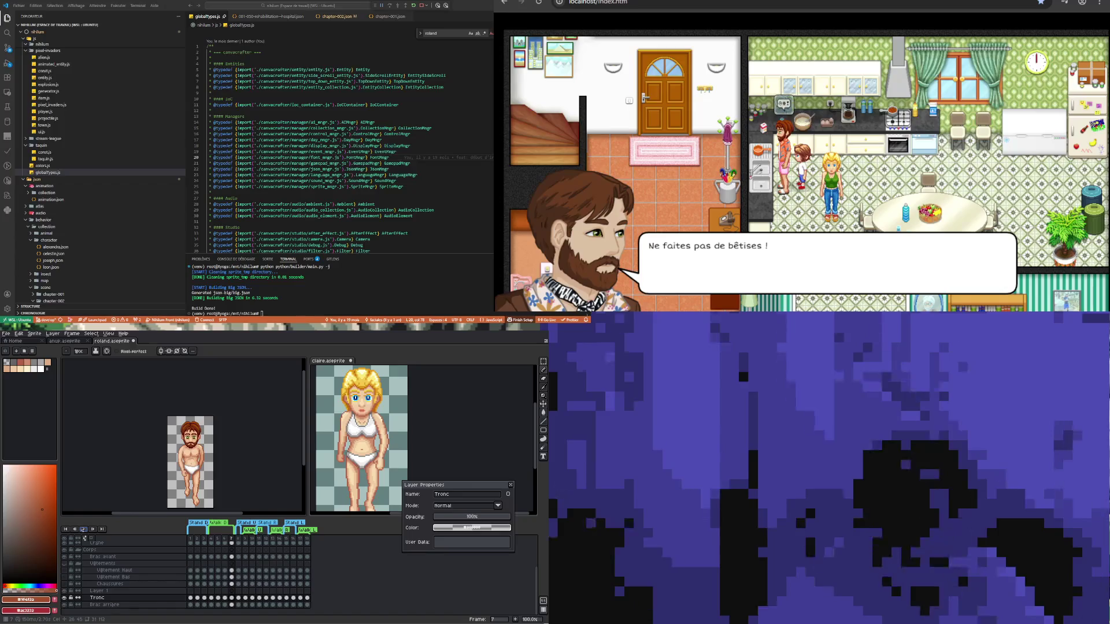
- Stop playback on the Tronc layer's frame 5 cel
left_click(218, 598)
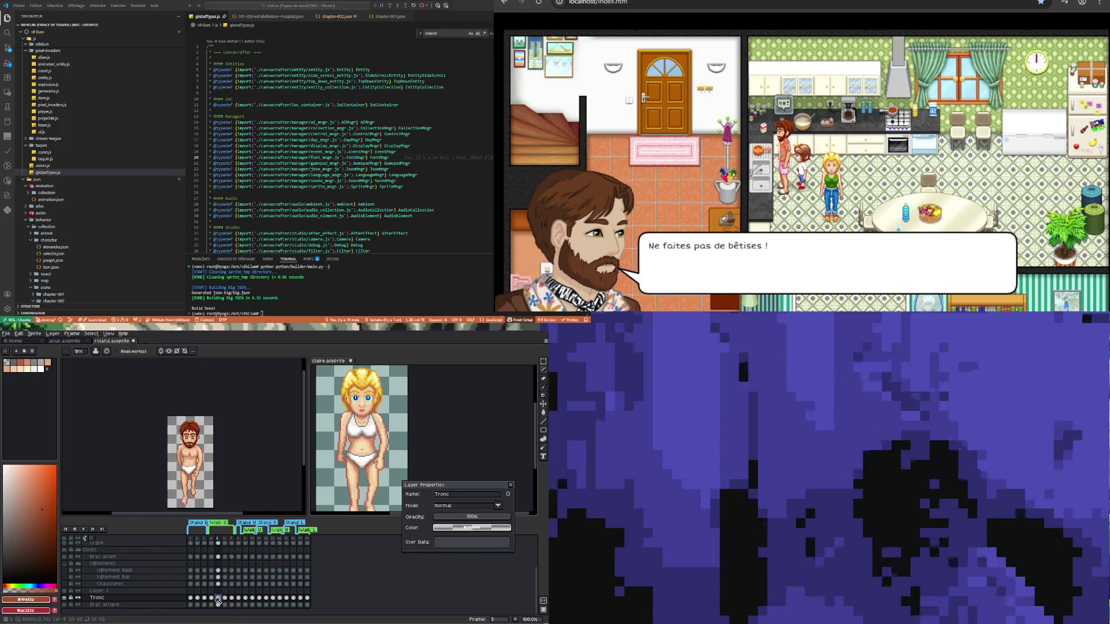
- Zoom in on Roland and switch to the Bras avant layer at frames 4 and 5
left_click(212, 599)
key("4")
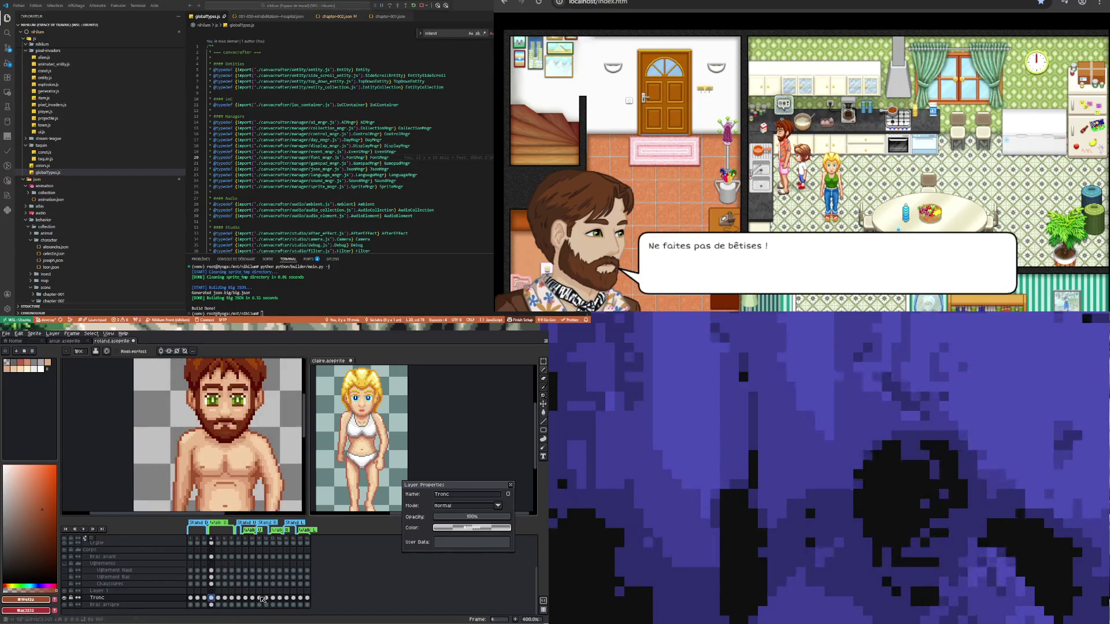
scroll(242, 586, "up", 1)
left_click(212, 571)
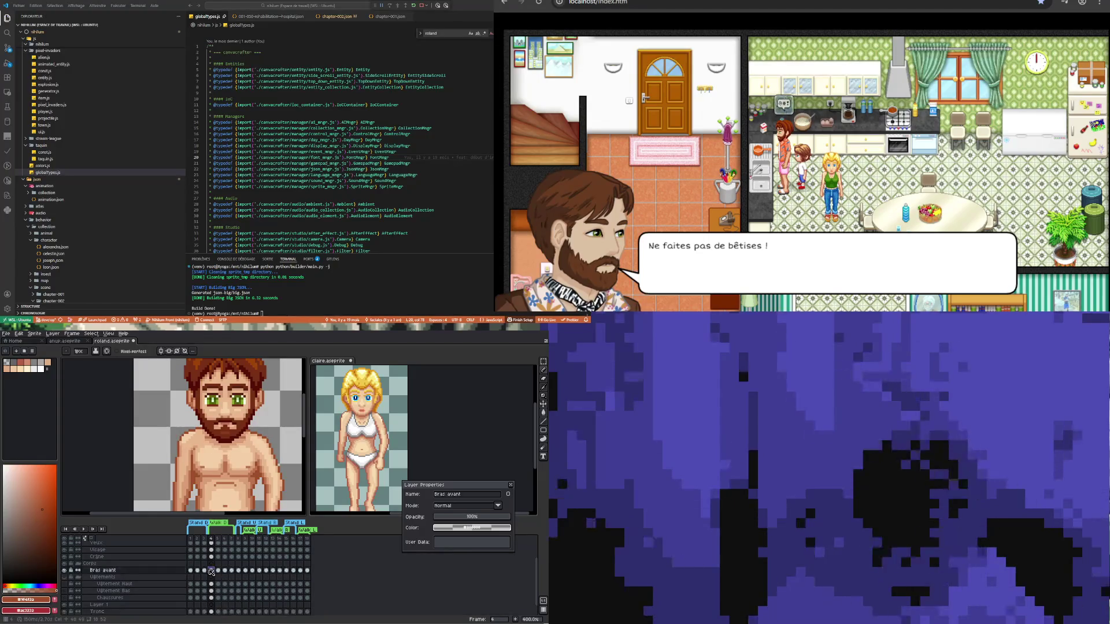
left_click(218, 570)
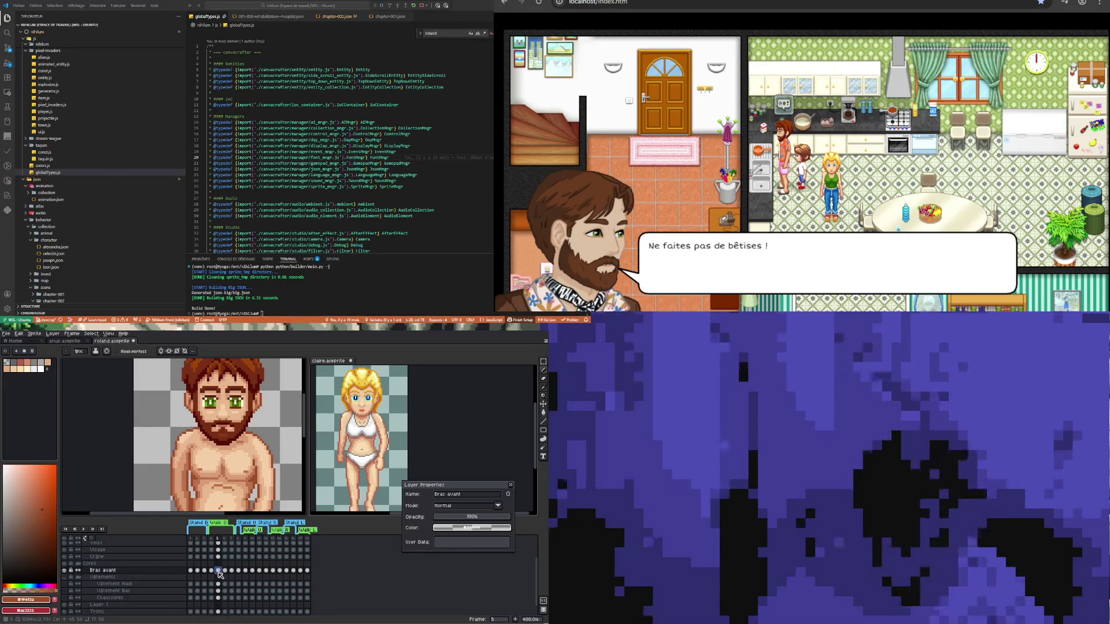
- Sample Roland's skin tone with the Eyedropper, then compare frames 4 and 5 with the Pencil ready
key("i")
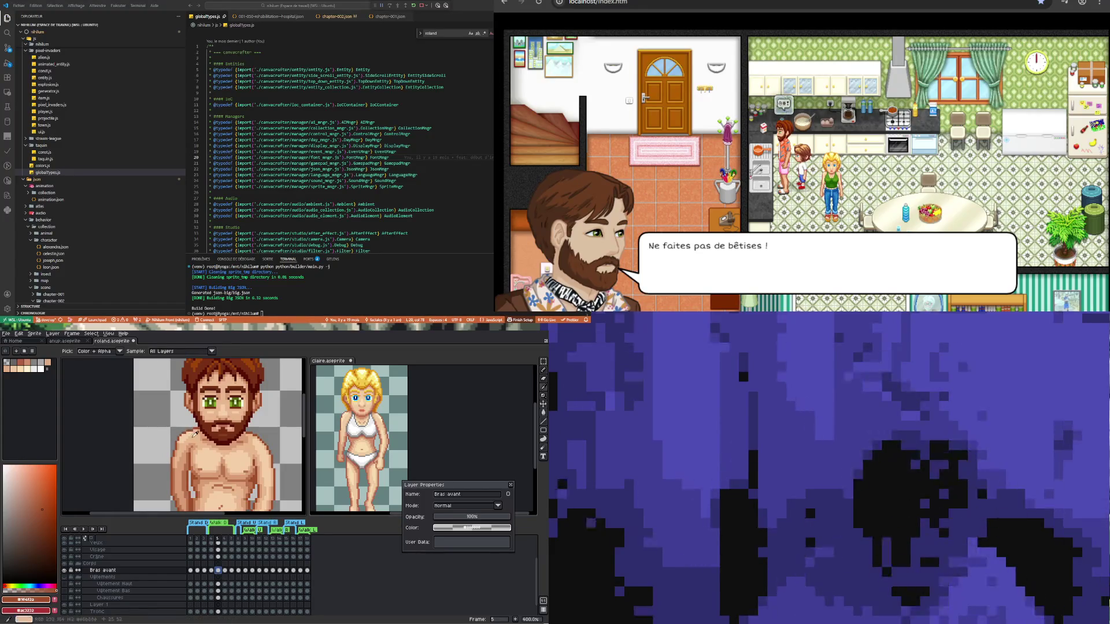
left_click(196, 434)
key("b")
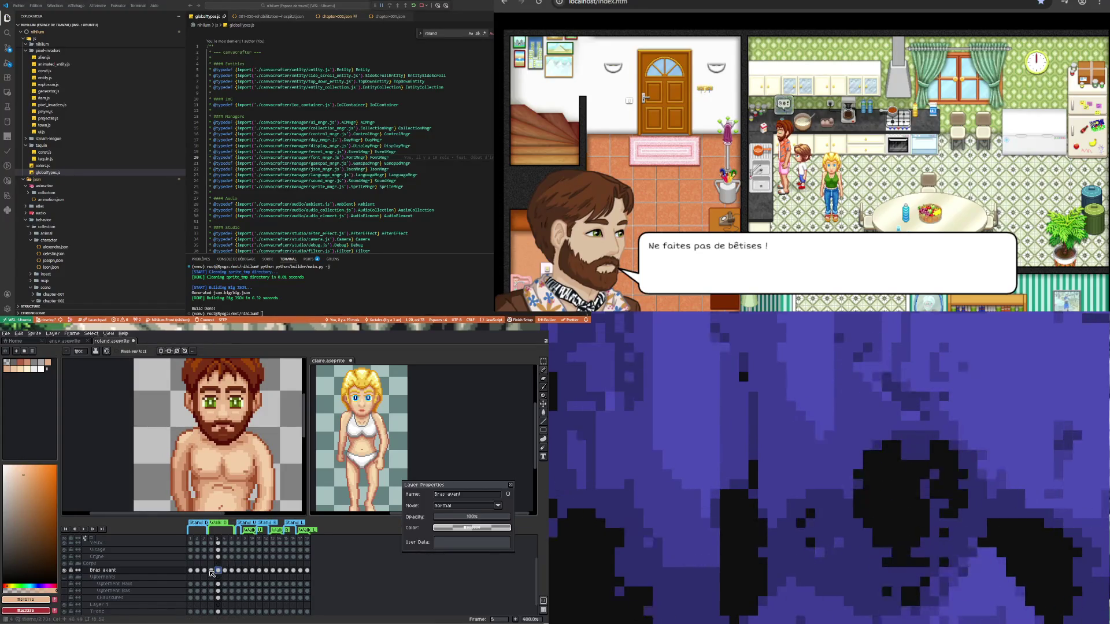
left_click(211, 571)
left_click(218, 571)
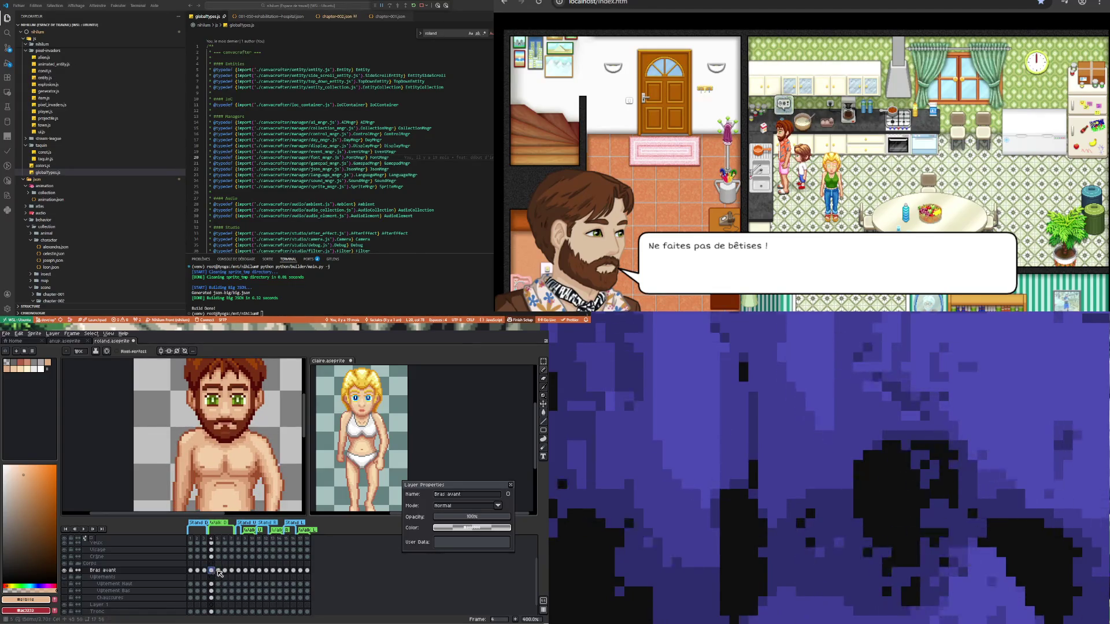
scroll(252, 461, "up", 5)
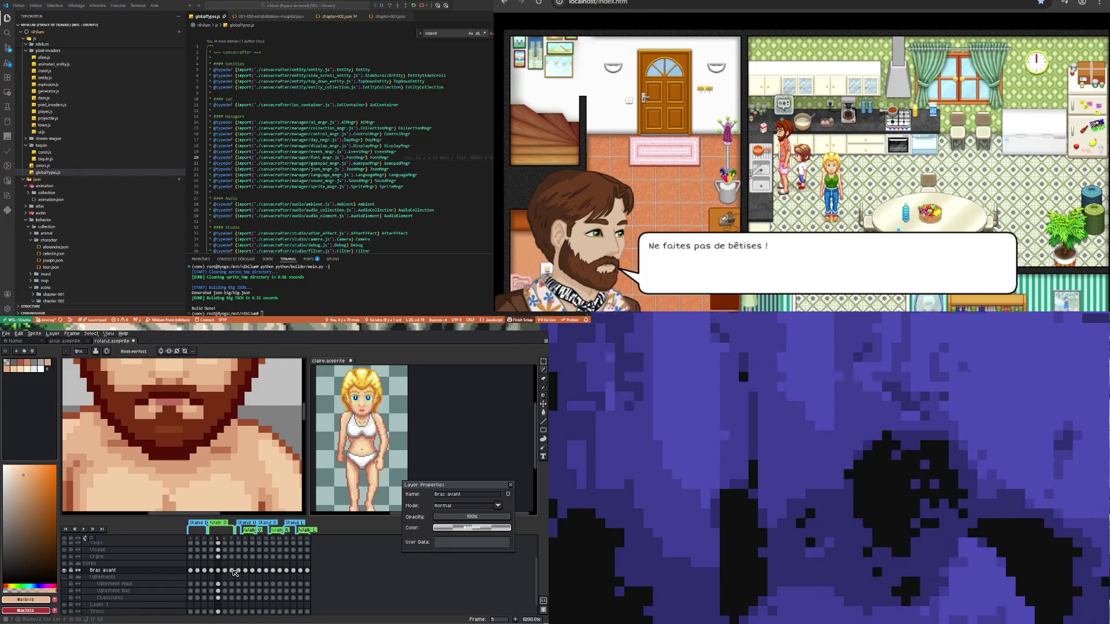
- Compare Bras avant frames 7, 4 and 5, ending on frame 4
left_click(232, 571)
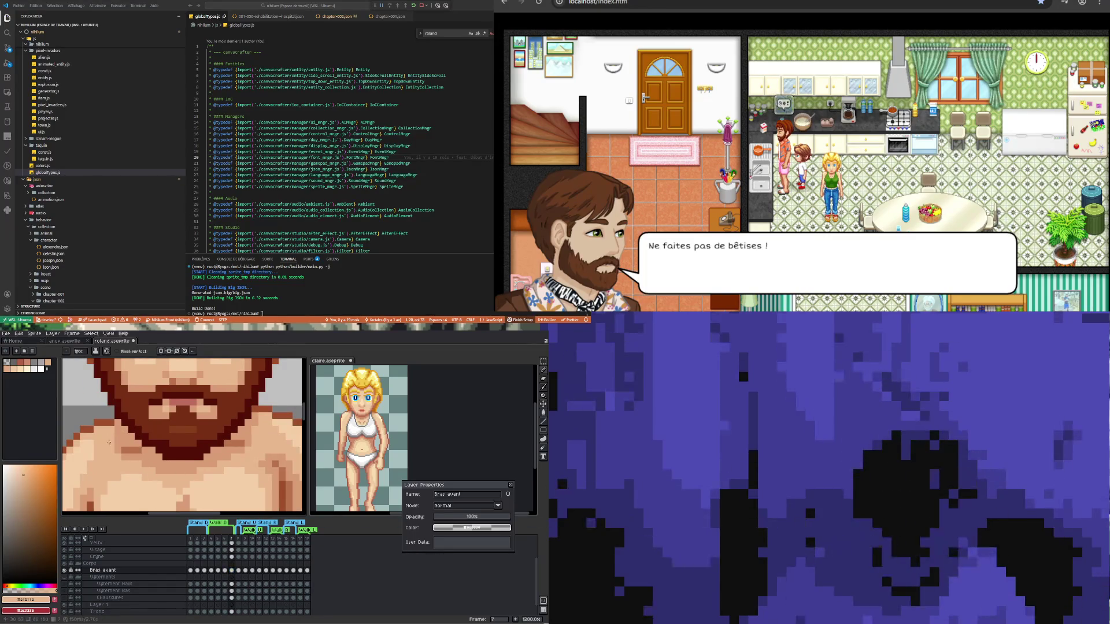
left_click(212, 571)
left_click(221, 570)
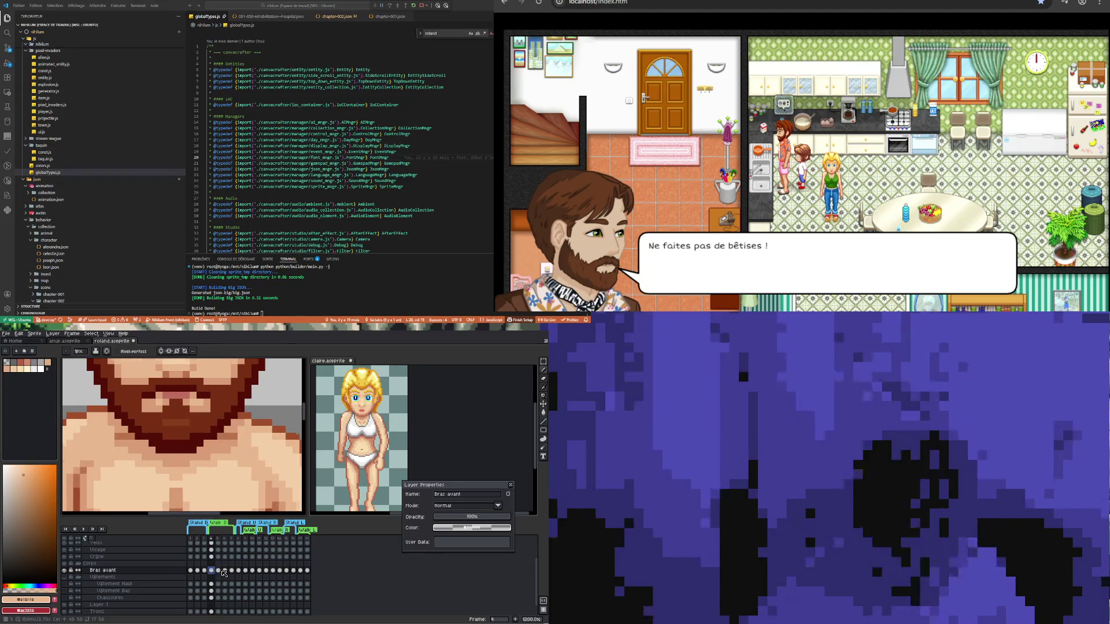
left_click(212, 571)
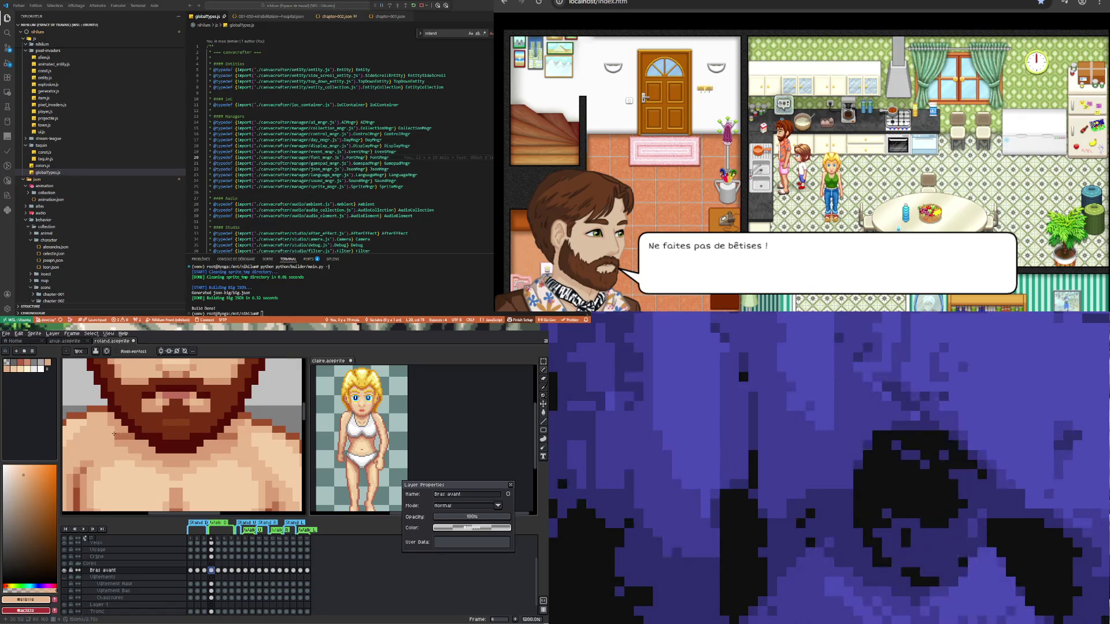
- Sample the chest skin tone, return to the Pencil and undo the last stroke
key("i")
left_click(121, 428)
key("b")
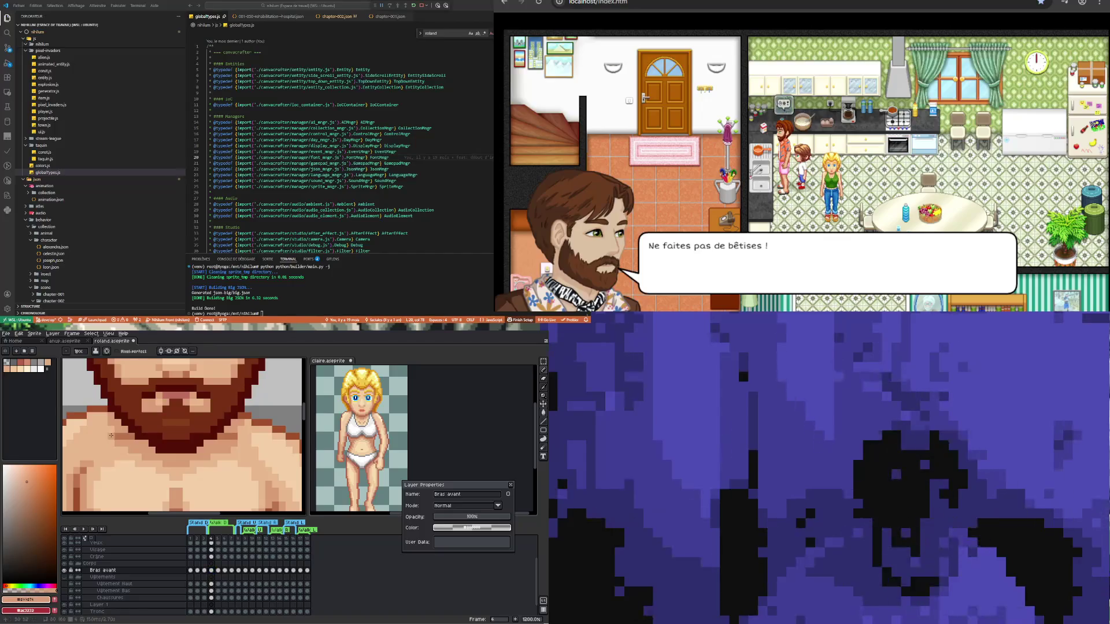
key("ctrl+z")
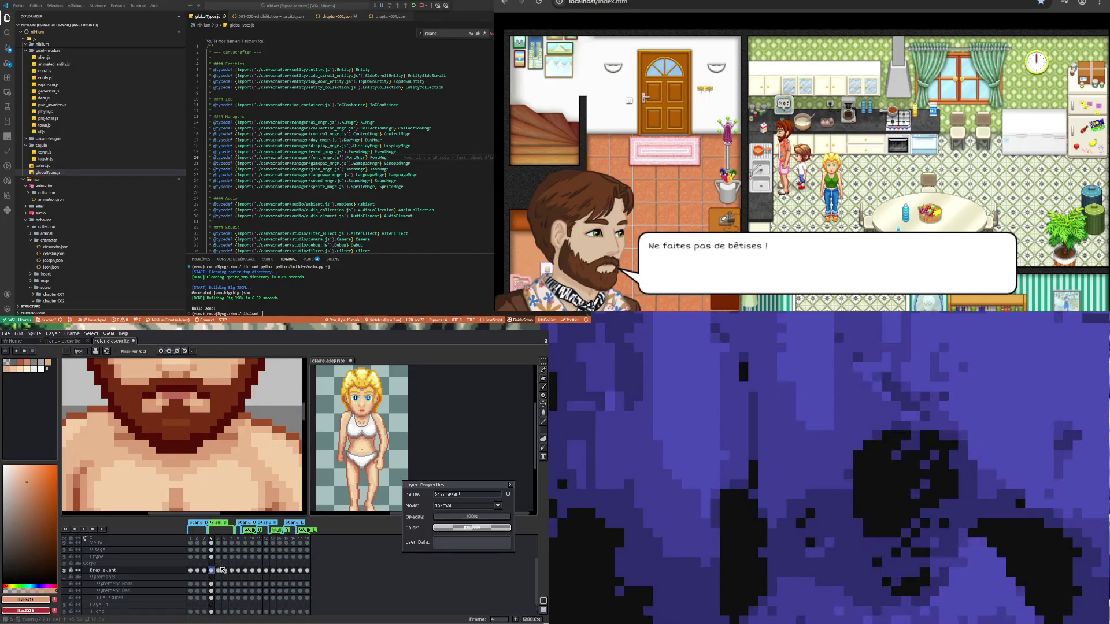
- Choose a lighter skin tone and compare Bras avant frames 4 and 5
left_click(219, 570)
left_click(105, 443, "alt")
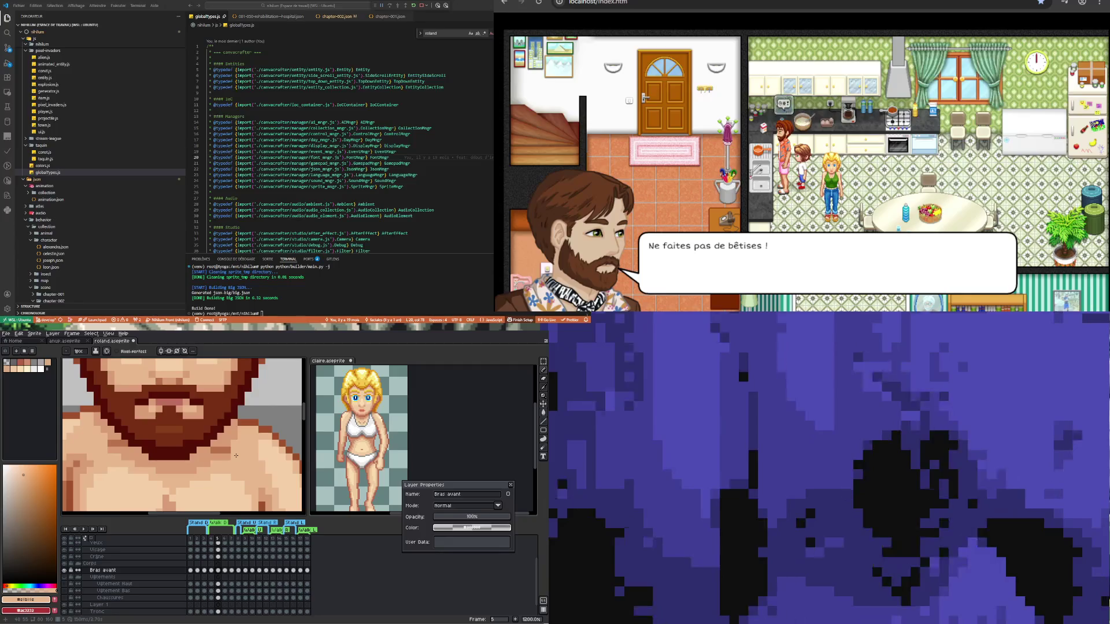
left_click(211, 570)
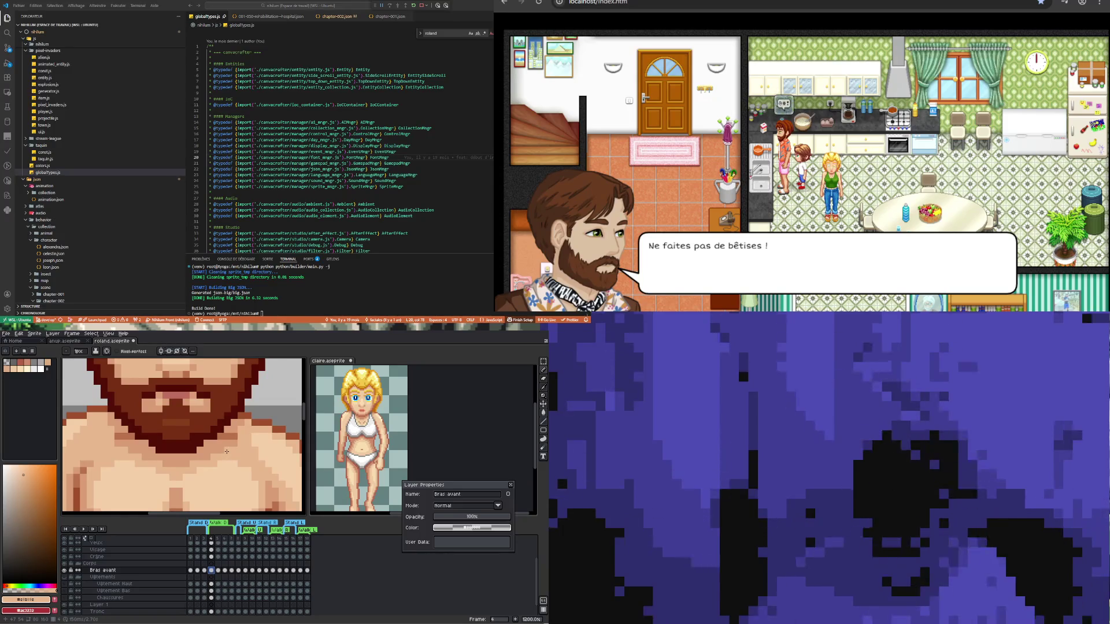
left_click(218, 571)
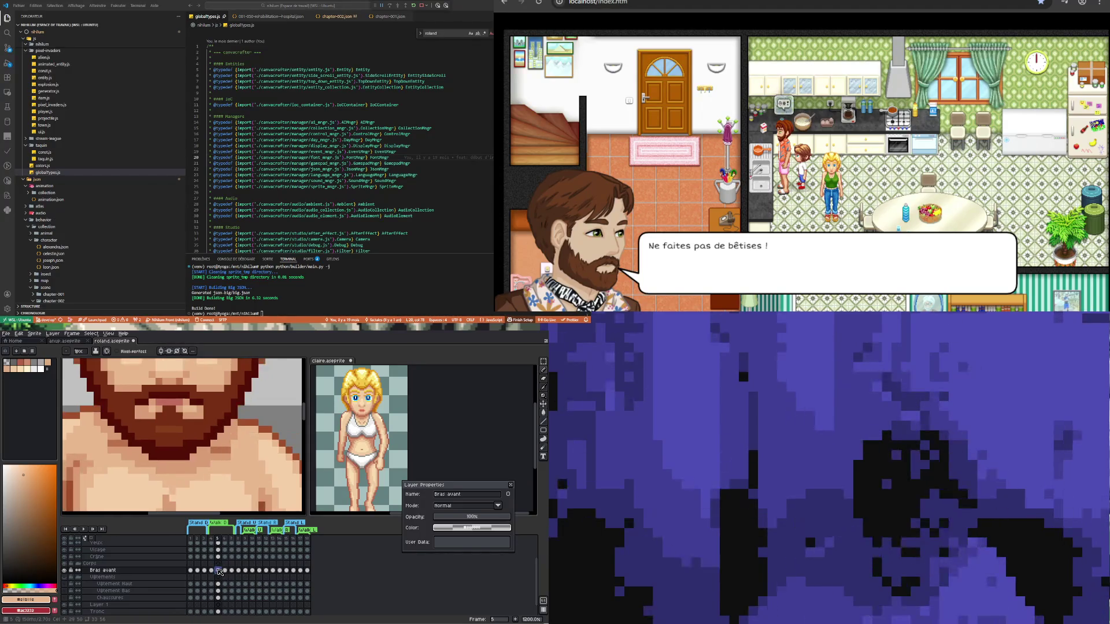
left_click(213, 571)
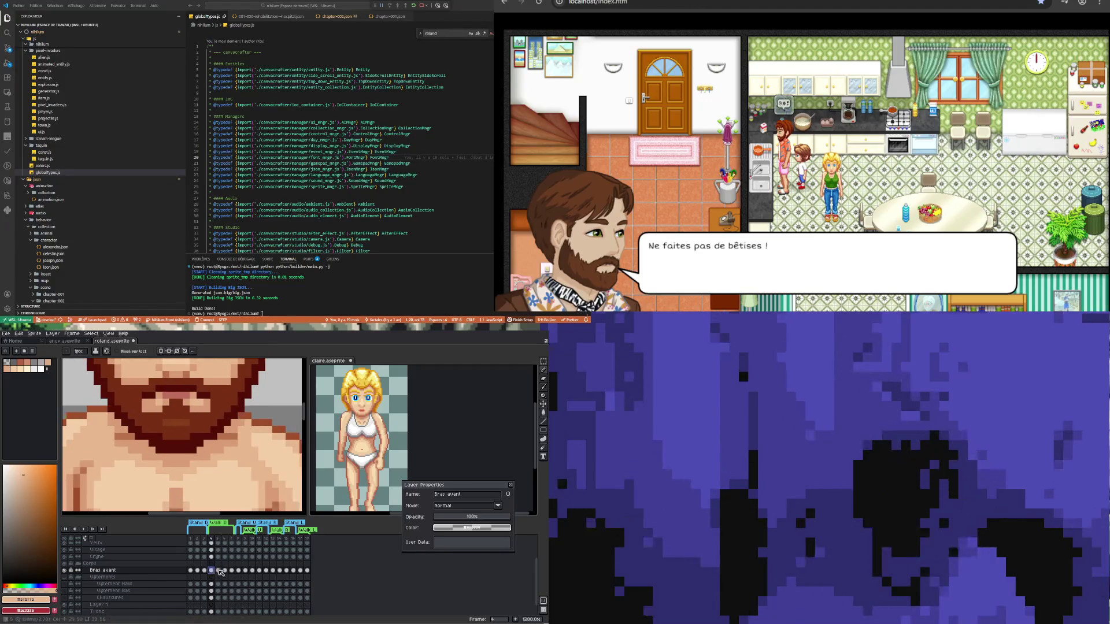
left_click(218, 571)
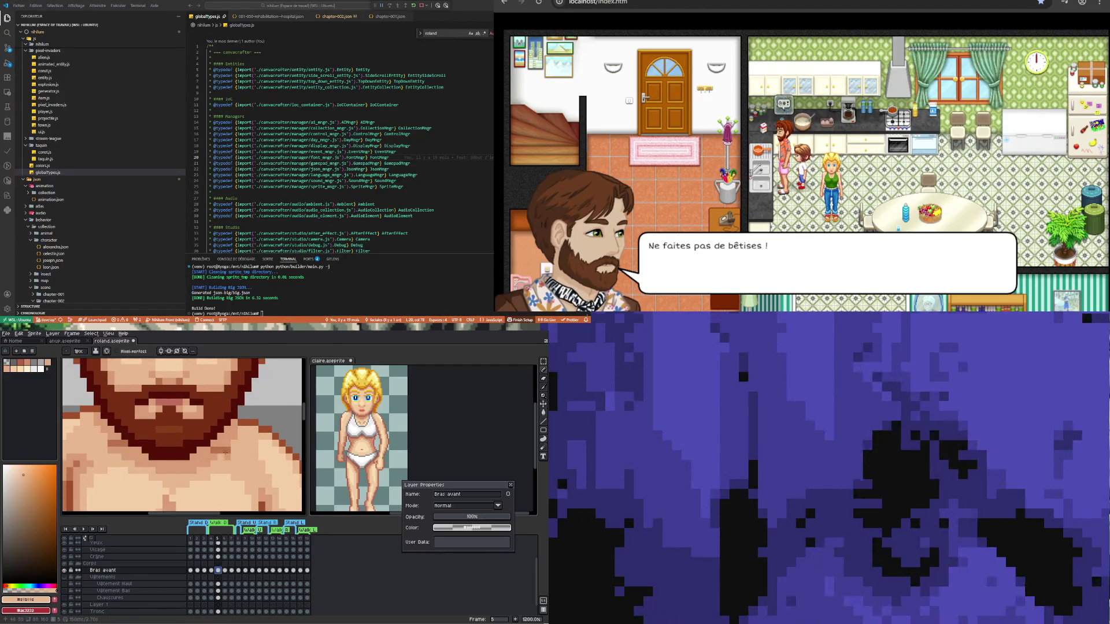
scroll(192, 465, "down", 3)
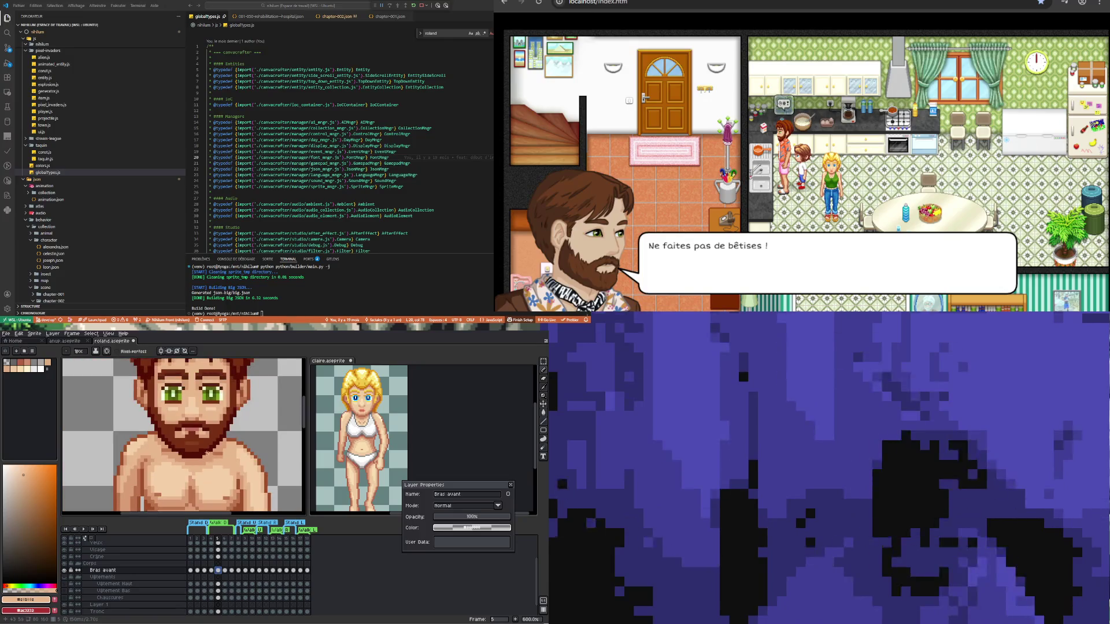
- Flip repeatedly between Bras avant frames 4 and 5 to compare the arm poses
left_click(212, 570)
left_click(219, 571)
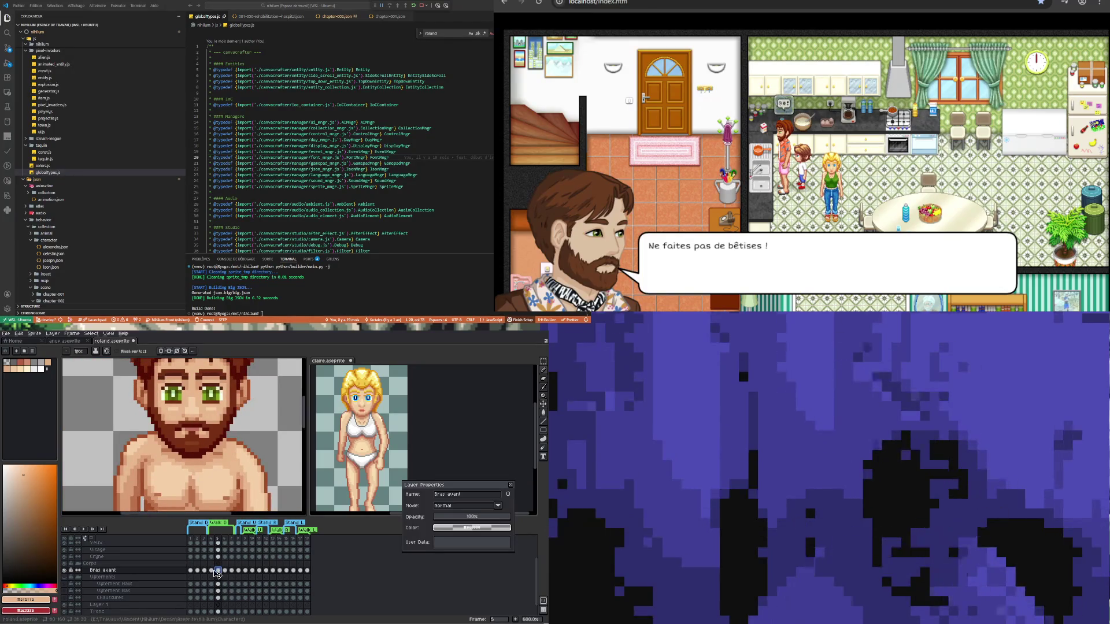
left_click(212, 570)
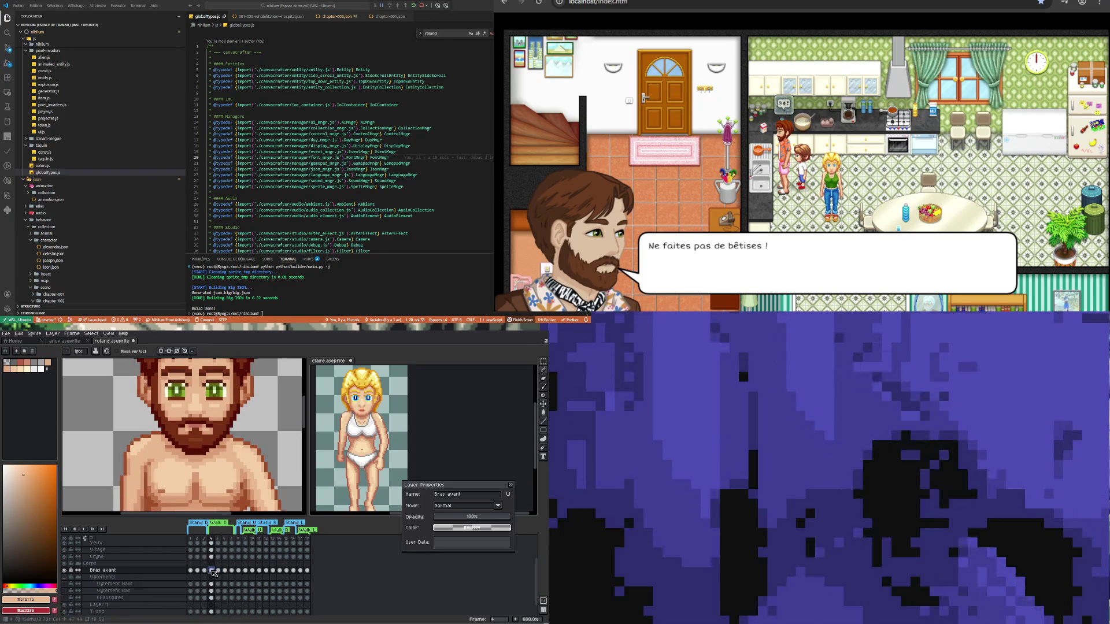
left_click(218, 571)
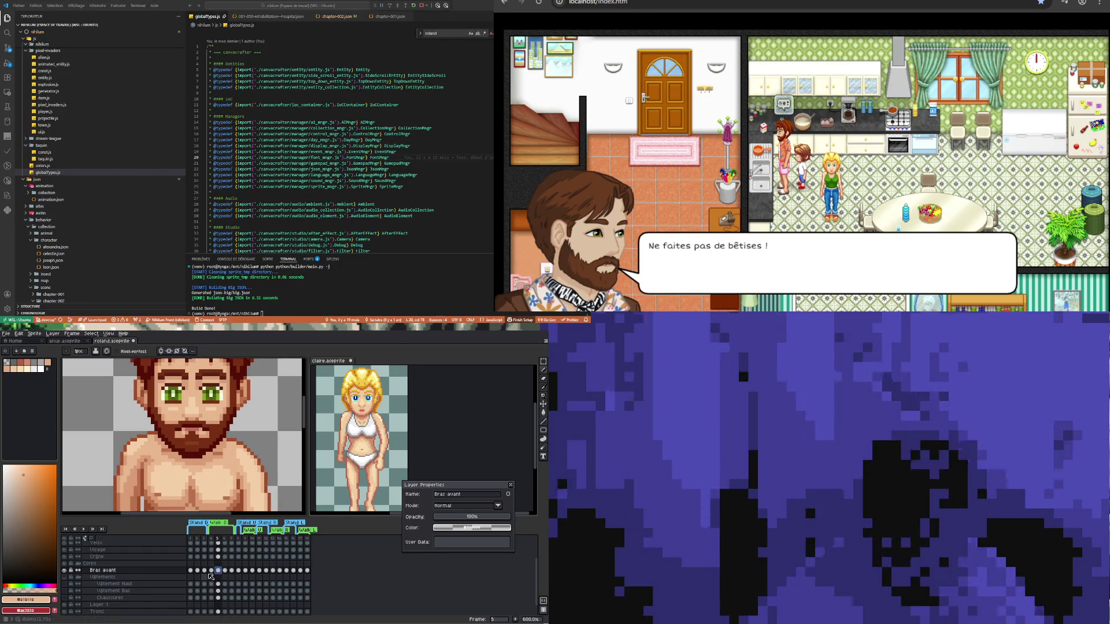
left_click(211, 570)
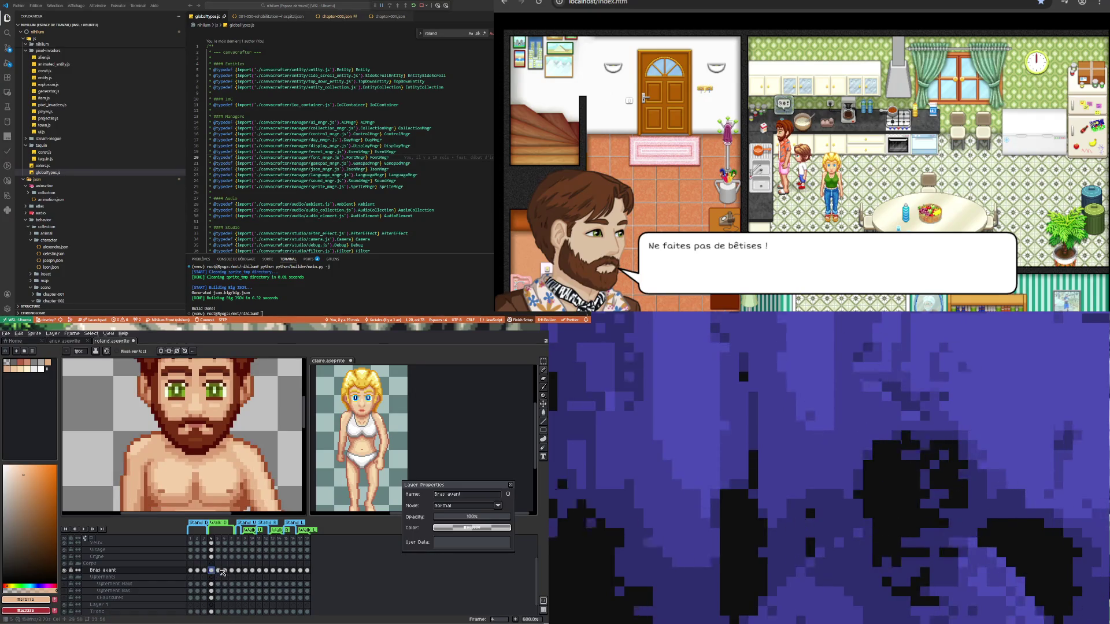
left_click(218, 570)
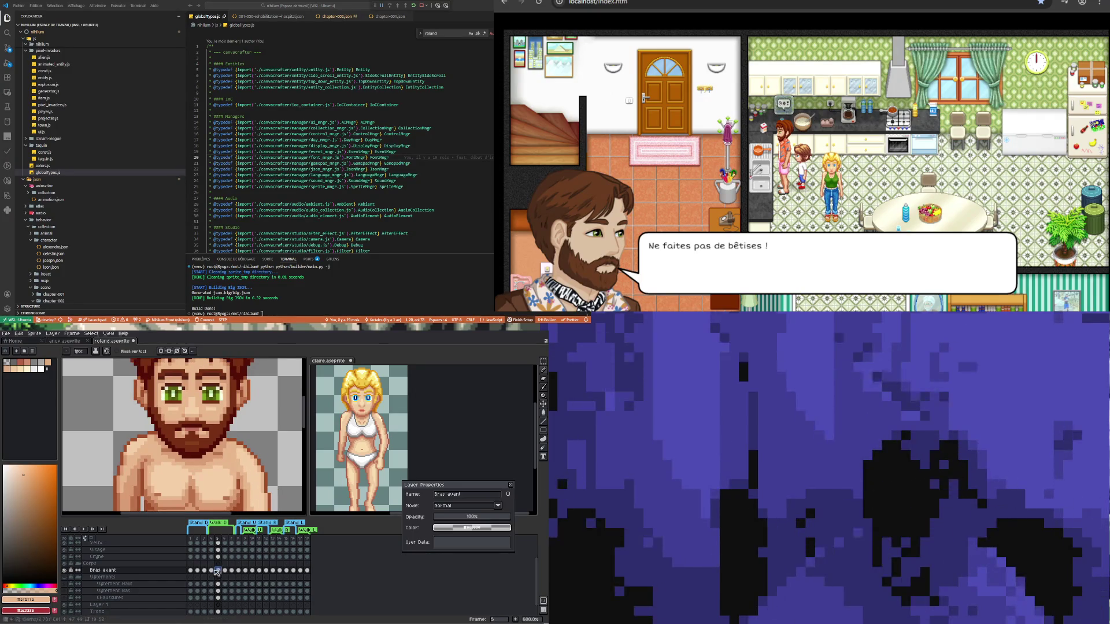
key("Left")
left_click(219, 571)
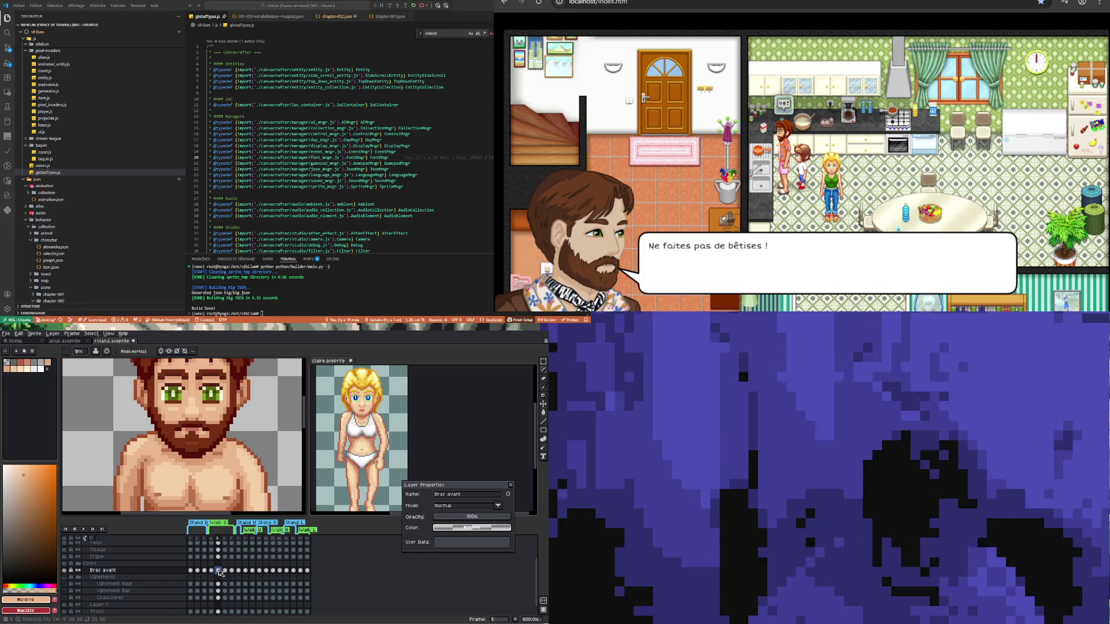
key("Left")
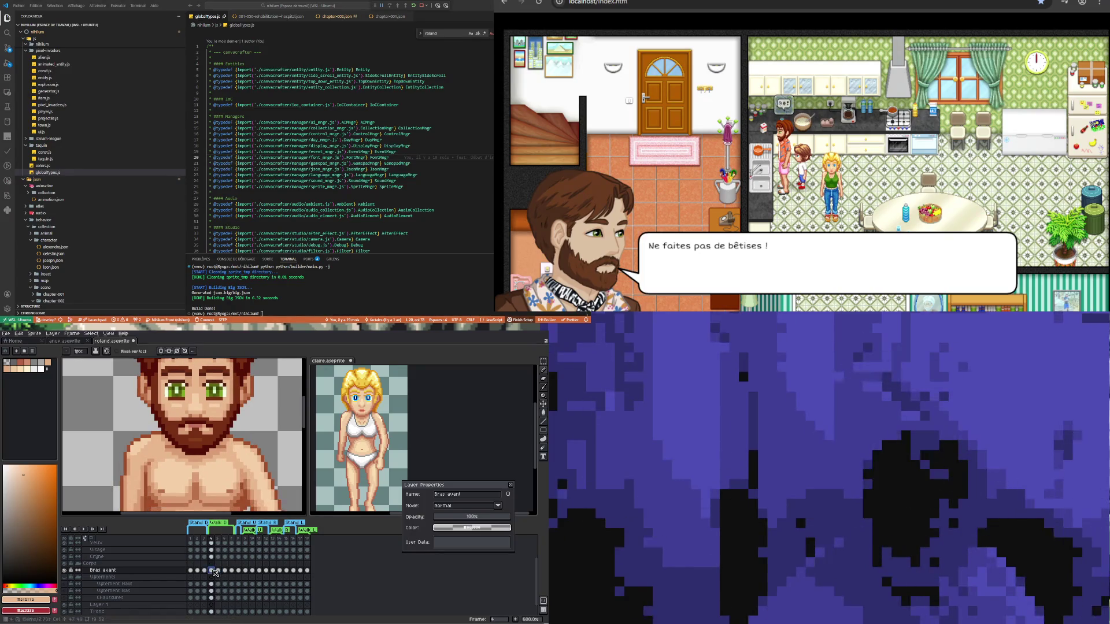
left_click(219, 570)
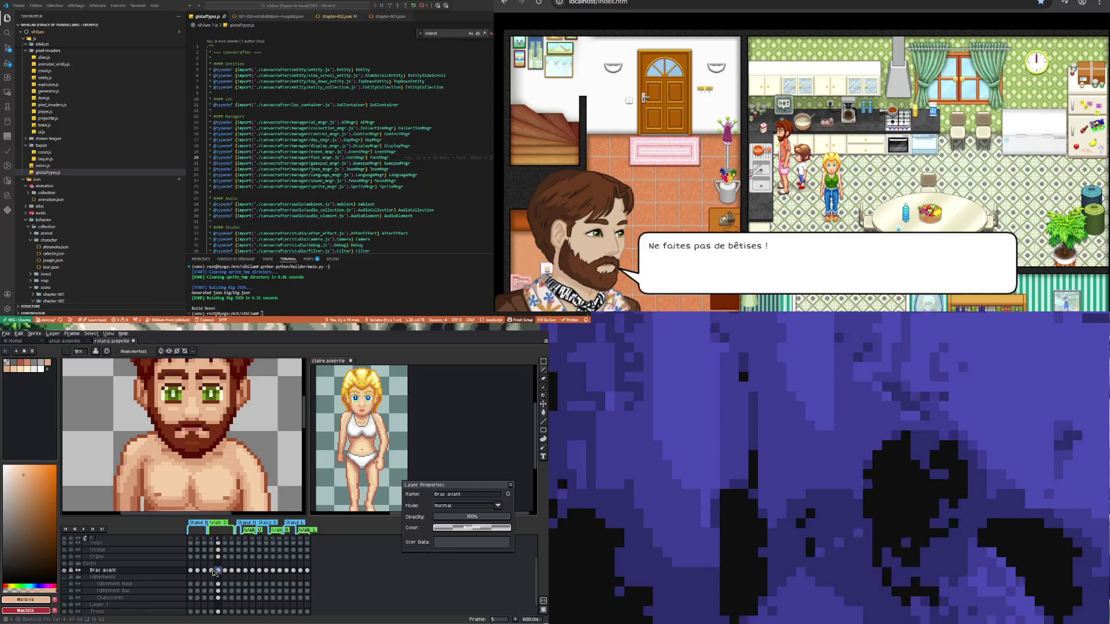
left_click(211, 571)
left_click(219, 570)
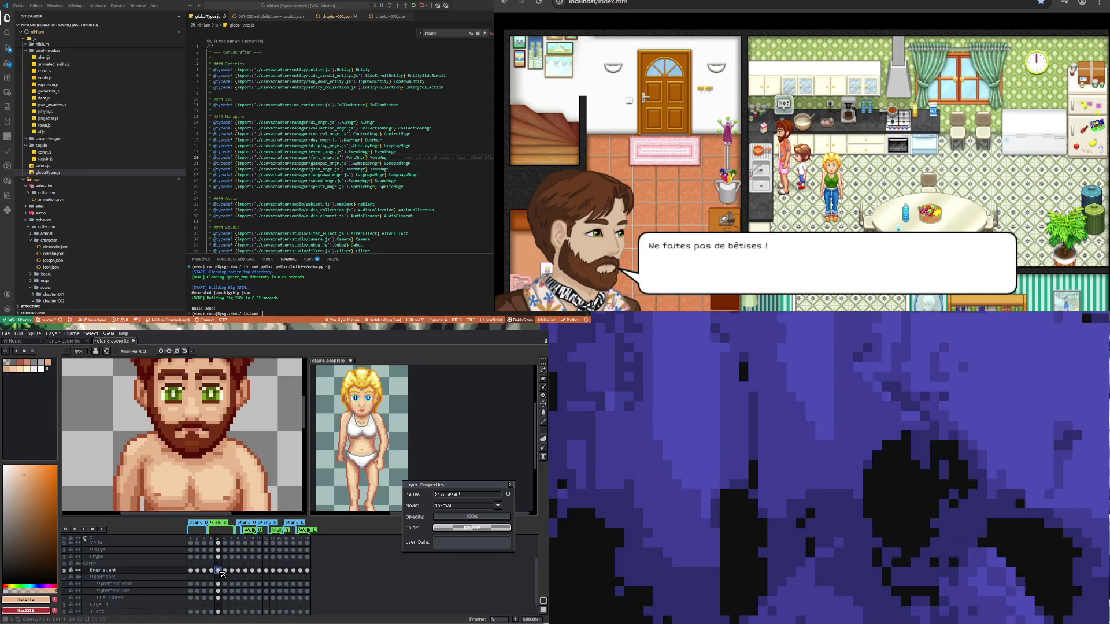
key("Left")
key("Right")
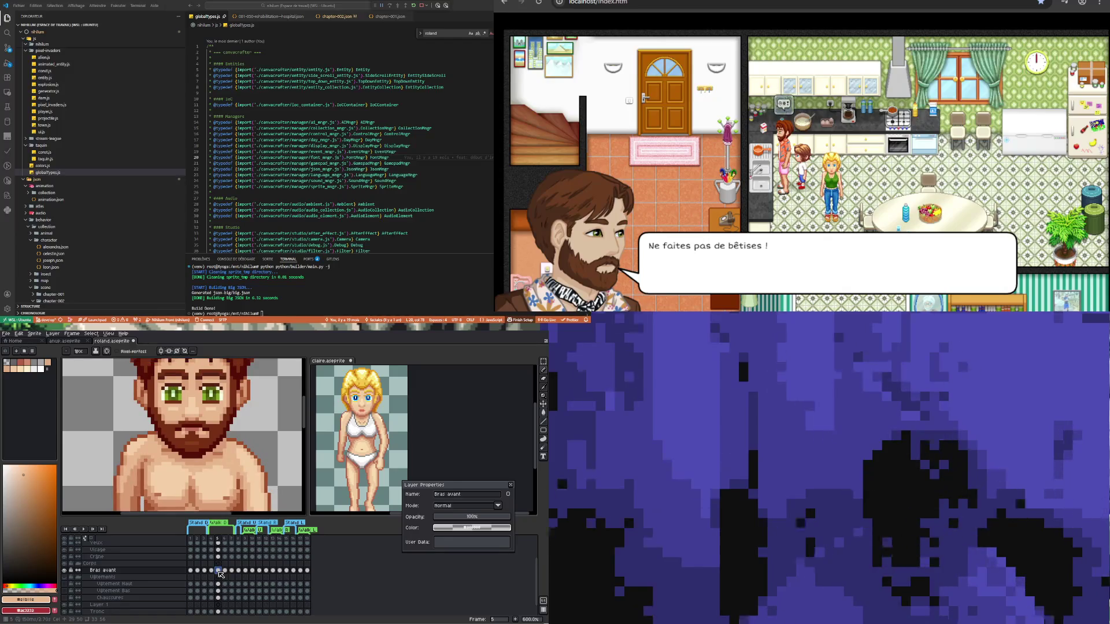
key("Left")
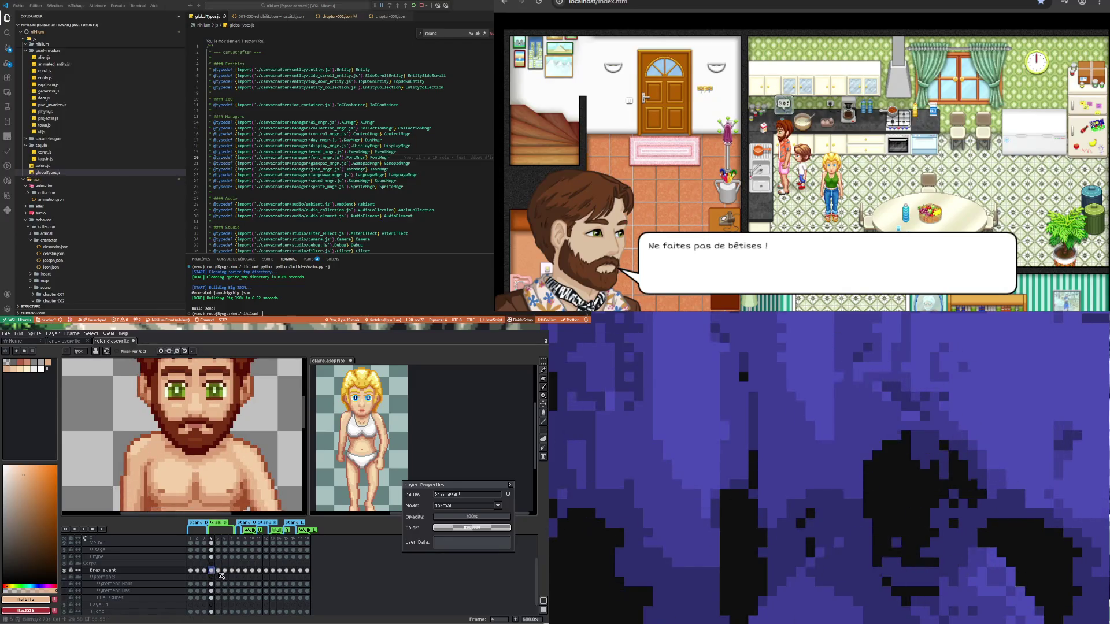
left_click(218, 571)
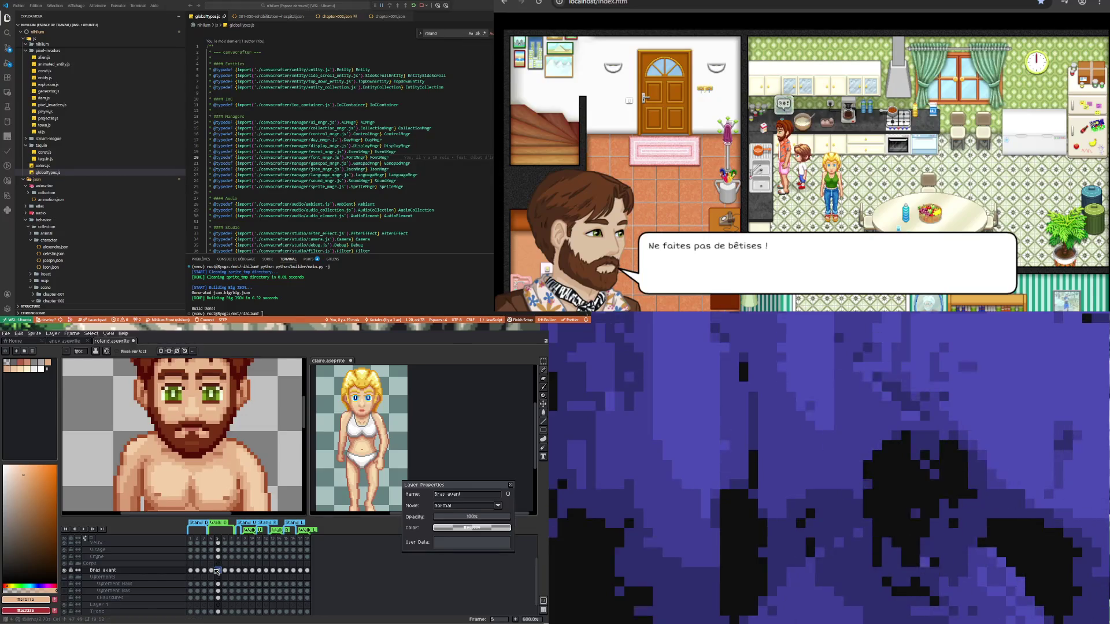
key("Left")
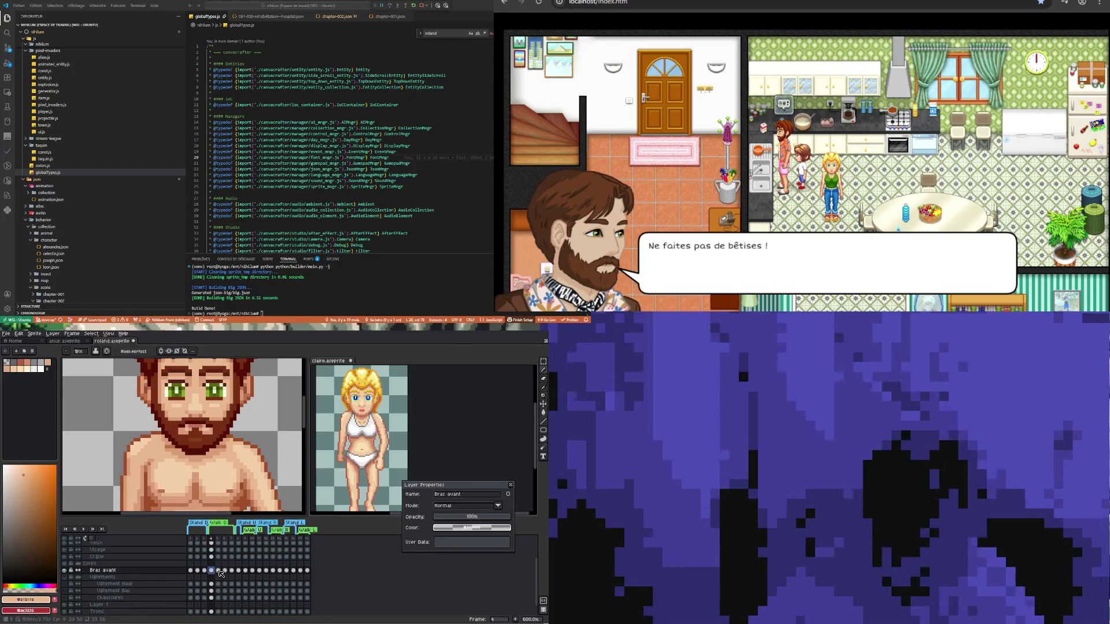
left_click(219, 572)
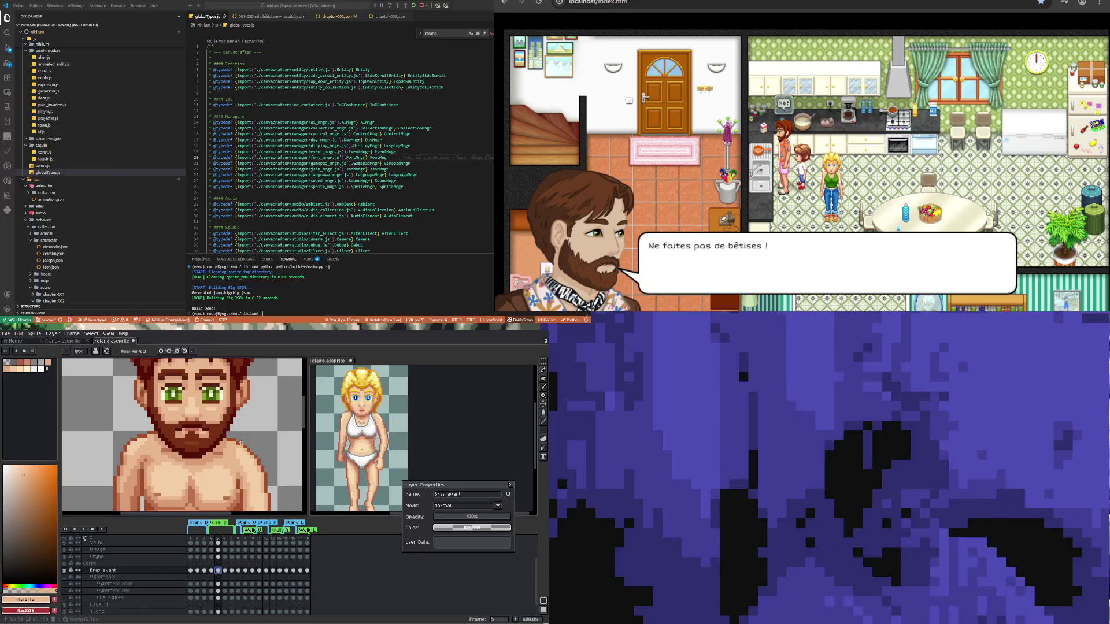
left_click(211, 571)
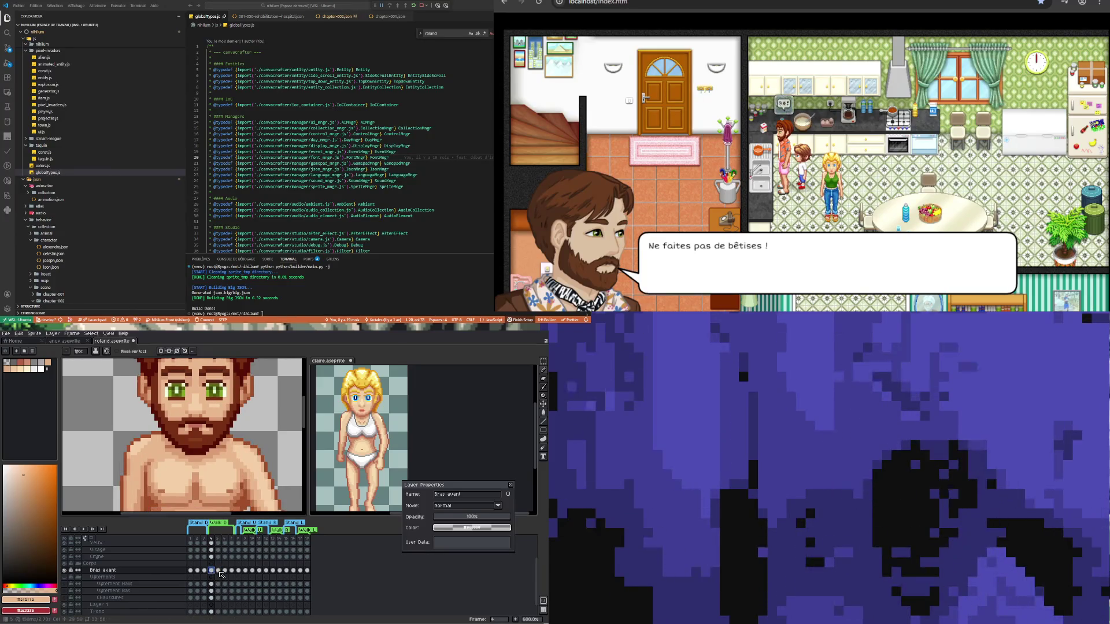
left_click(218, 570)
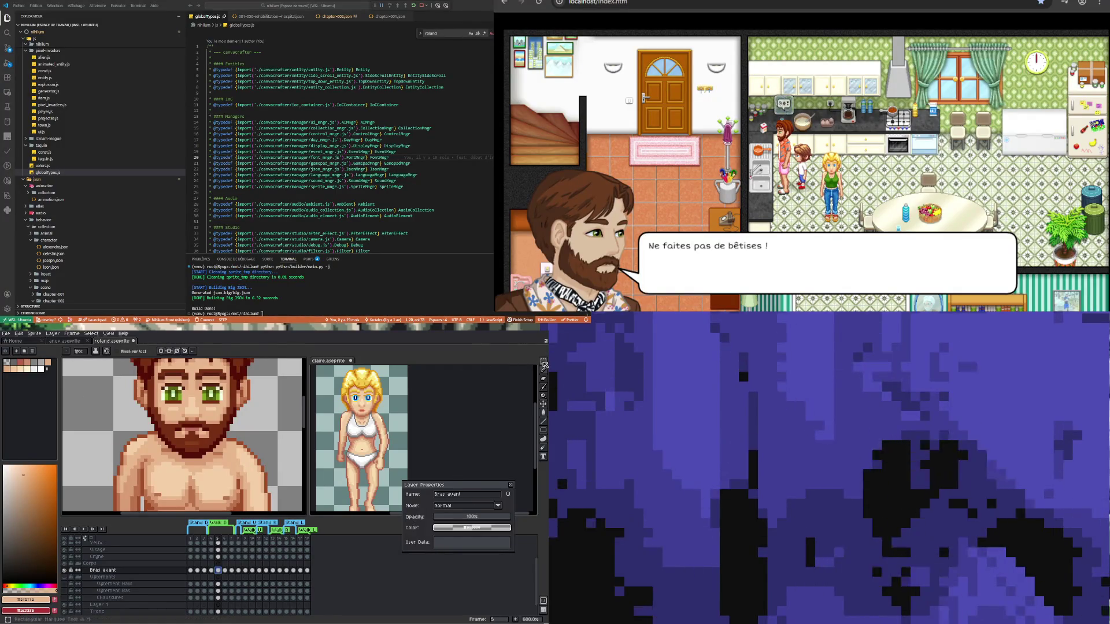
- Pick Rectangular Selection, zoom in, and sample the chest skin tone
left_click(544, 361)
scroll(227, 450, "up", 3)
key("i")
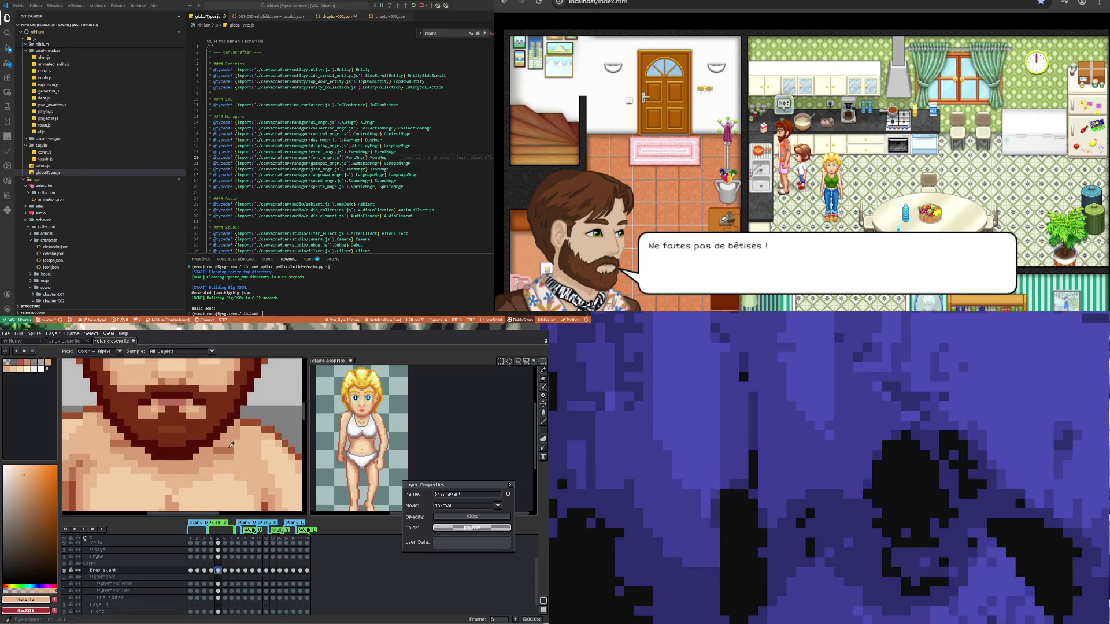
left_click(228, 449)
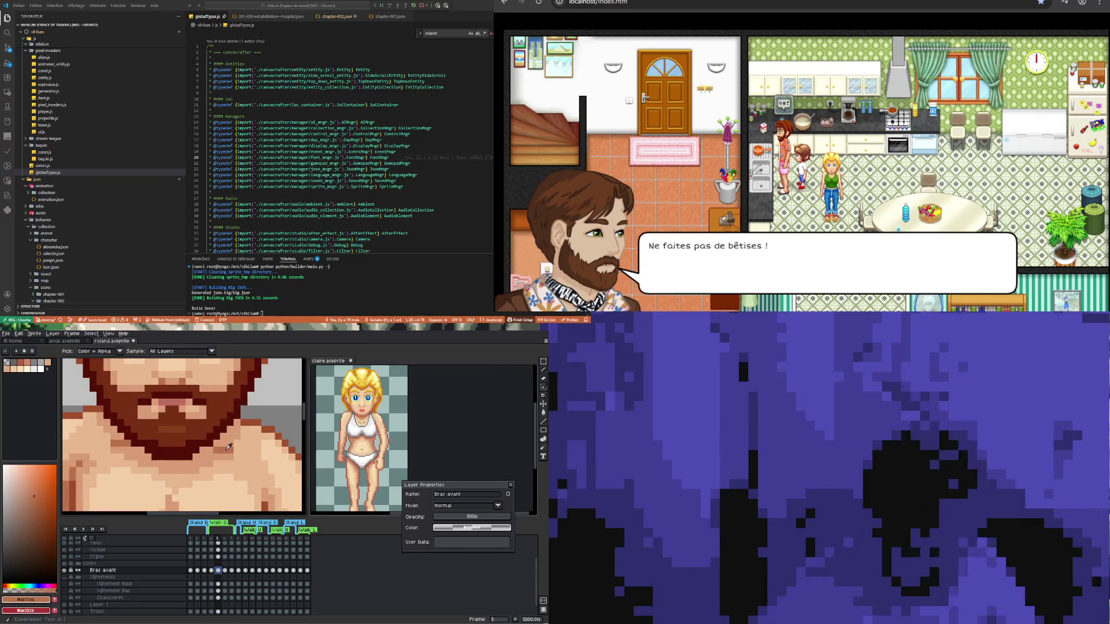
- Rework the chest and arm pixels on frame 7, then select the Tronc layer
left_click(233, 570)
left_click(234, 573)
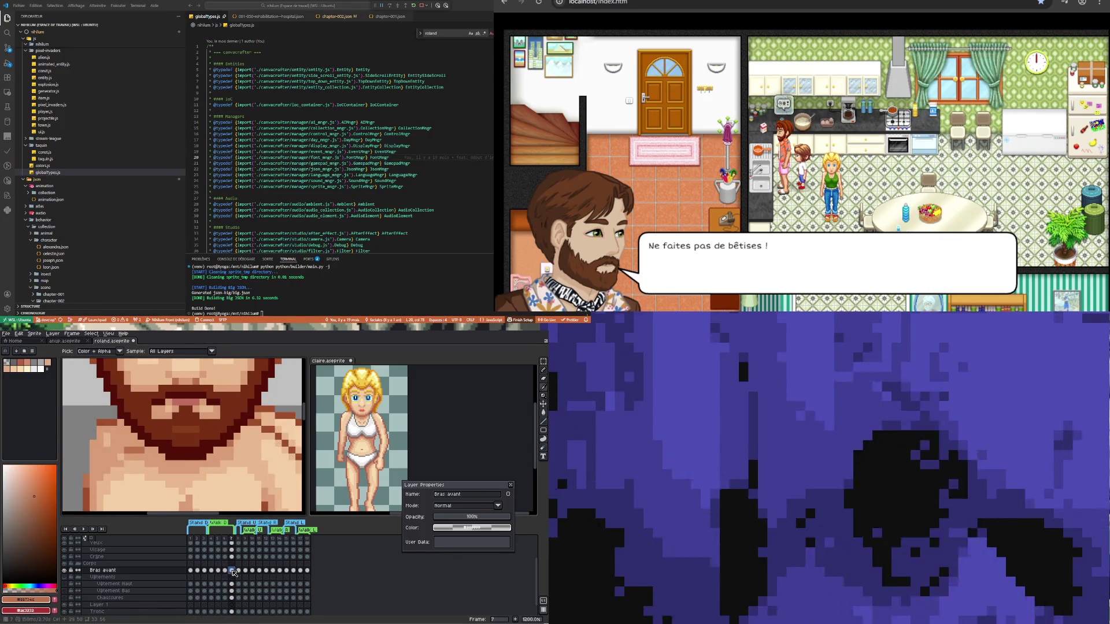
key("ctrl+z")
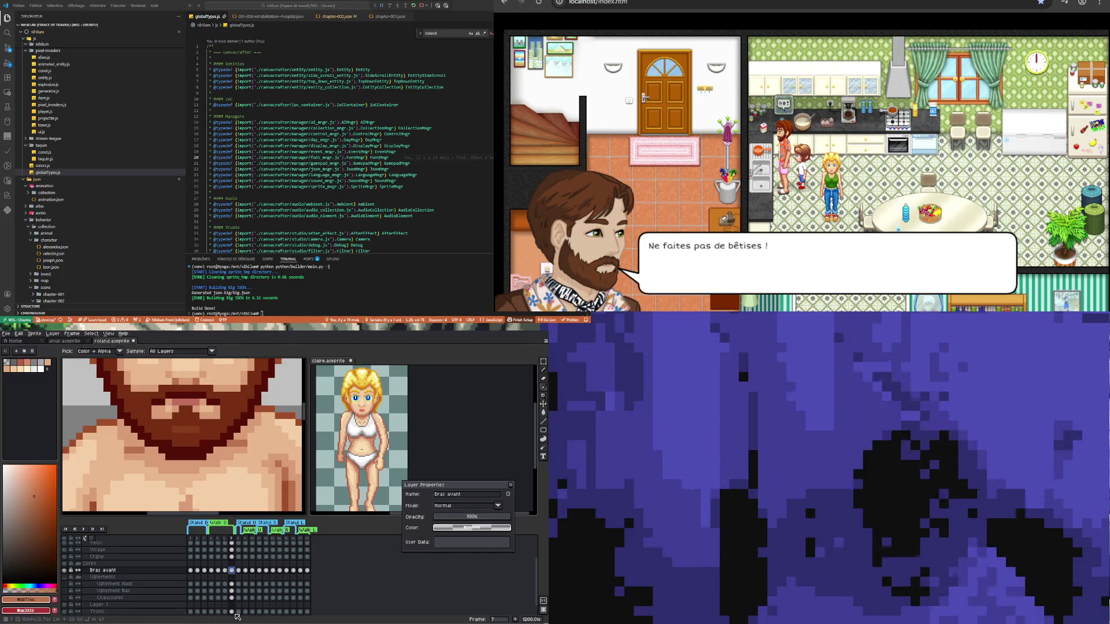
scroll(239, 569, "down", 2)
left_click(232, 599)
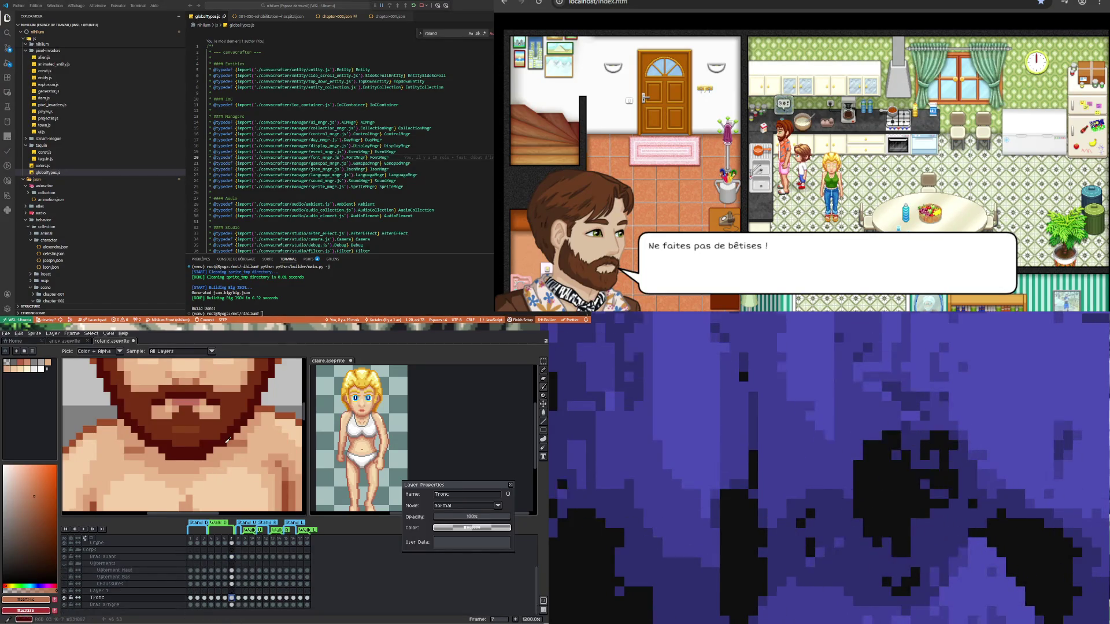
- Zoom out, hide and reshow the Tronc layer, and go to its frame 5 cel
key("minus")
key("minus")
key("minus")
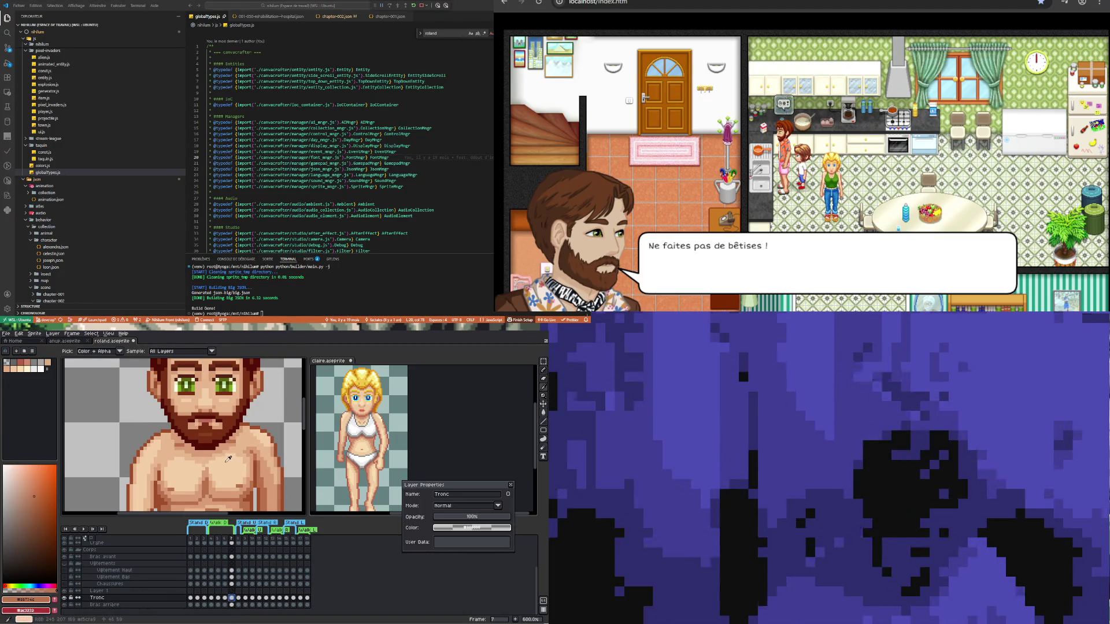
left_click(64, 598)
left_click(65, 599)
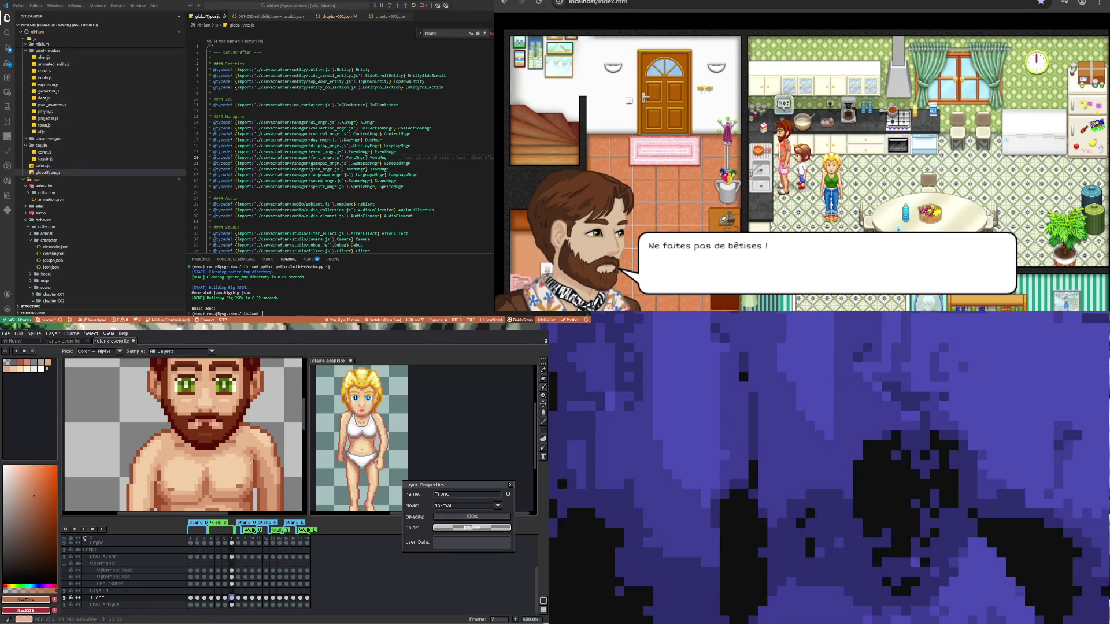
scroll(201, 453, "up", 1)
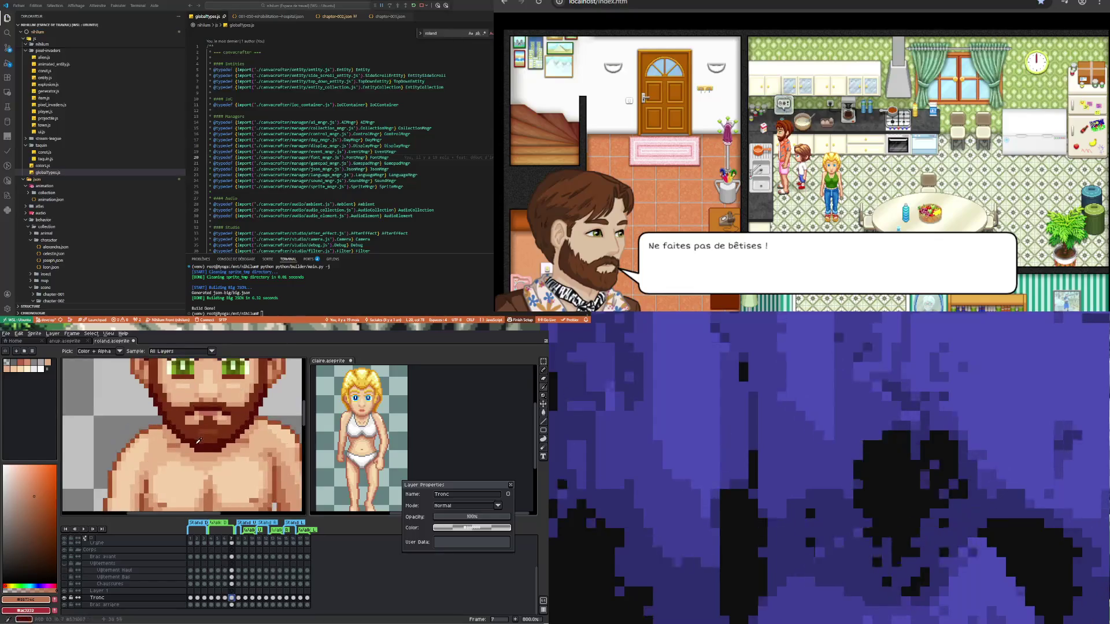
left_click(218, 598)
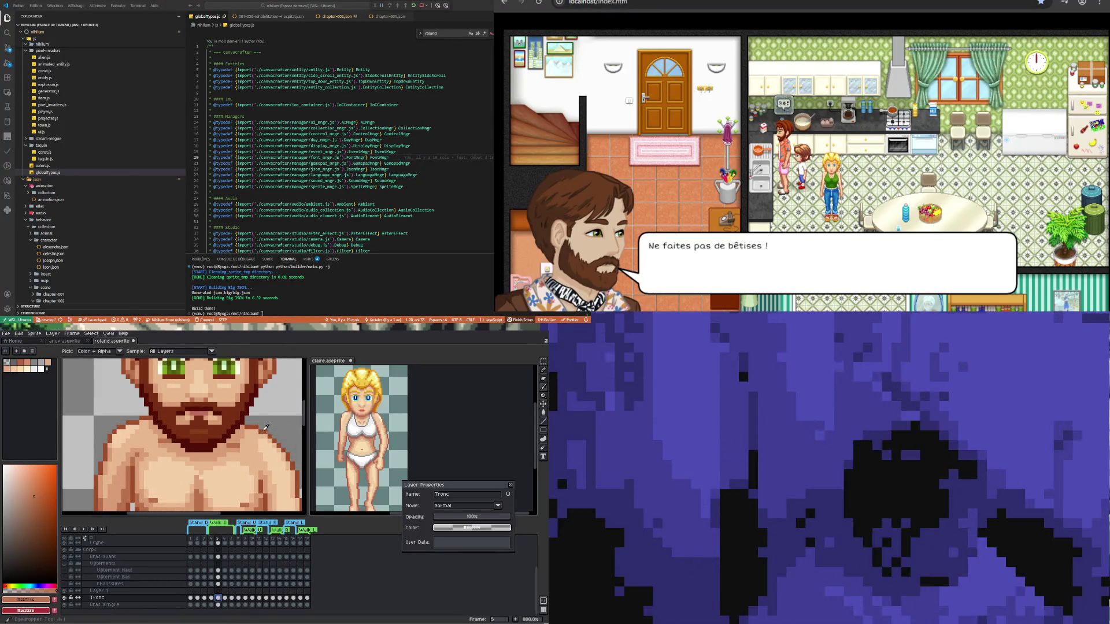
- Sample lighter skin tones from Roland's torso for the Pencil
key("b")
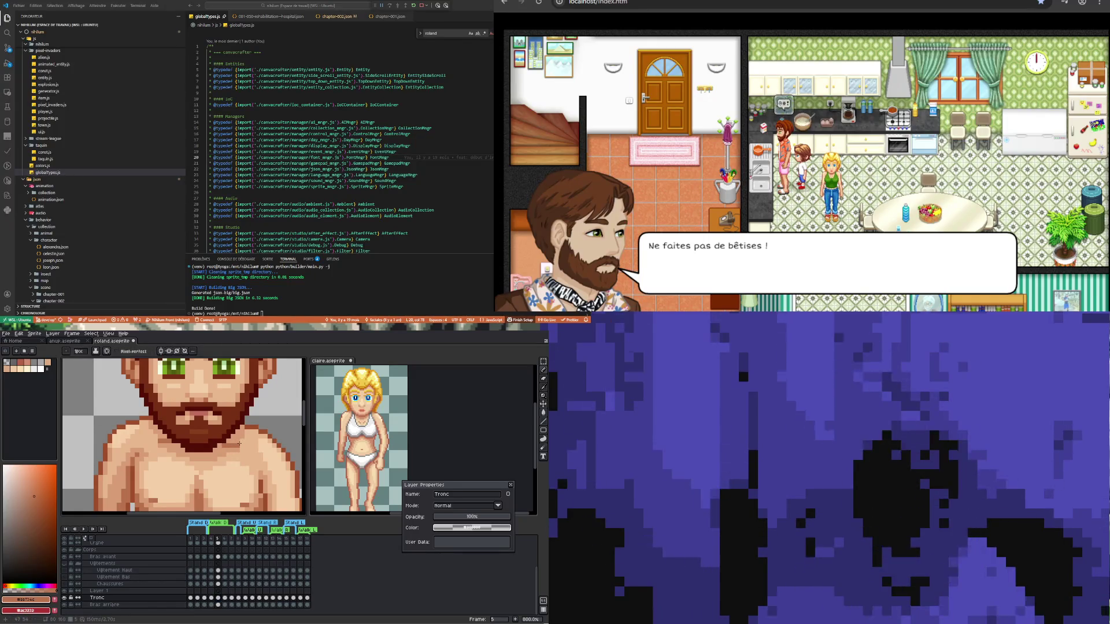
key("u")
key("i")
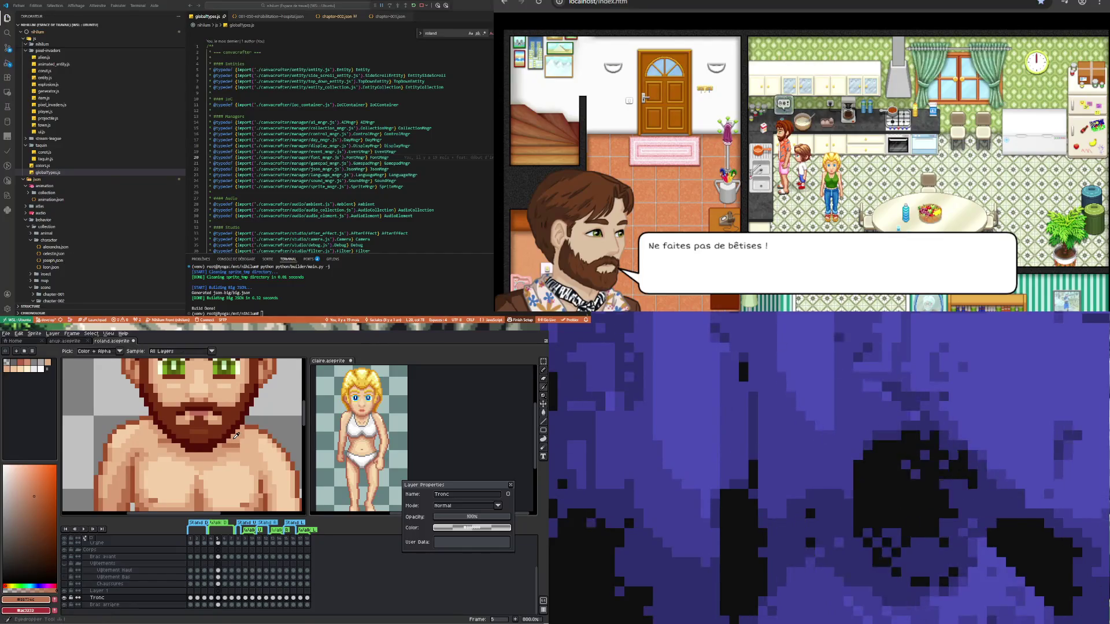
left_click(235, 441)
key("b")
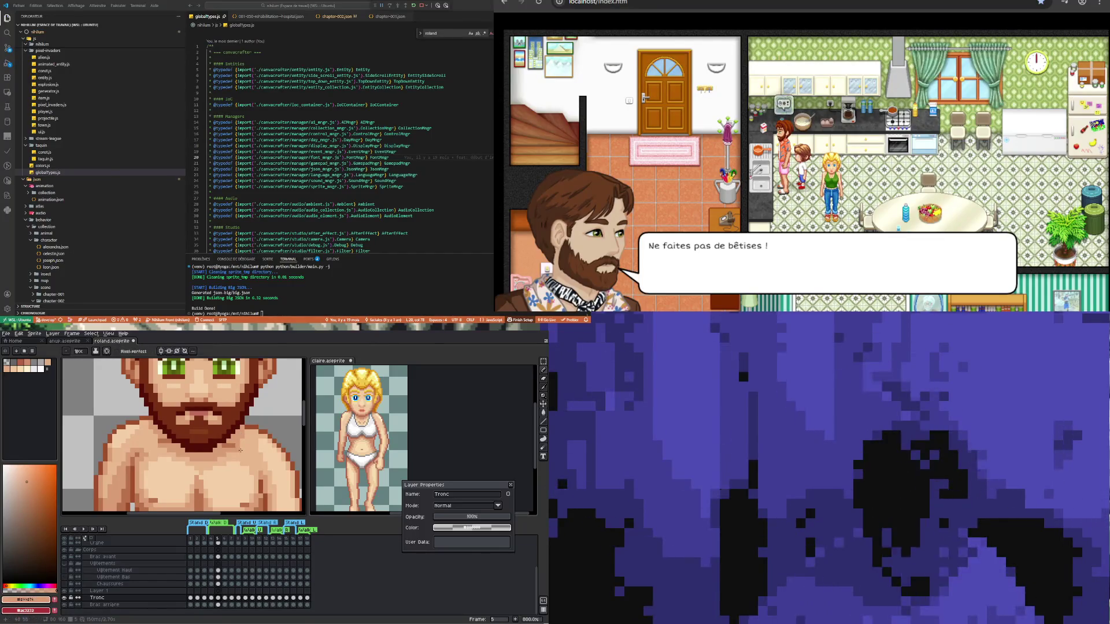
key("i")
left_click(239, 450)
key("b")
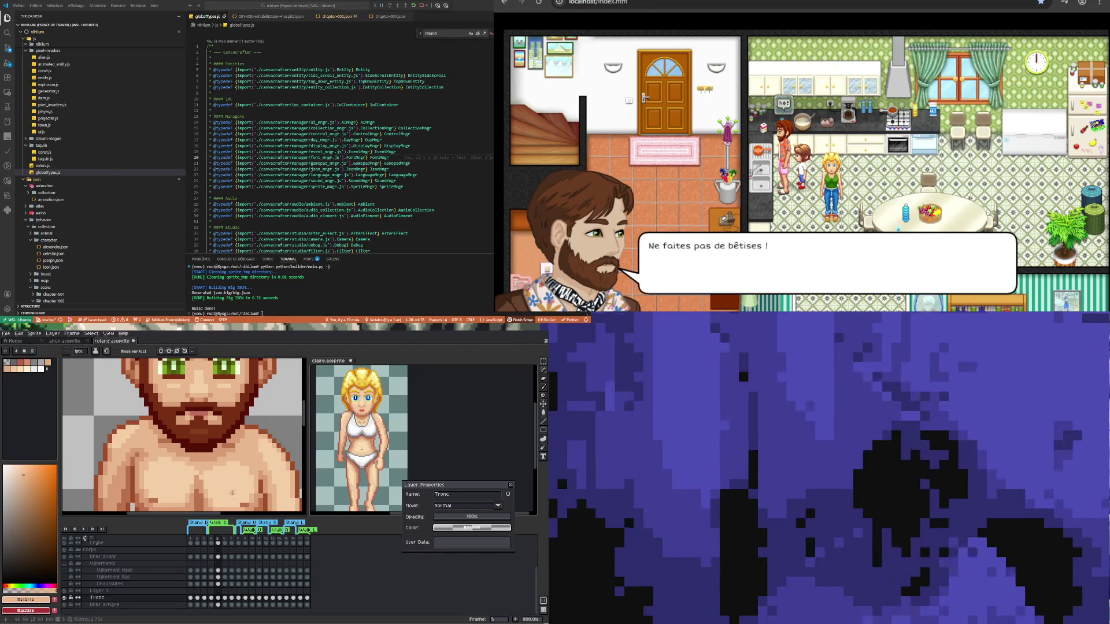
- Step to frame 7, play the walk animation and zoom out to the whole figure
scroll(229, 486, "down", 2)
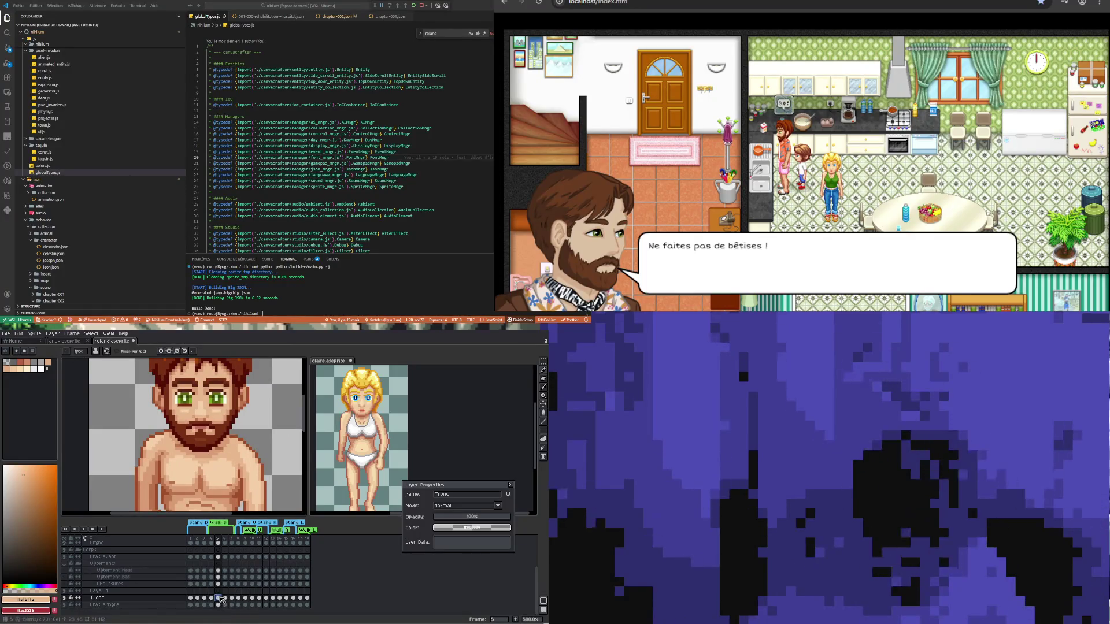
key("Right")
key("Right")
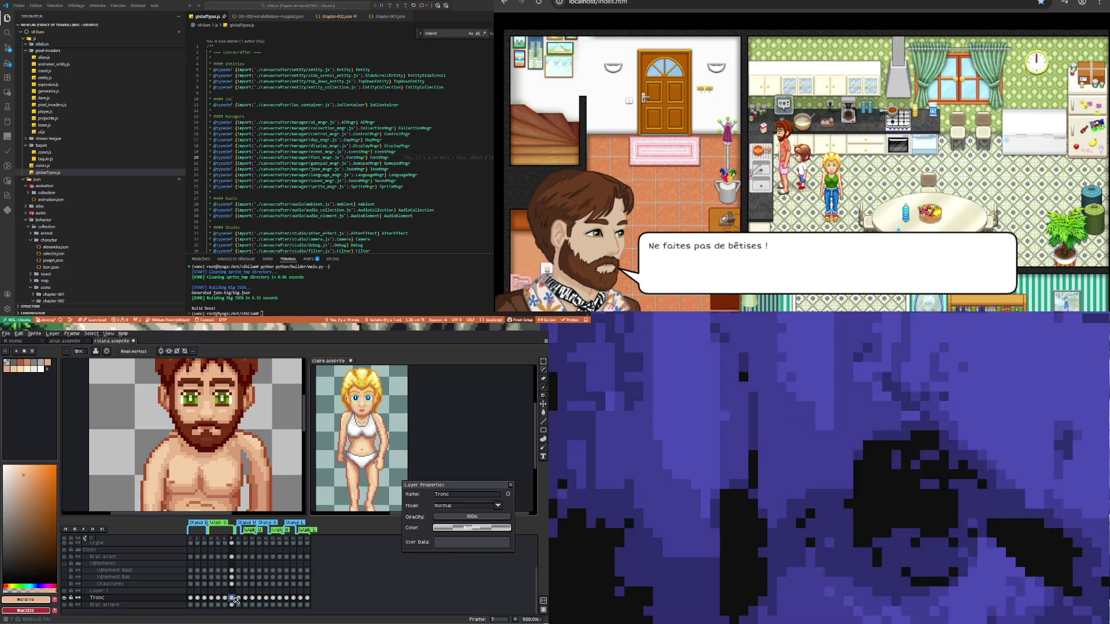
left_click(86, 529)
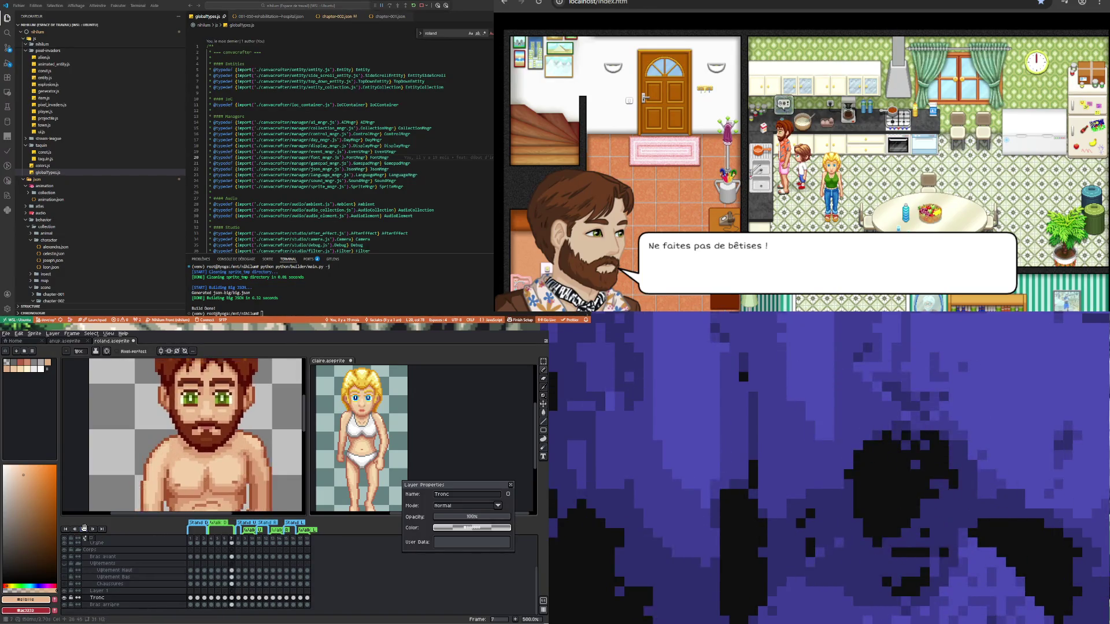
scroll(255, 494, "down", 4)
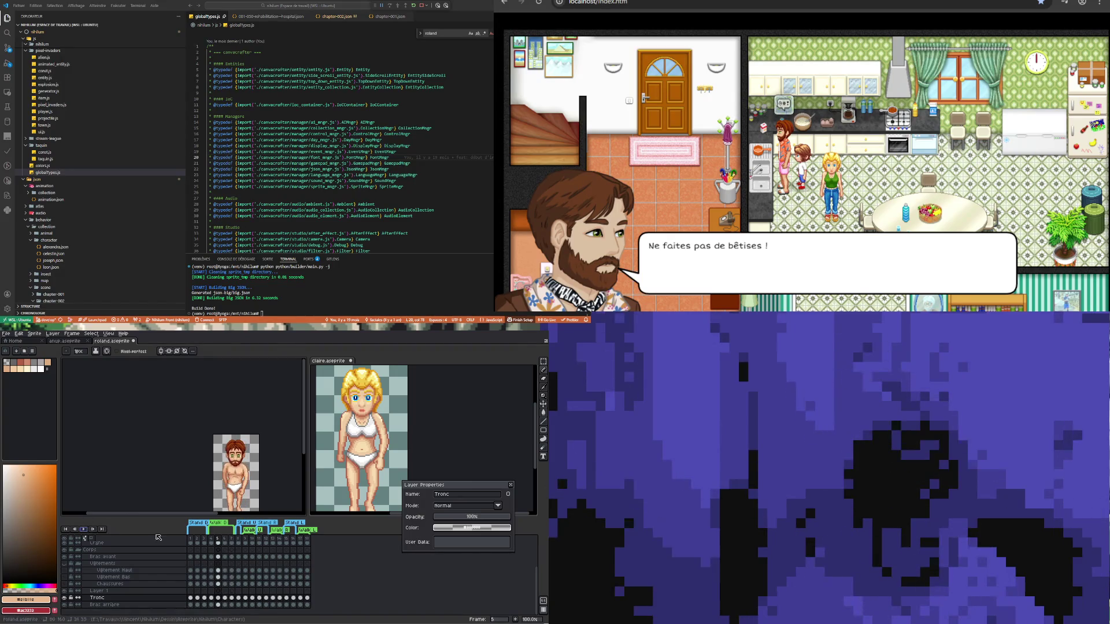
- Stop playback on Tronc frame 4 and zoom in on Roland's beard and chest
left_click(213, 599)
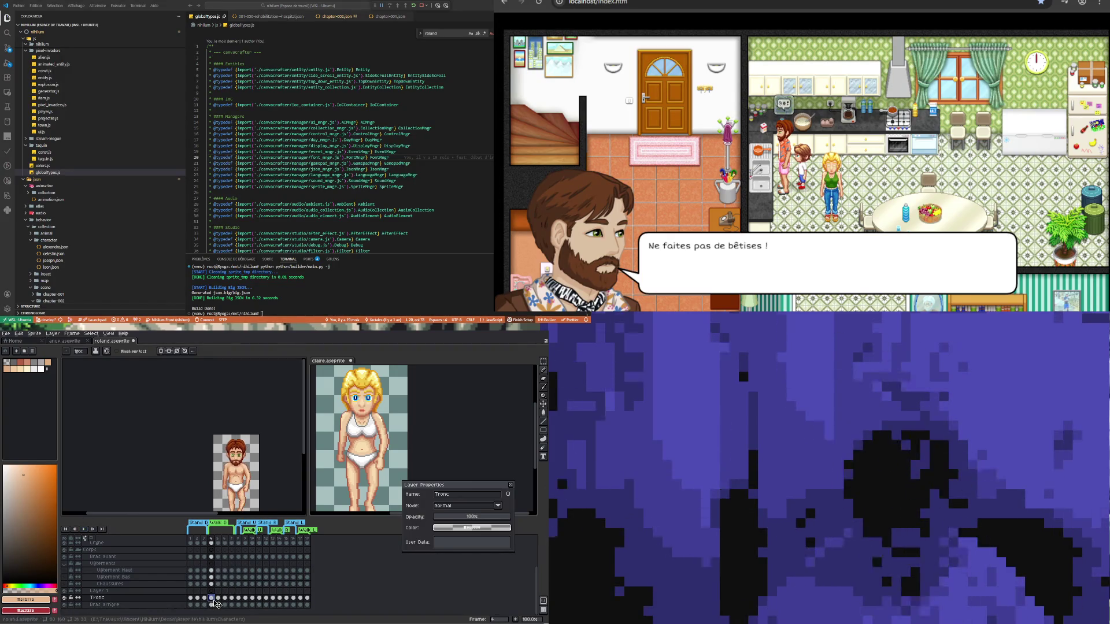
key("3")
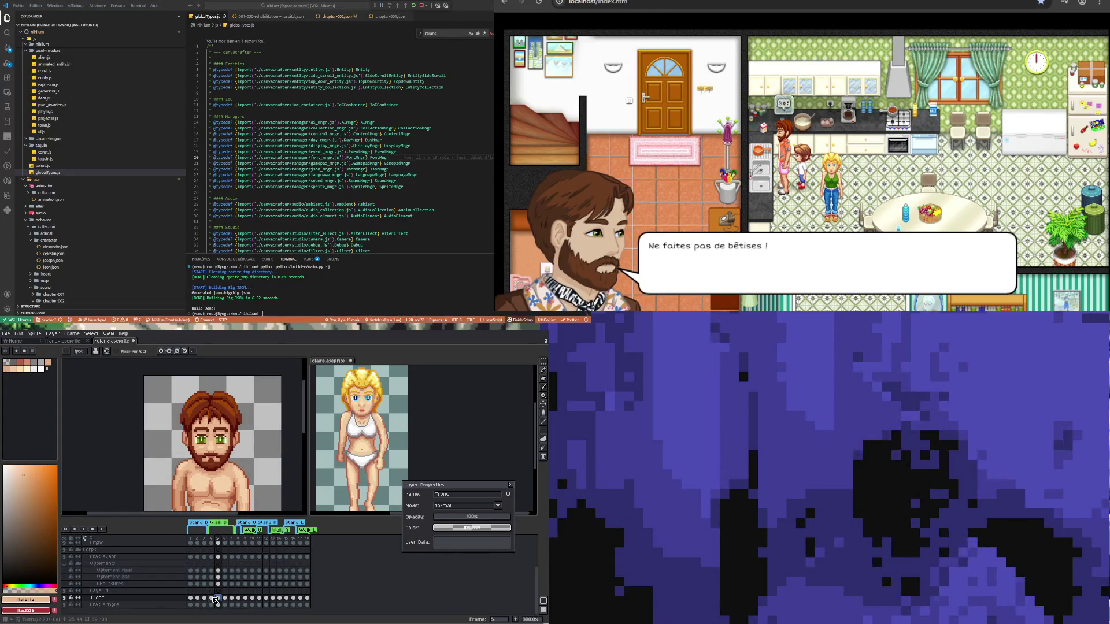
left_click(213, 599)
left_click(219, 598)
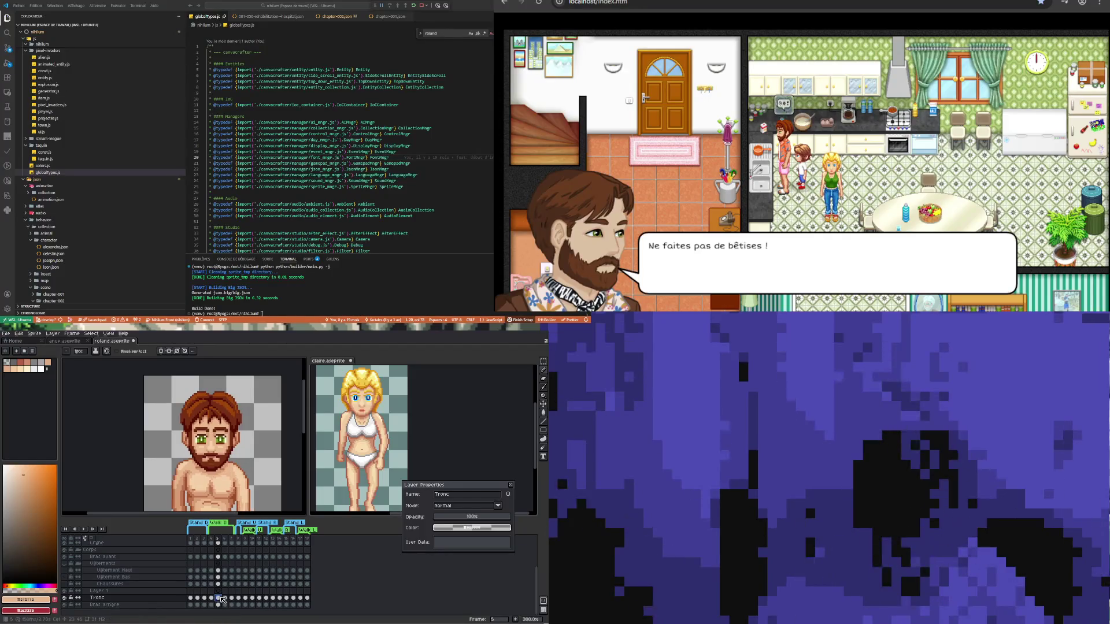
left_click(211, 598)
scroll(239, 457, "up", 2)
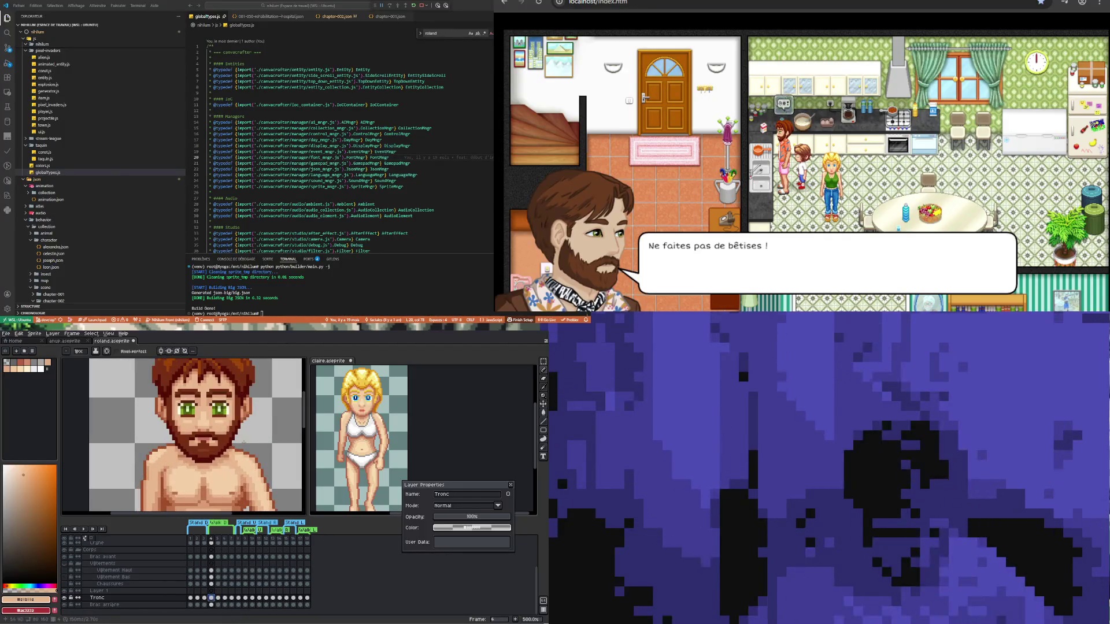
key("m")
scroll(222, 464, "up", 2)
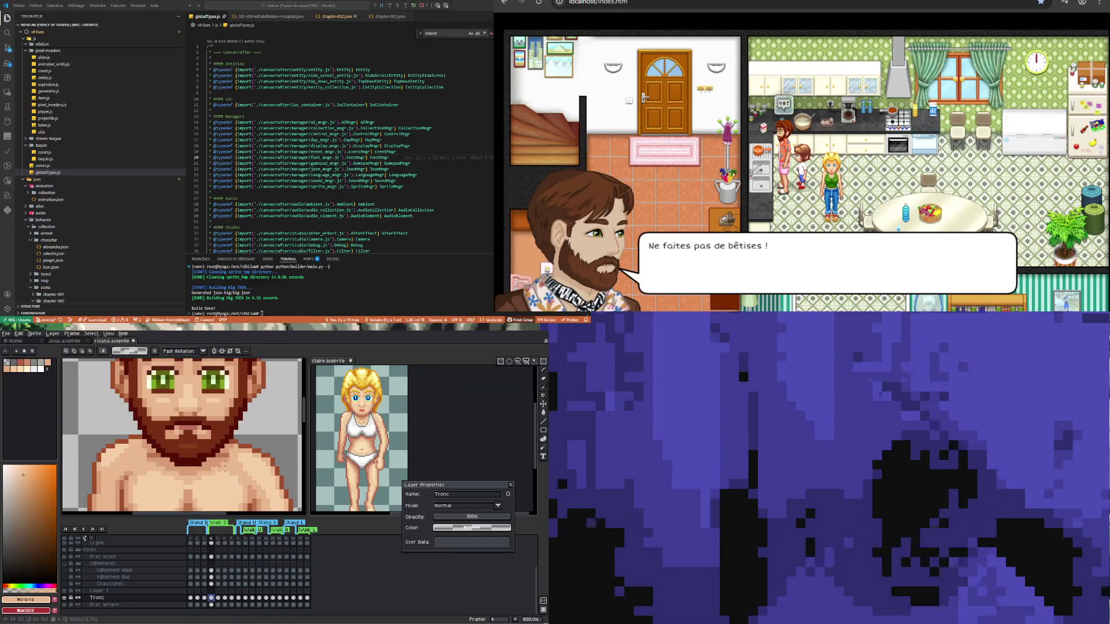
key("period")
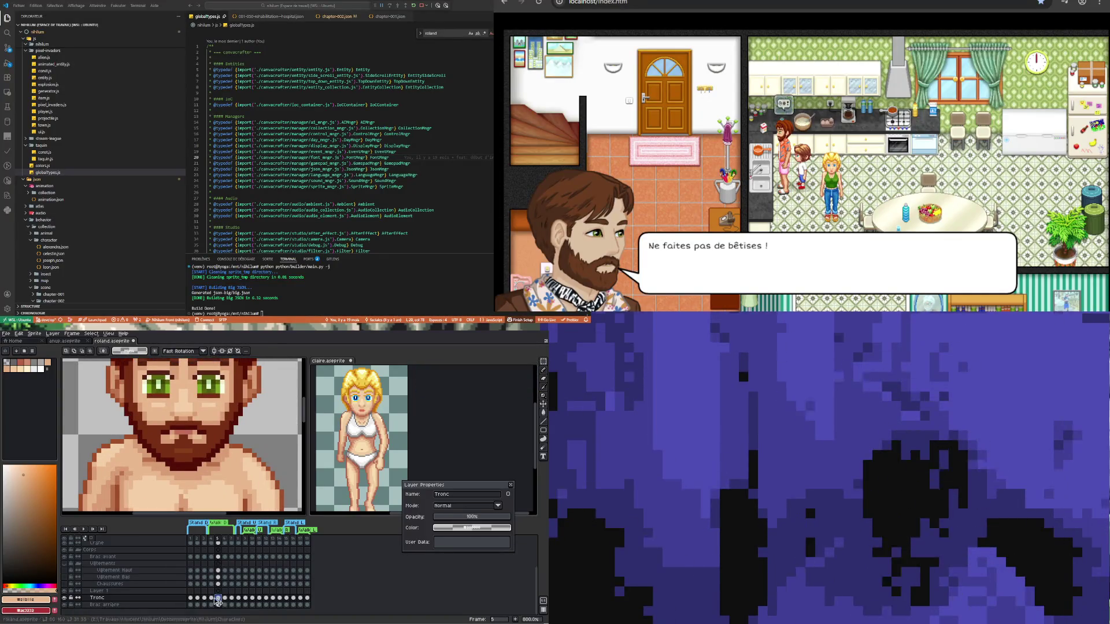
key("comma")
- Retouch frame 4 where beard meets chest using the dark beard colour and light skin tone
key("i")
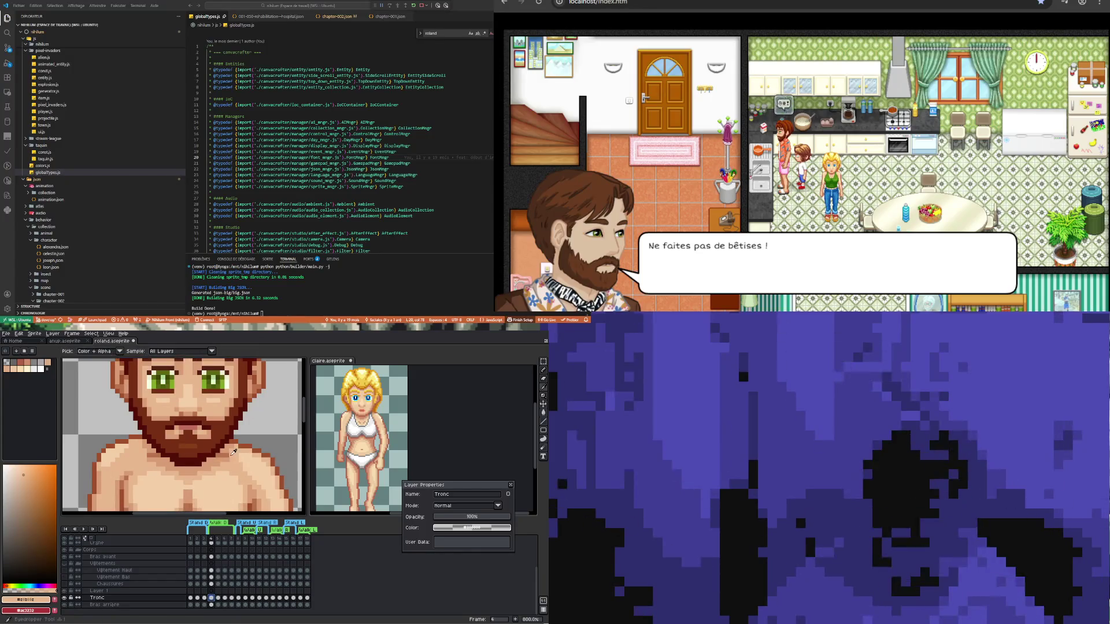
left_click(218, 459)
key("b")
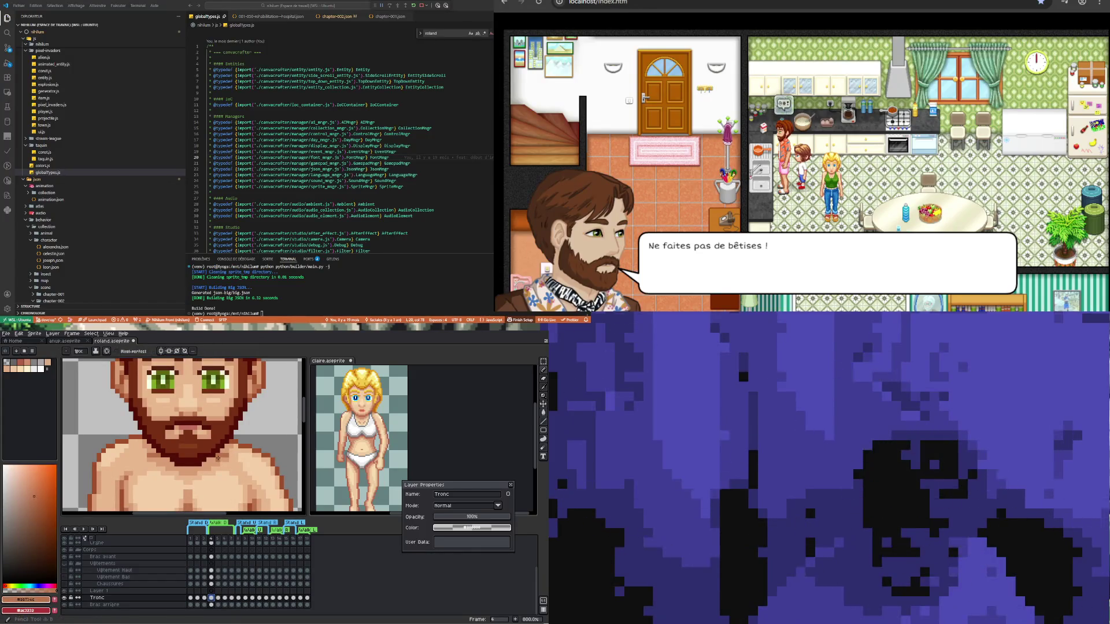
key("i")
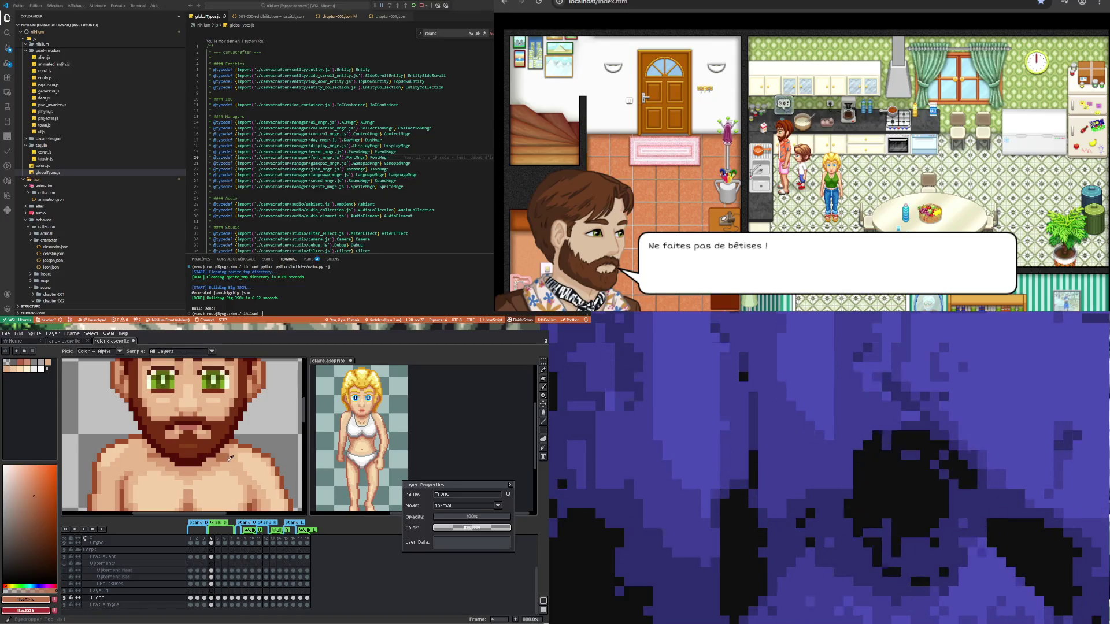
left_click(226, 461)
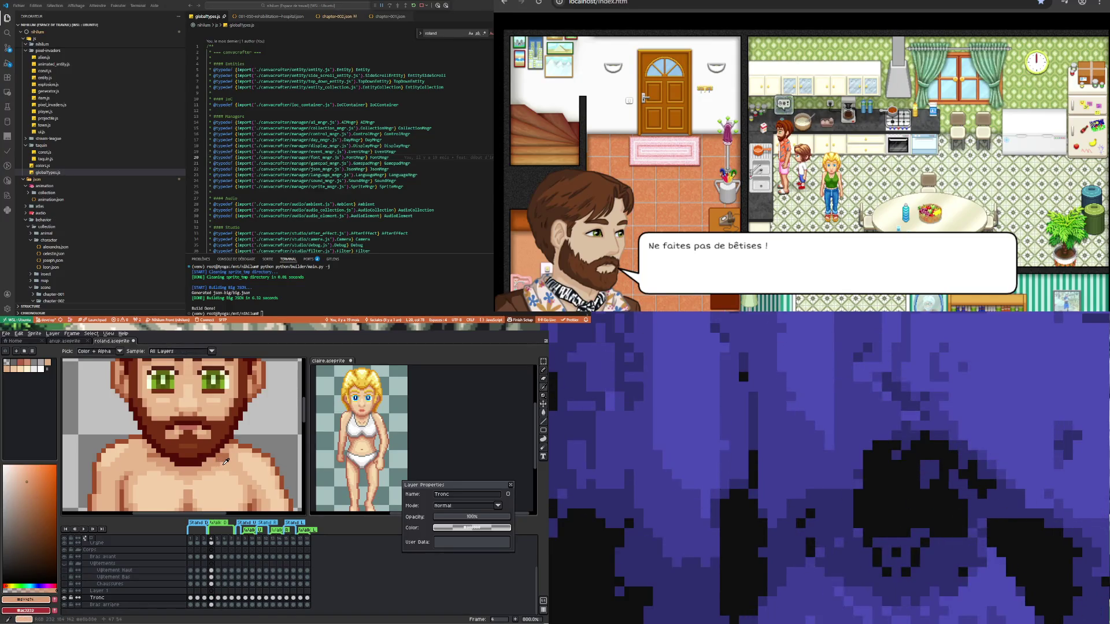
key("b")
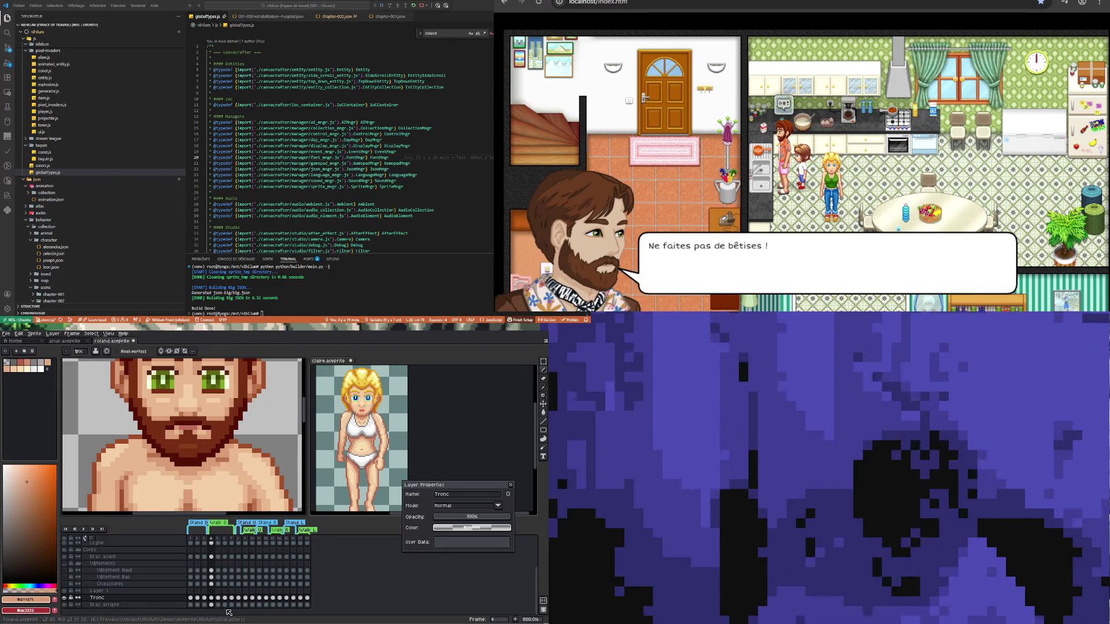
key("Right")
key("Left")
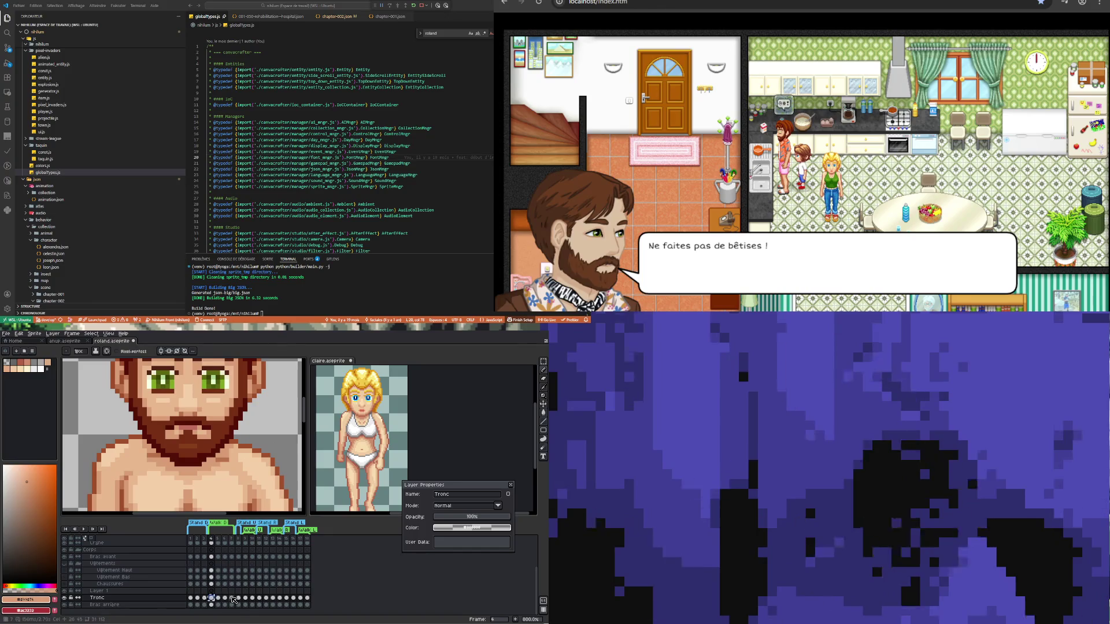
- Retouch Tronc frame 6, then move to Bras avant frame 4 with the Eraser
left_click(225, 599)
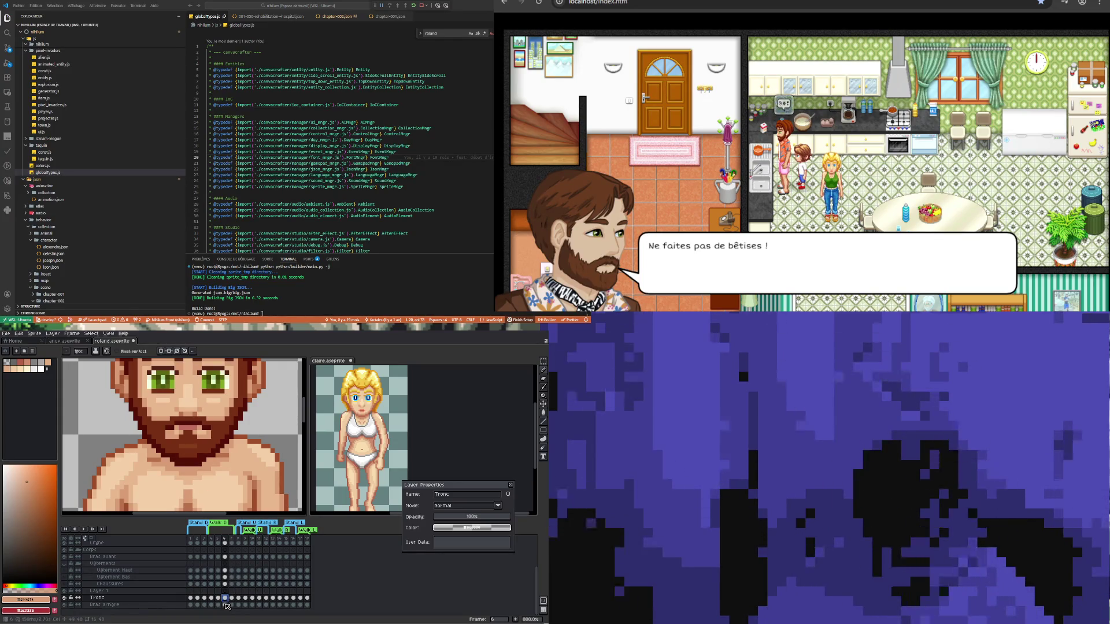
key("i")
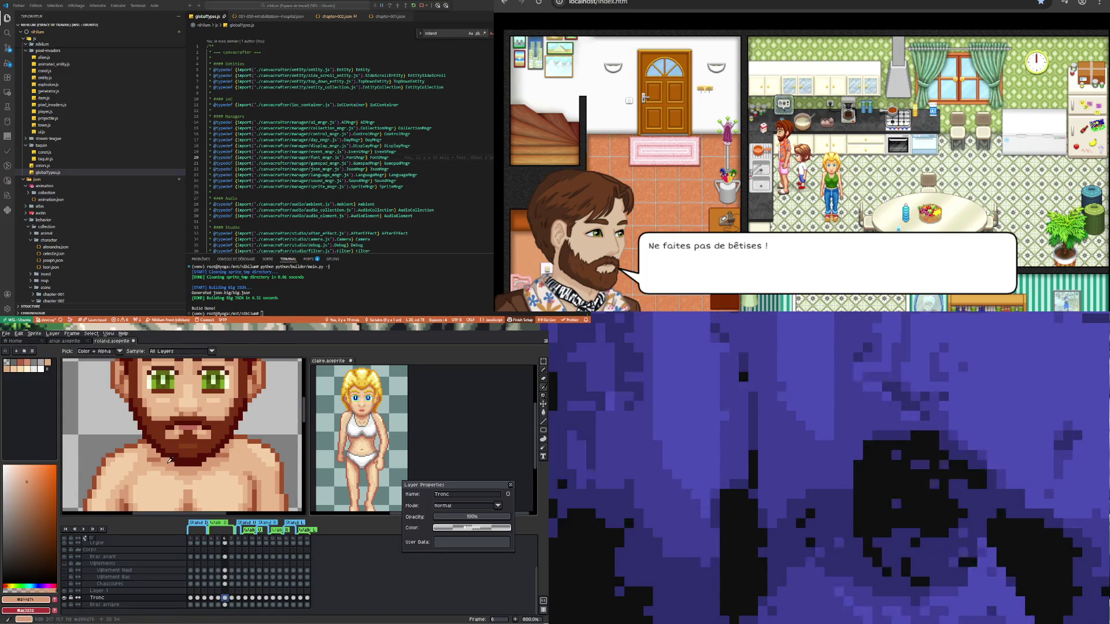
key("b")
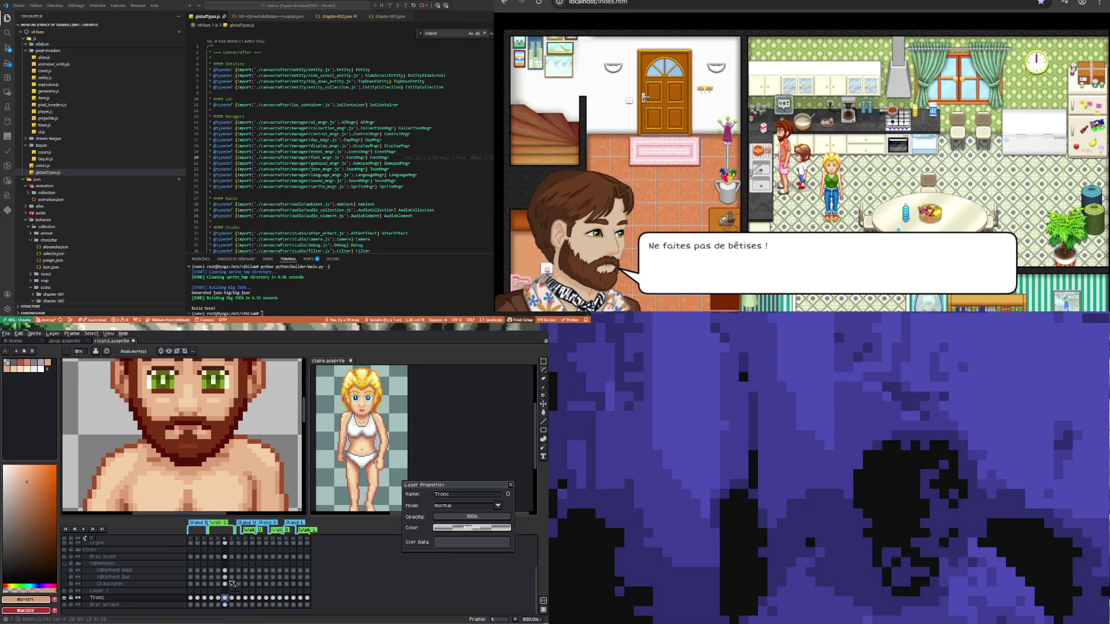
scroll(229, 555, "up", 2)
left_click(227, 571)
key("e")
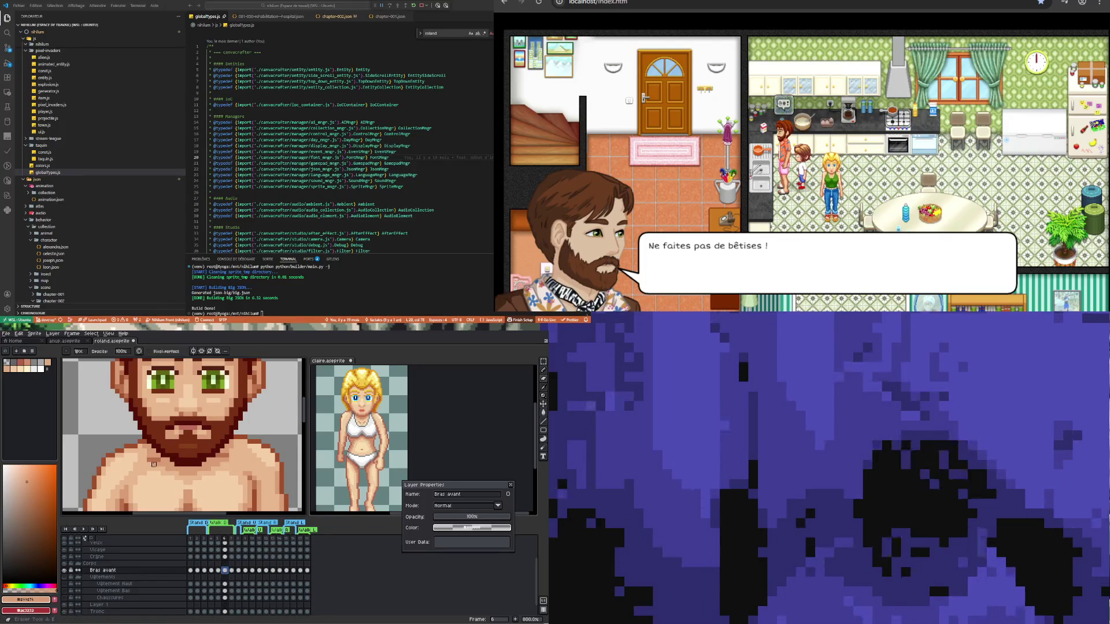
left_click(211, 571)
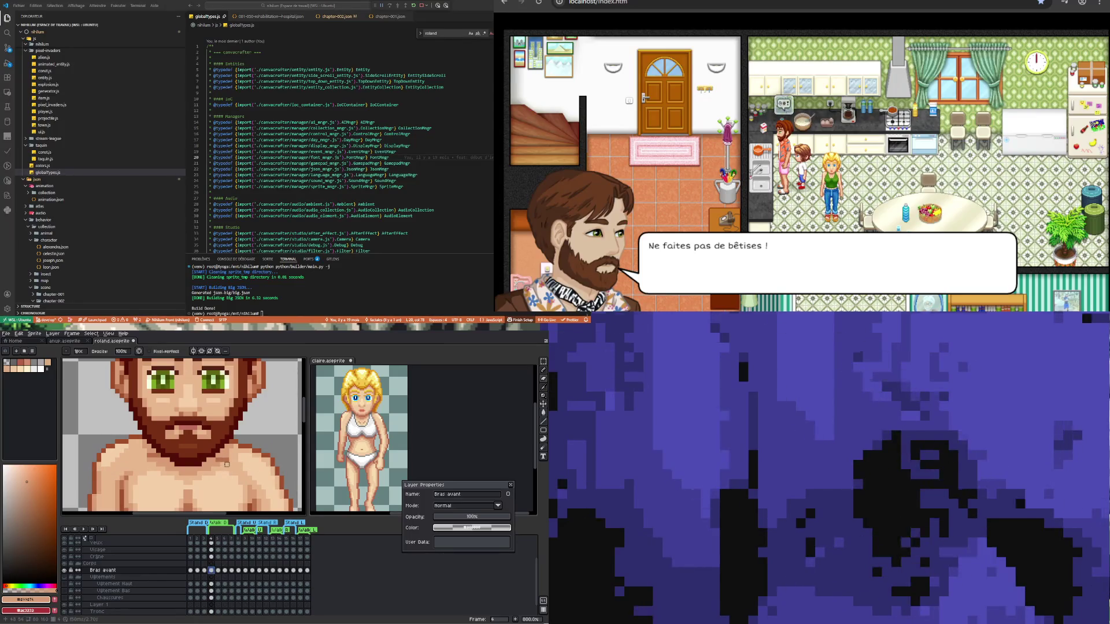
- Sample the chest skin tone and pencil fixes on Bras avant frame 4, comparing with frame 5
scroll(200, 492, "up", 3)
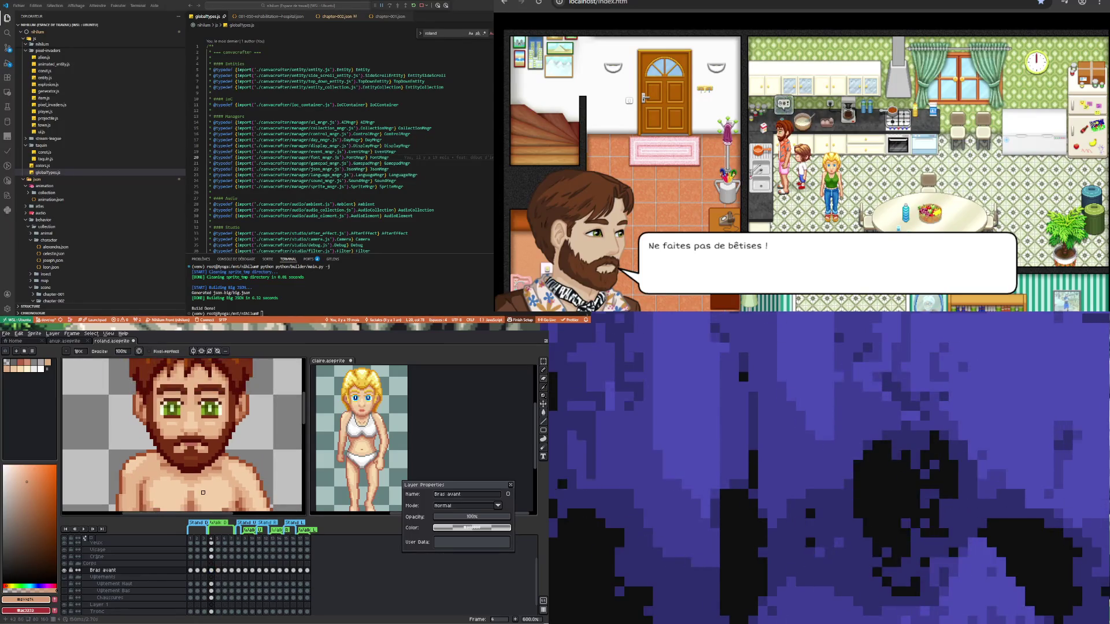
scroll(222, 473, "down", 1)
key("i")
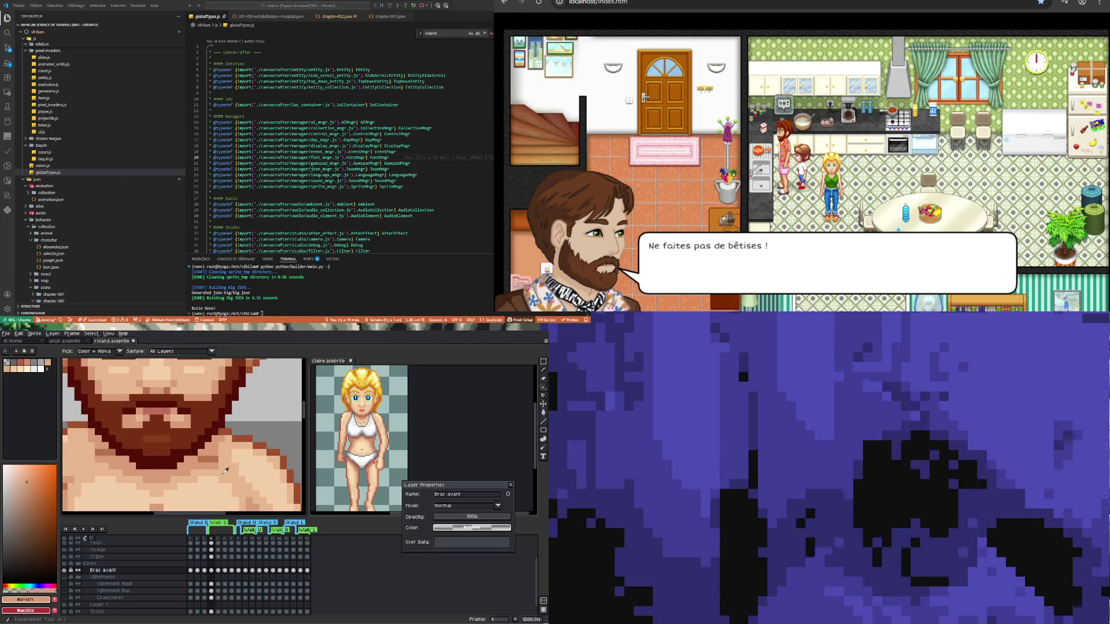
left_click(227, 466)
key("b")
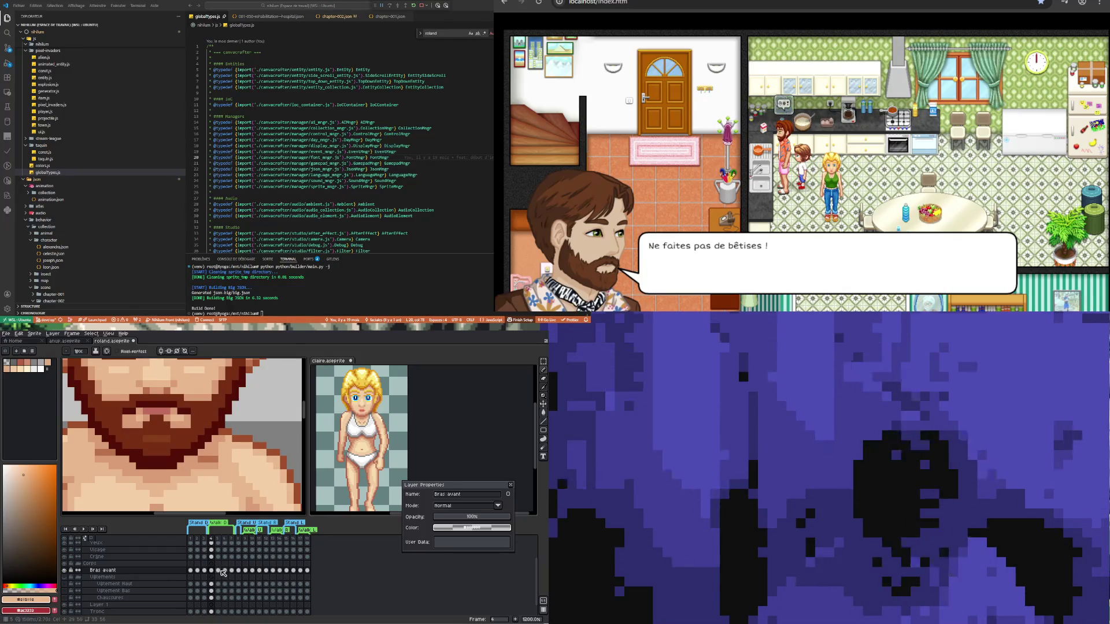
left_click(218, 571)
left_click(212, 571)
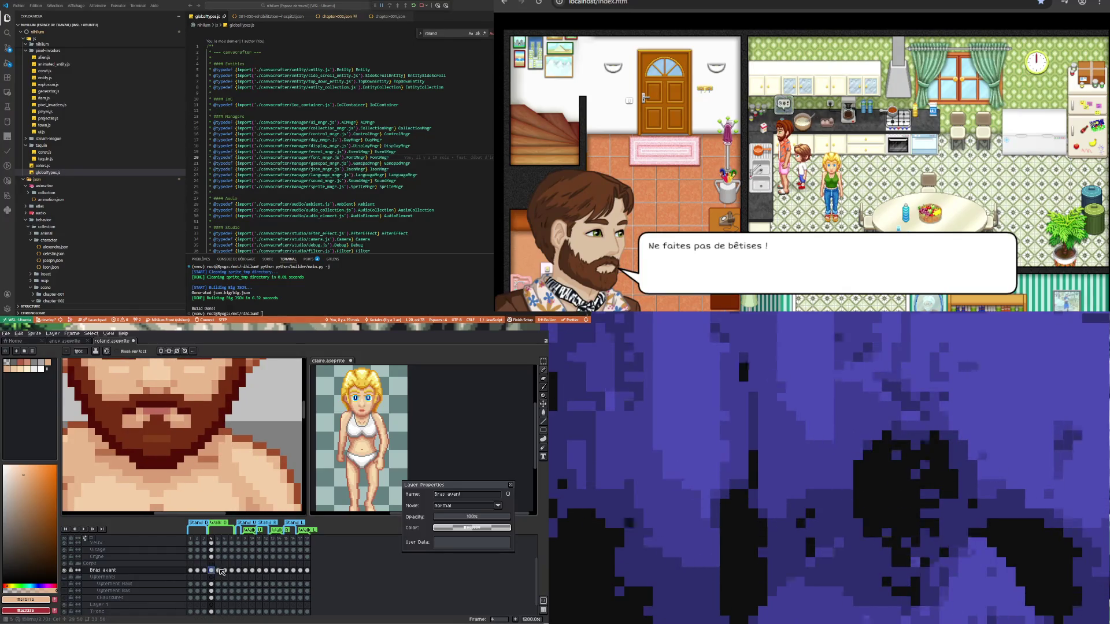
- Zoom out and play the walk cycle, stopping on frame 5
key("minus")
key("minus")
key("minus")
left_click(92, 530)
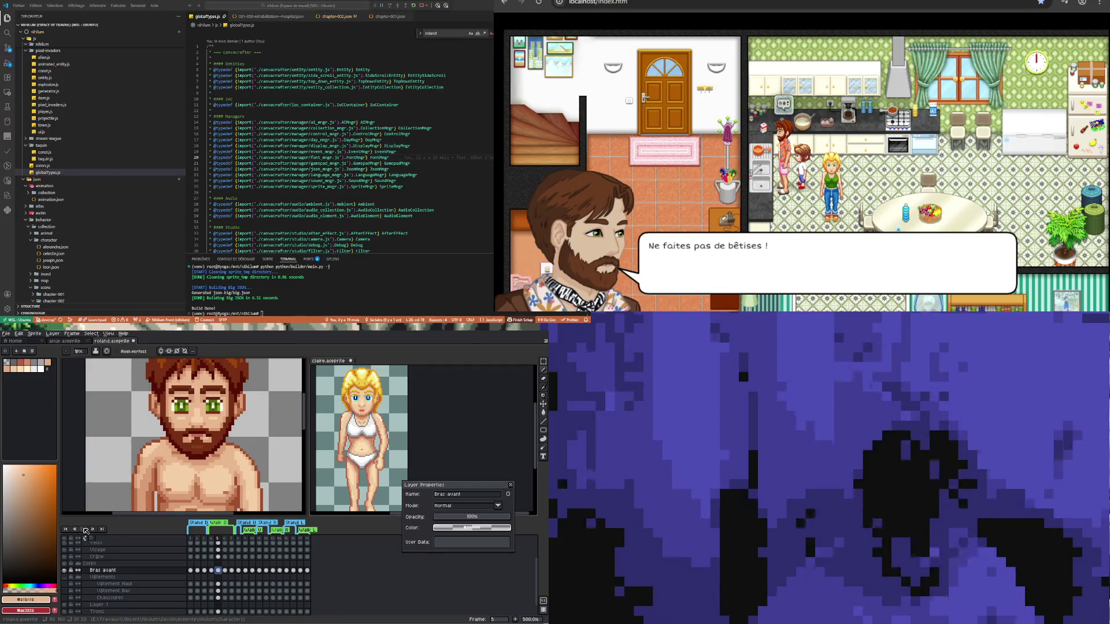
left_click(85, 529)
scroll(235, 508, "down", 2)
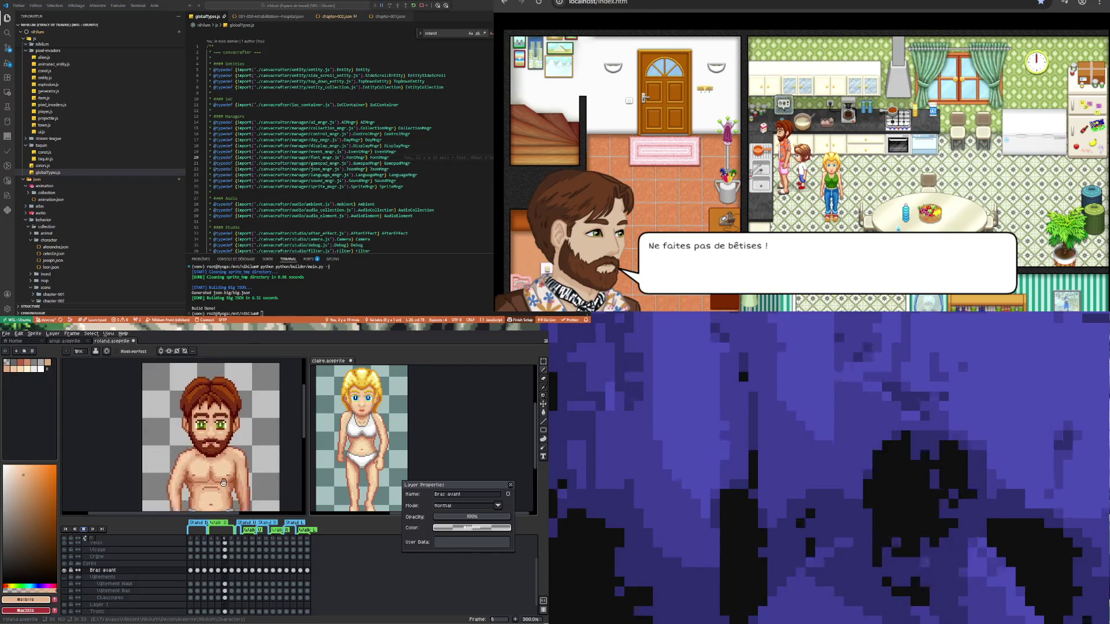
scroll(223, 483, "down", 1)
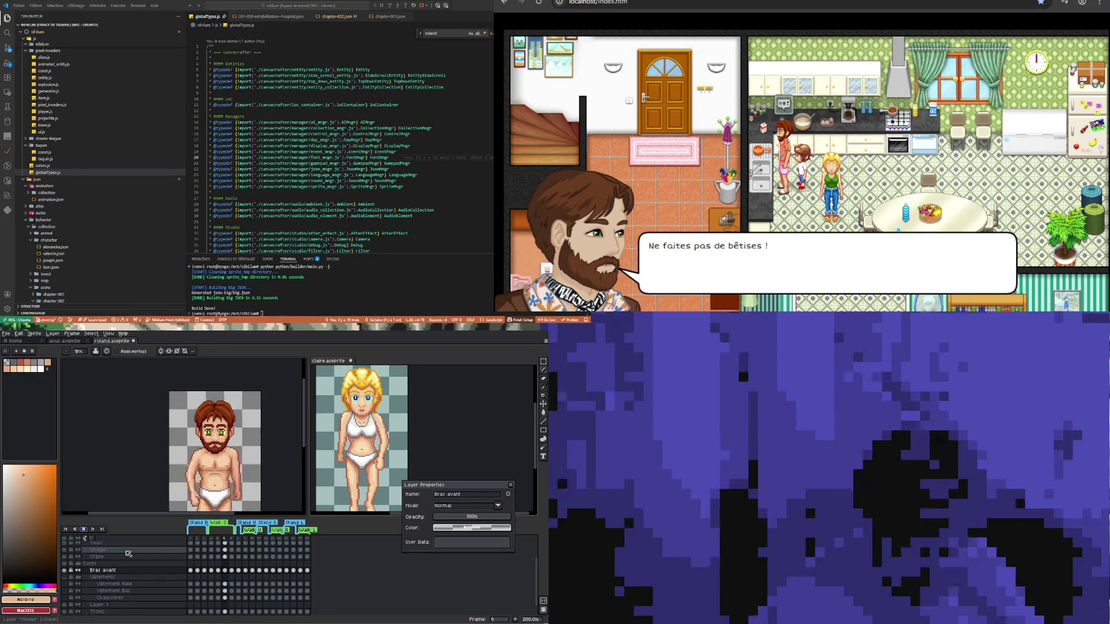
key("Return")
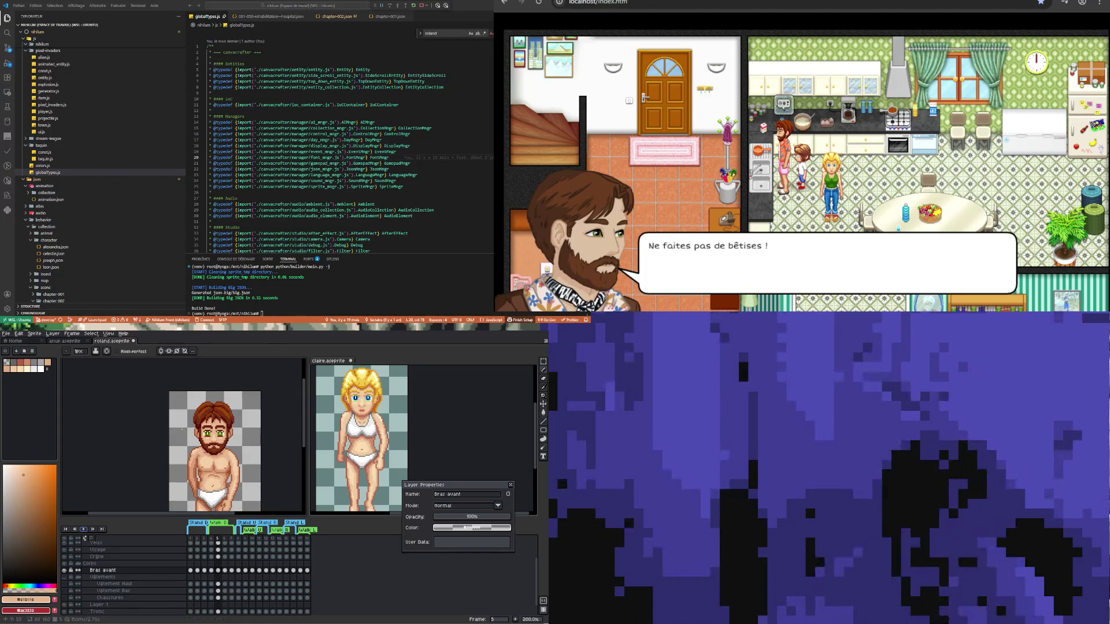
scroll(206, 428, "down", 1)
scroll(206, 428, "up", 1)
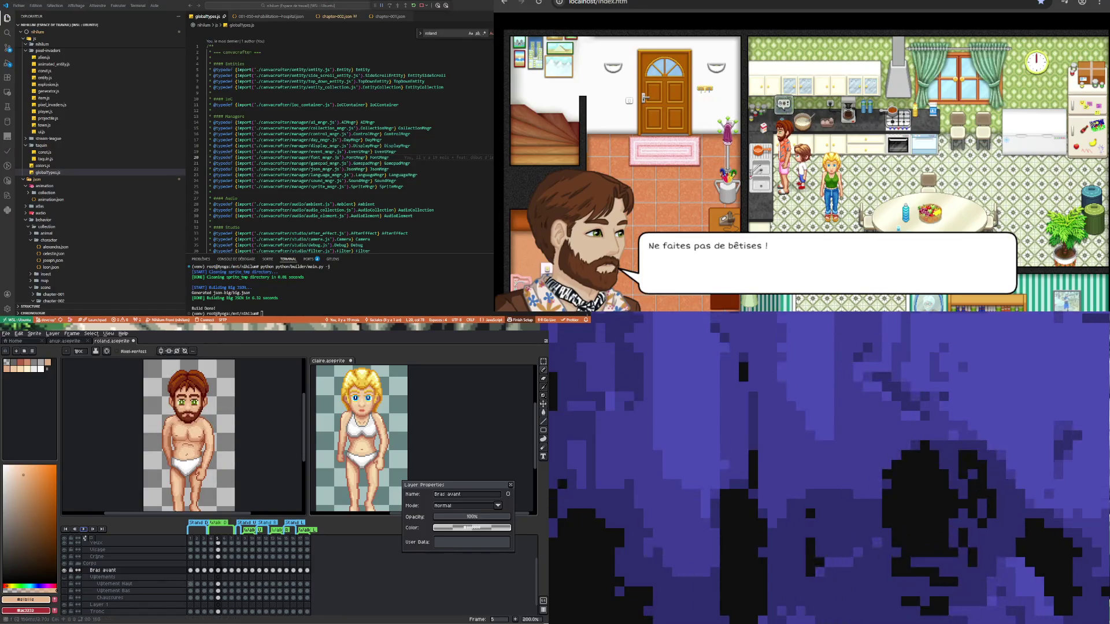
left_click(217, 571)
scroll(196, 441, "down", 1)
scroll(186, 463, "up", 1)
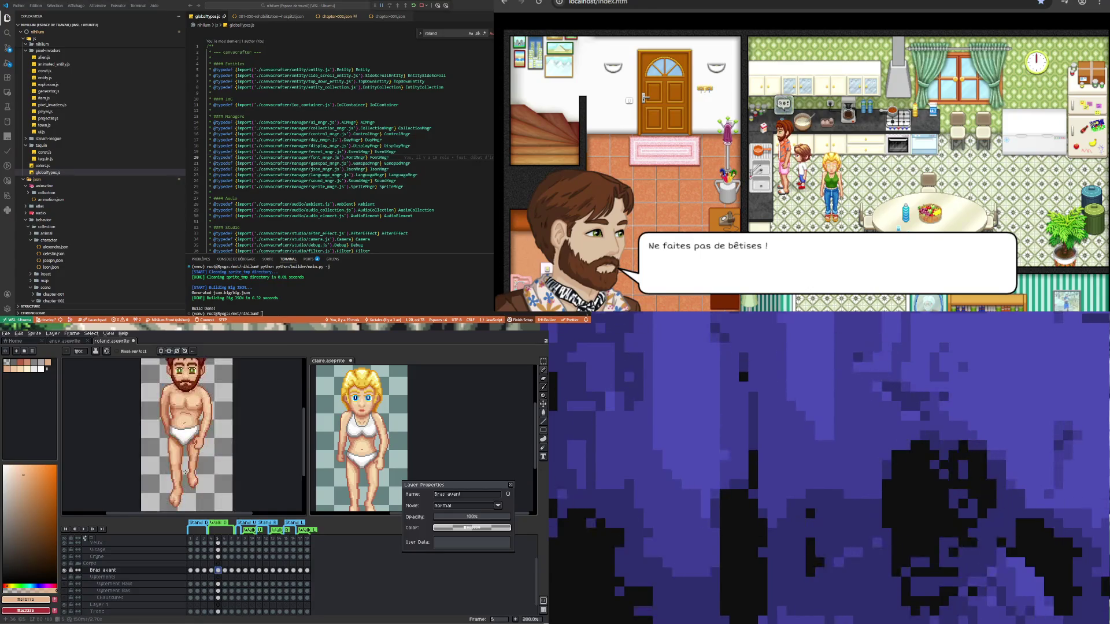
left_click(214, 611)
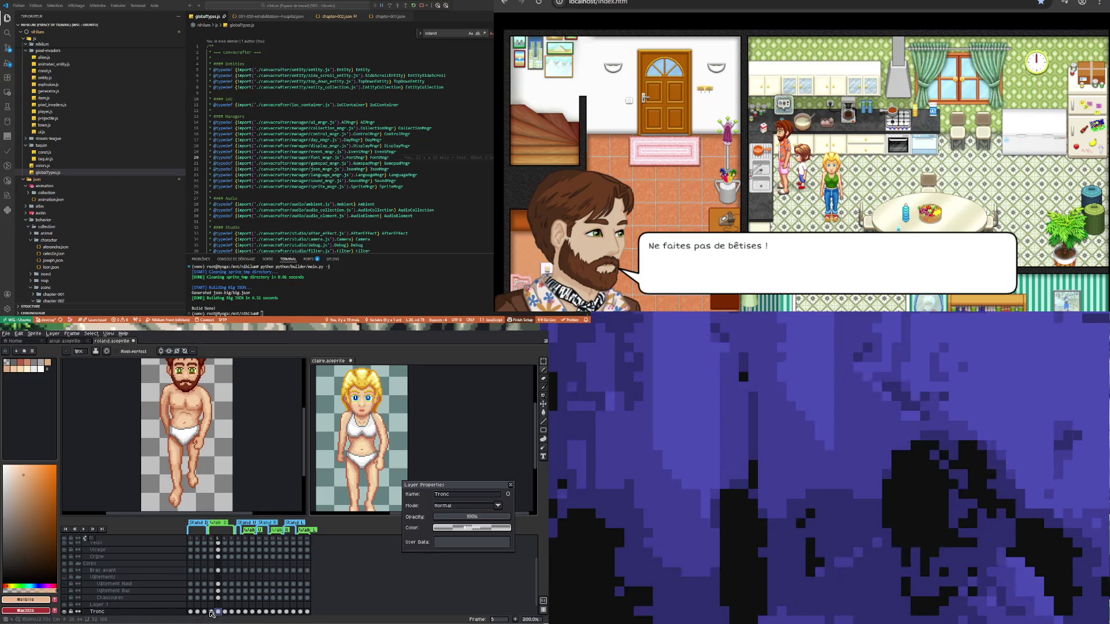
key("Left")
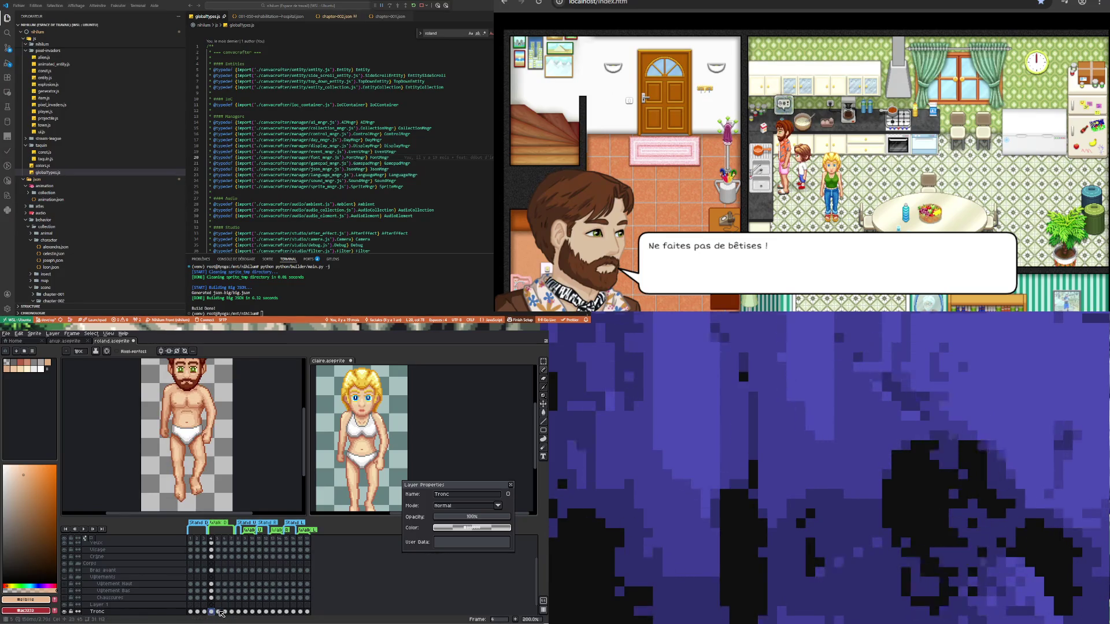
left_click(219, 612)
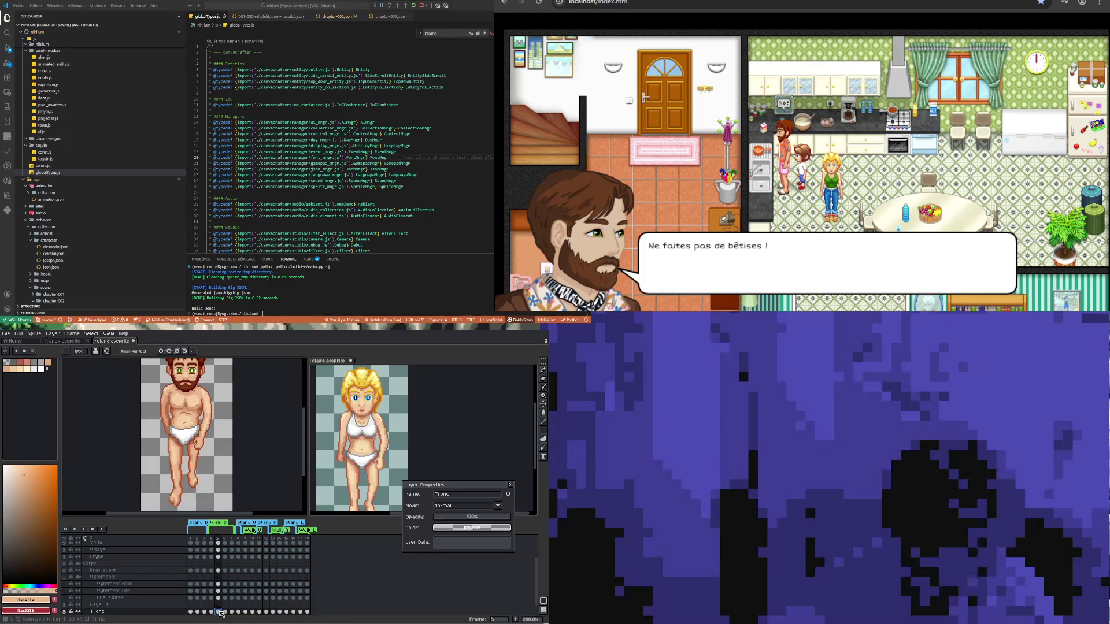
key("Left")
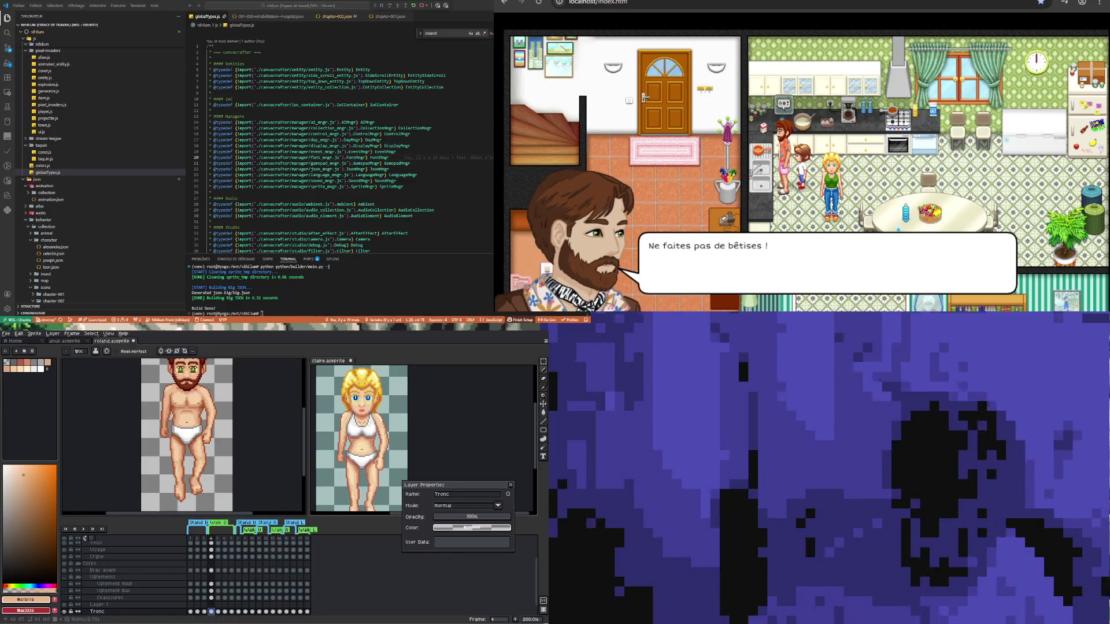
scroll(203, 436, "up", 1)
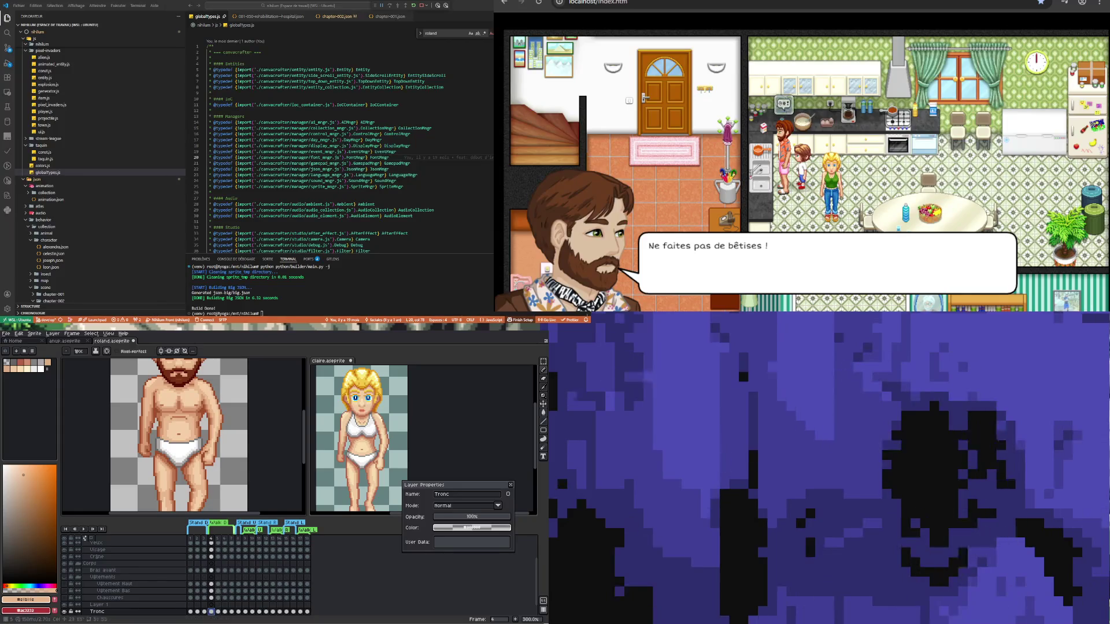
scroll(124, 578, "up", 1)
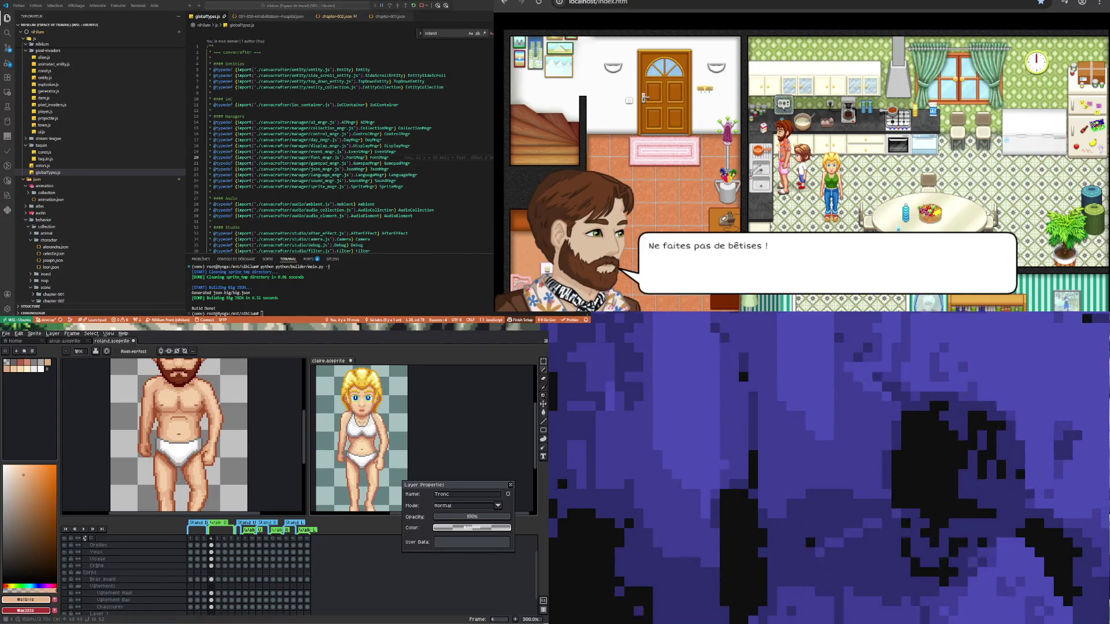
- On the Bras avant layer, sample skin tones from the sprite and the hand
left_click(211, 580)
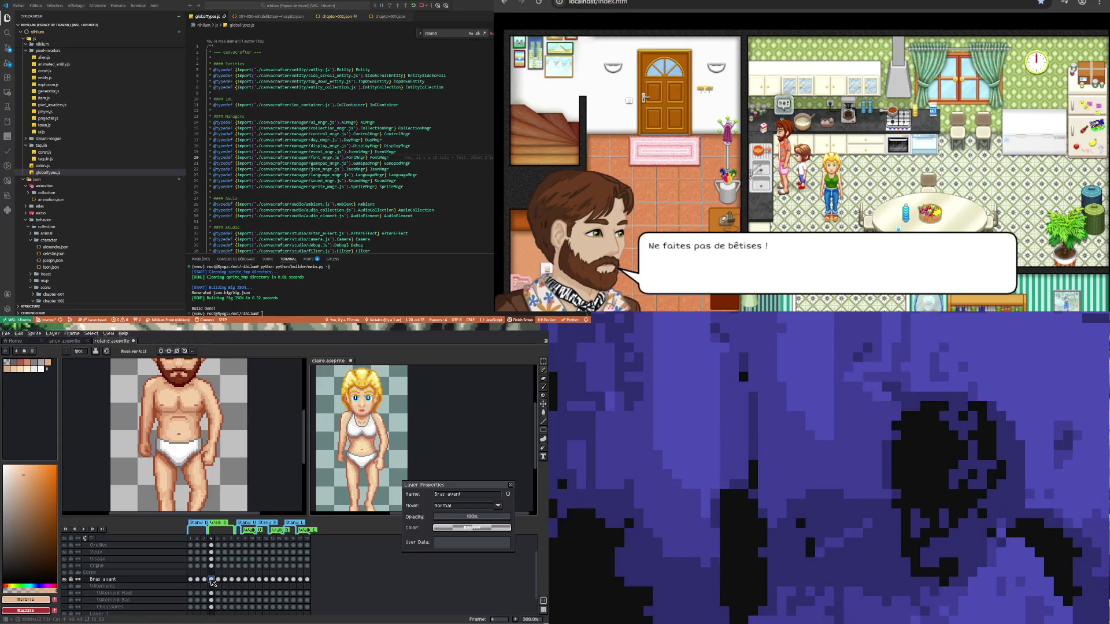
scroll(209, 467, "up", 3)
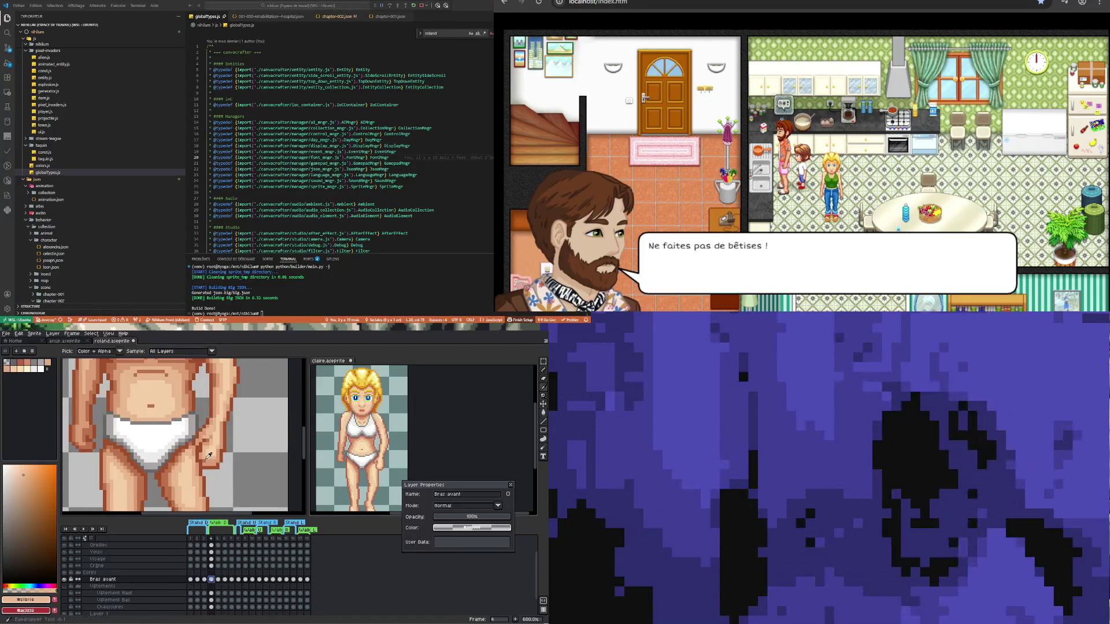
left_click(211, 461, "alt")
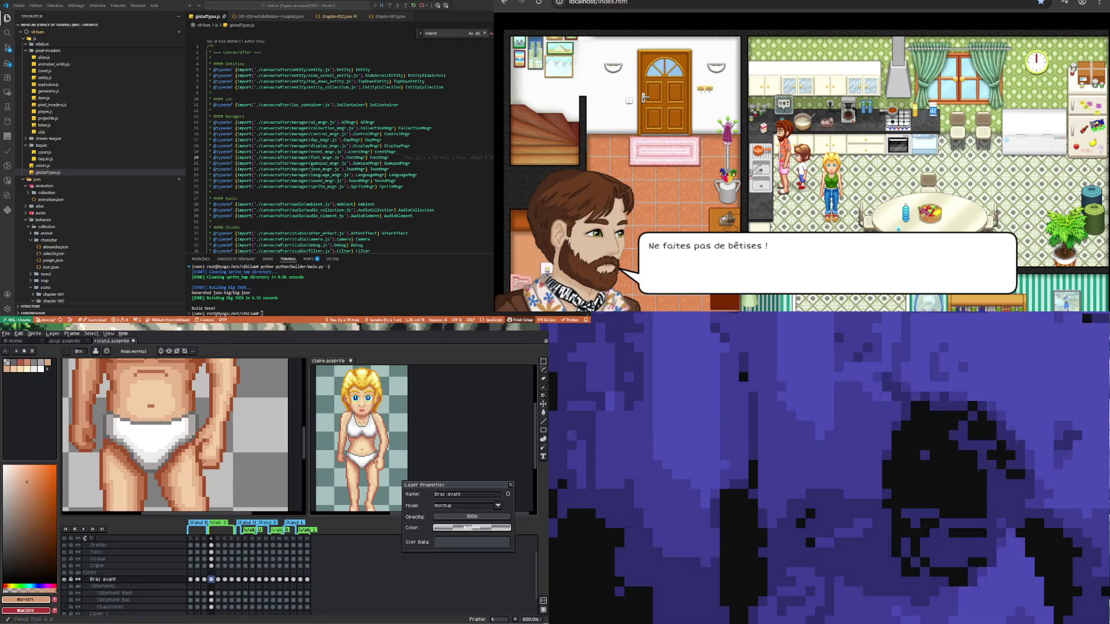
scroll(206, 462, "up", 2)
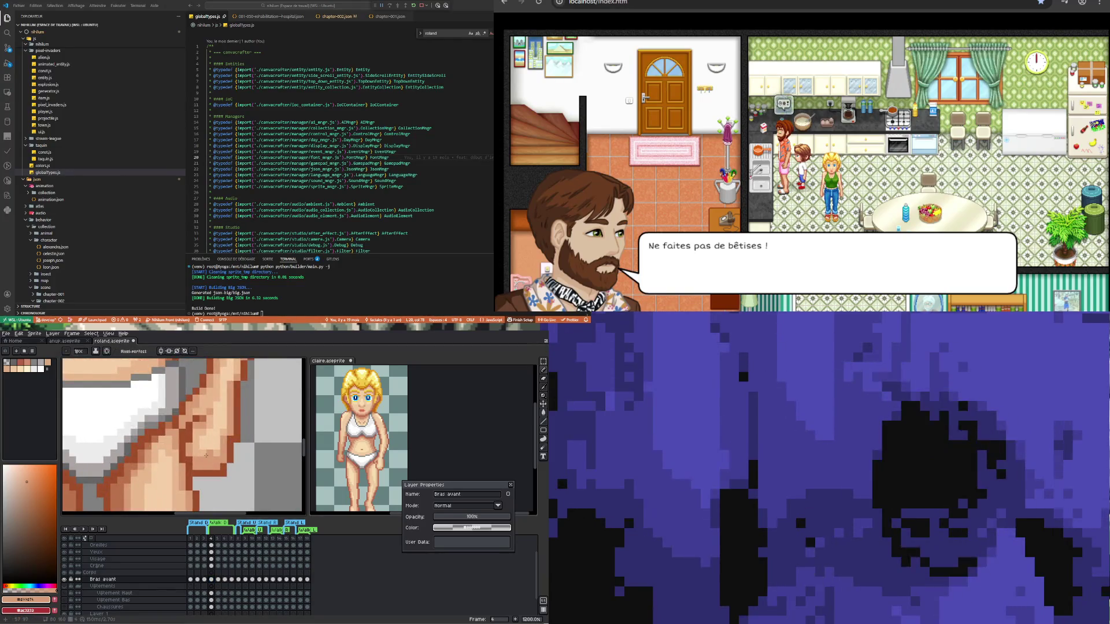
left_click(205, 426, "alt")
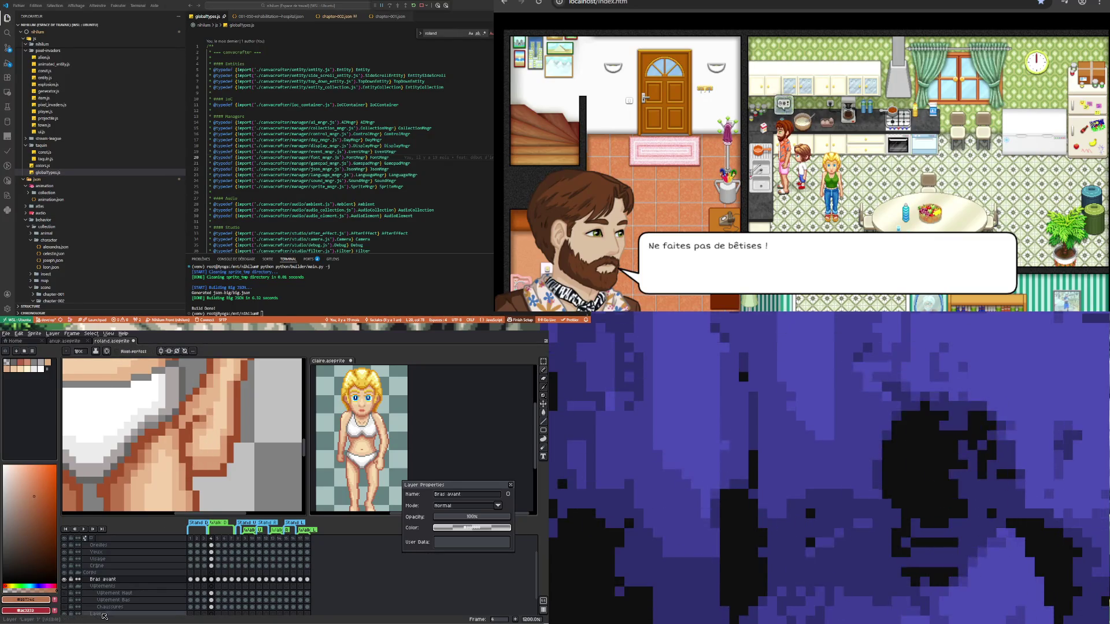
- Check the arm pose on frame 5, return to frame 4 and pick the Rectangular Marquee
scroll(72, 602, "down", 1)
key("minus")
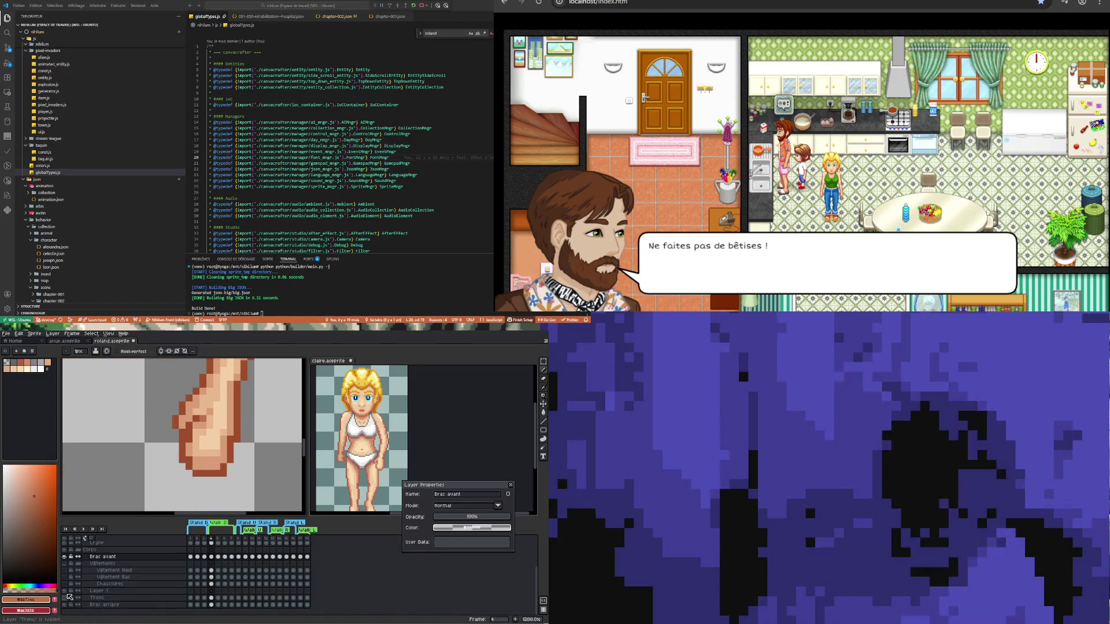
scroll(191, 456, "down", 2)
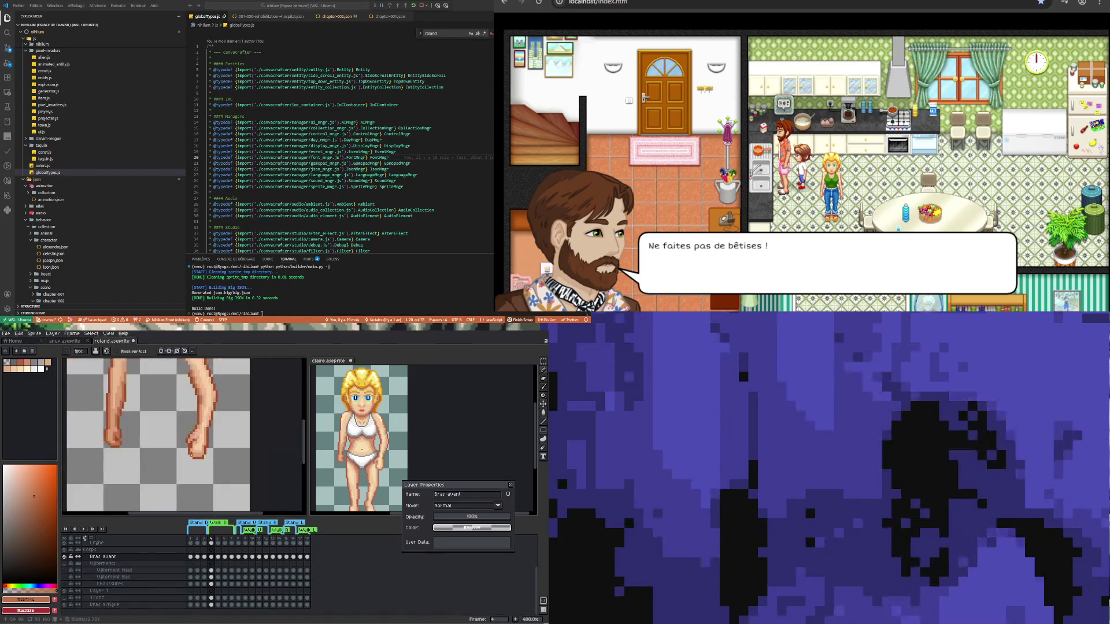
left_click(218, 556)
left_click(211, 557)
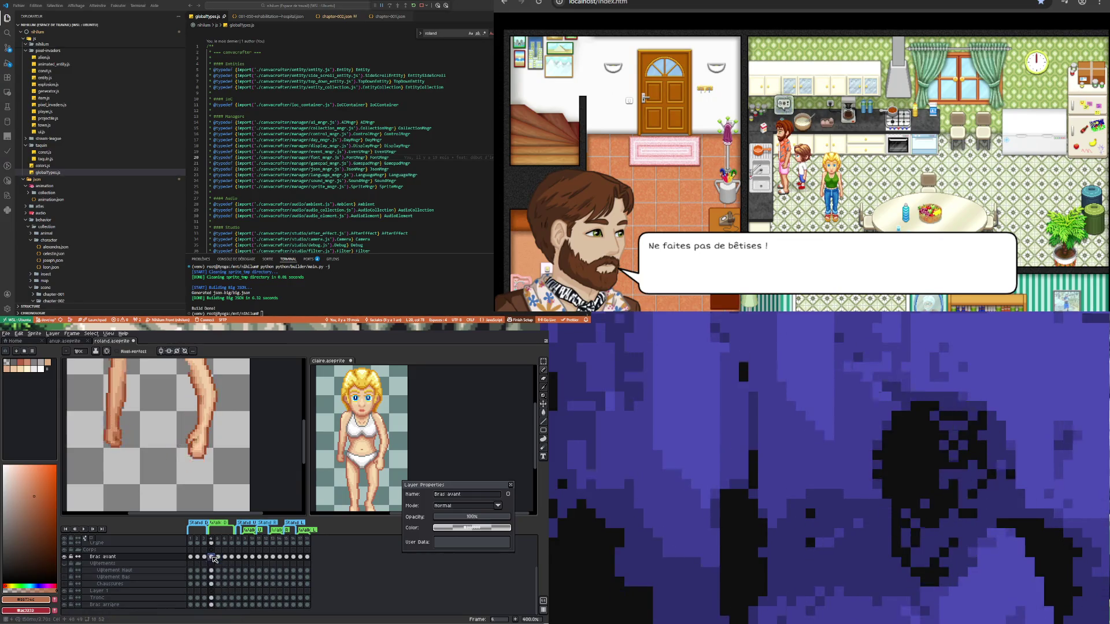
scroll(170, 446, "up", 2)
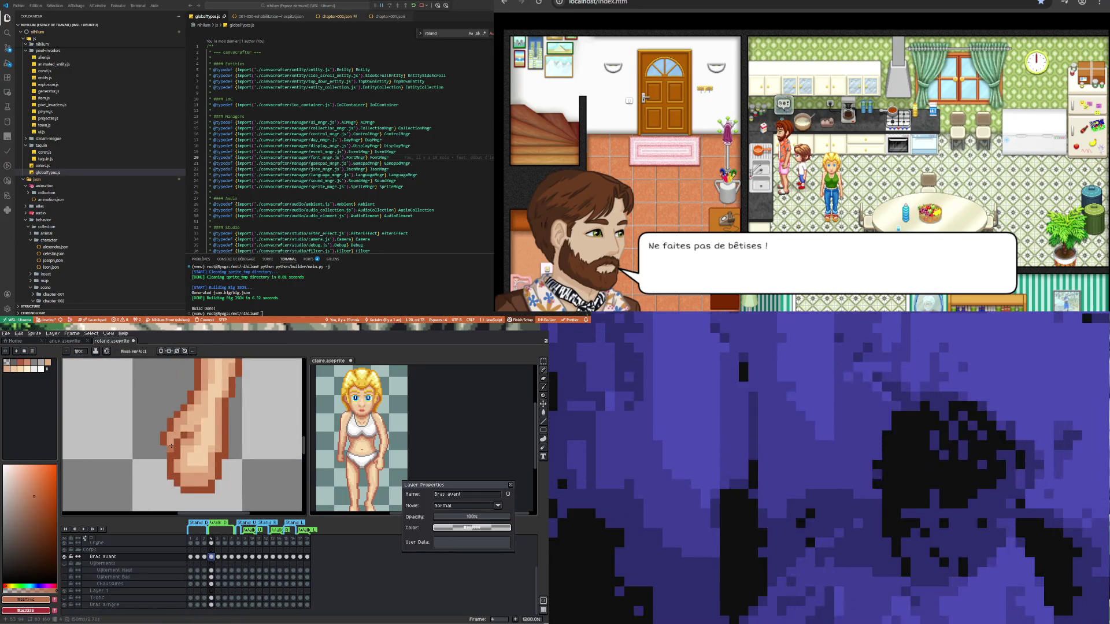
key("e")
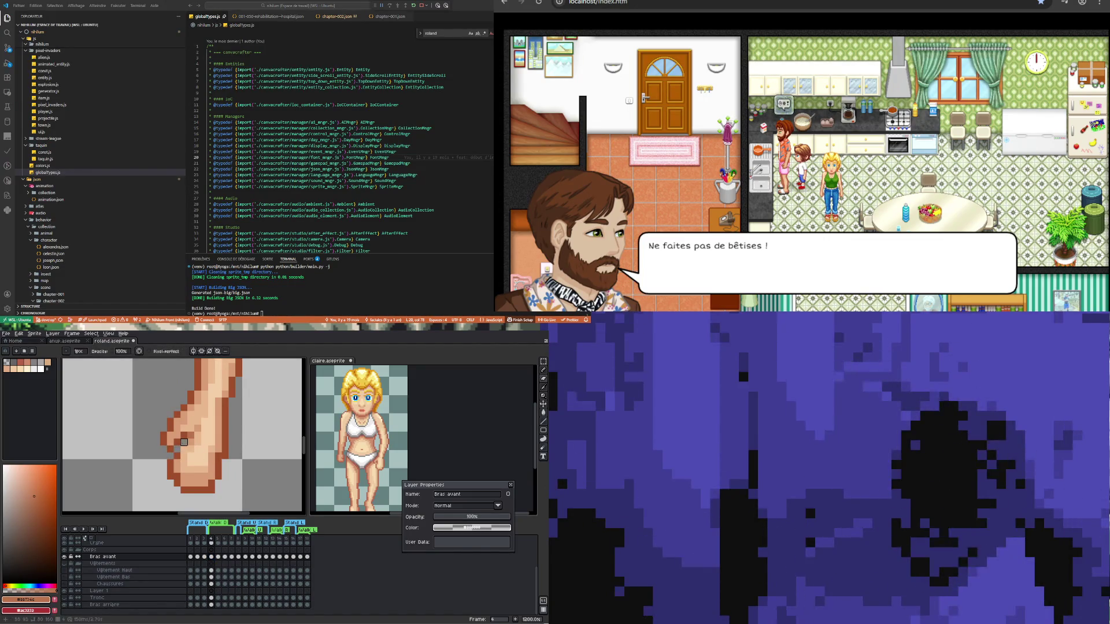
key("m")
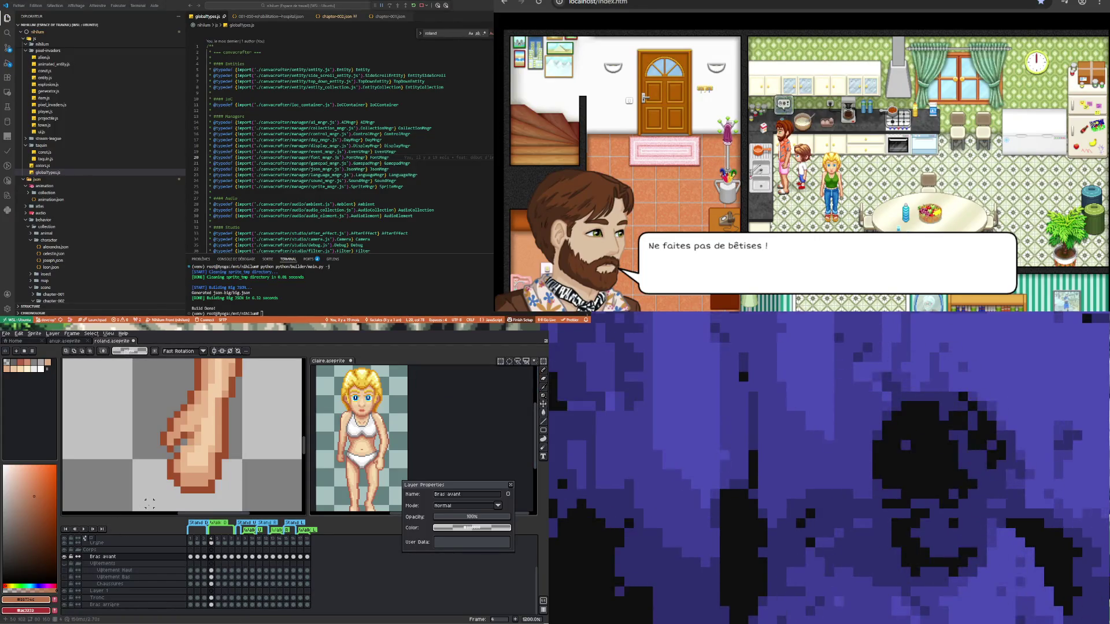
- Marquee-select the fist's bottom pixels, then undo the trial move to restore them
left_click_drag(149, 503, 225, 492)
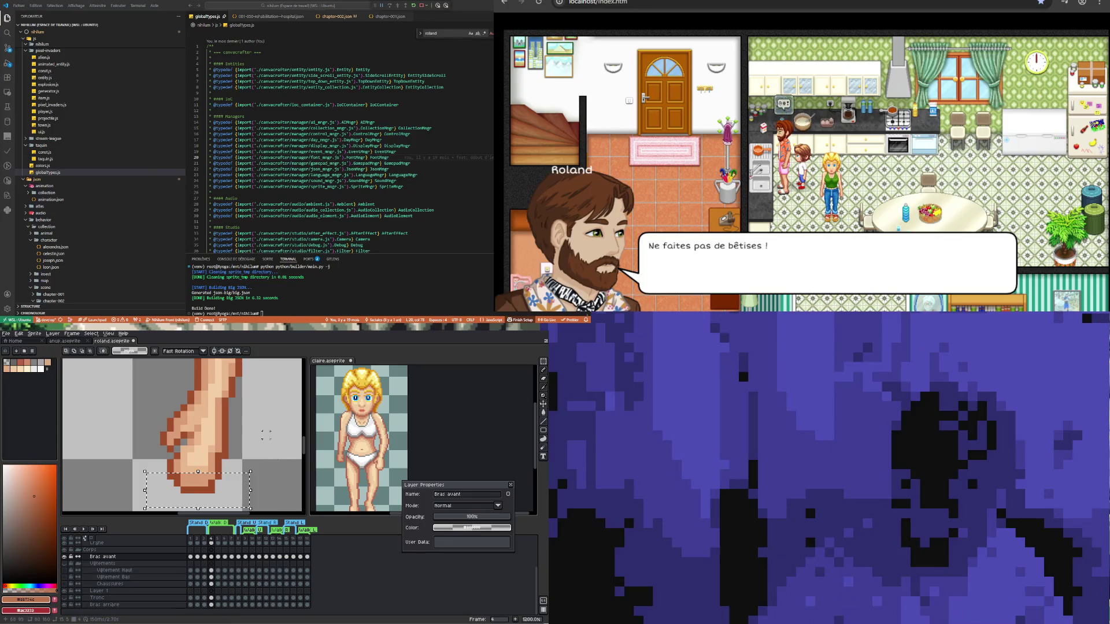
key("ctrl+z")
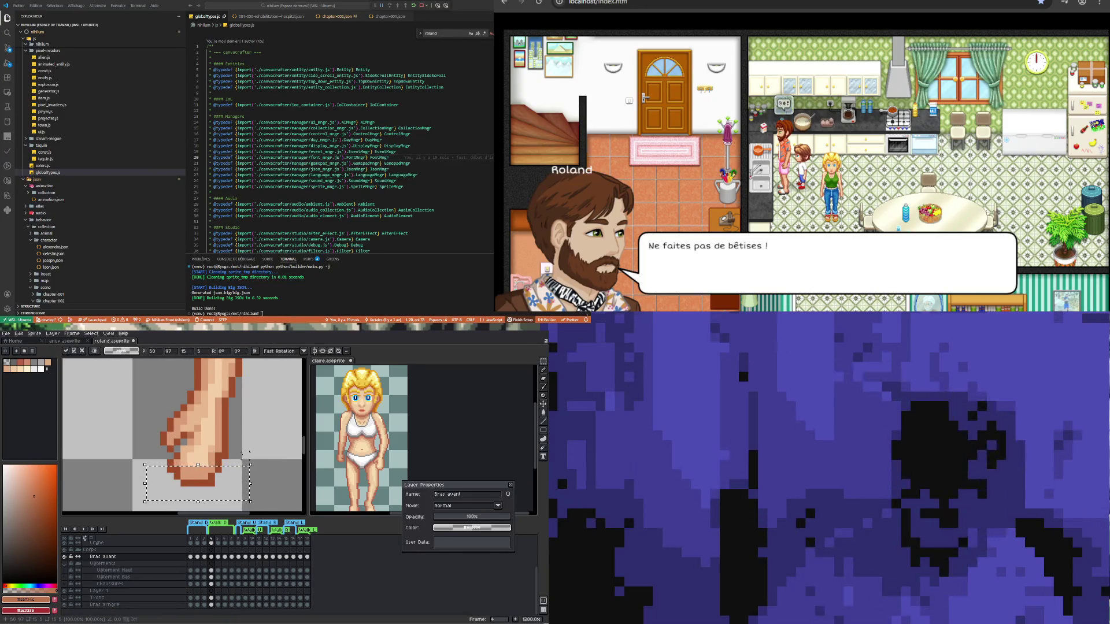
- Sample the darker orange edge and a light skin tone from the hand
key("i")
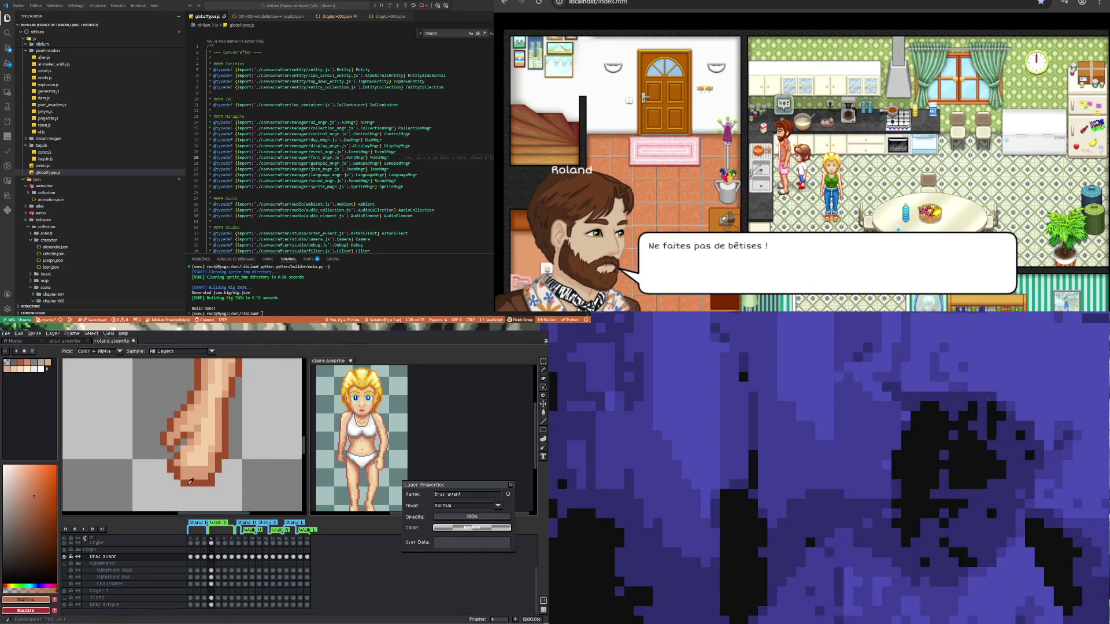
left_click(182, 467)
left_click(175, 472)
key("b")
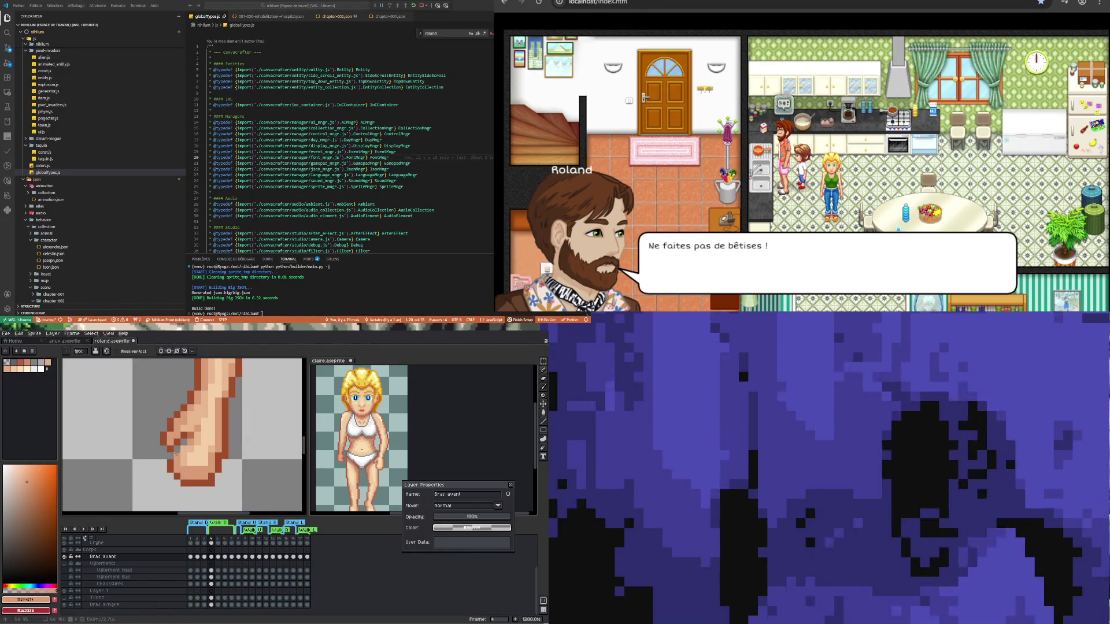
- Sample the dark brown #9f4f2a from the hand and zoom around the fist
key("i")
left_click(185, 431)
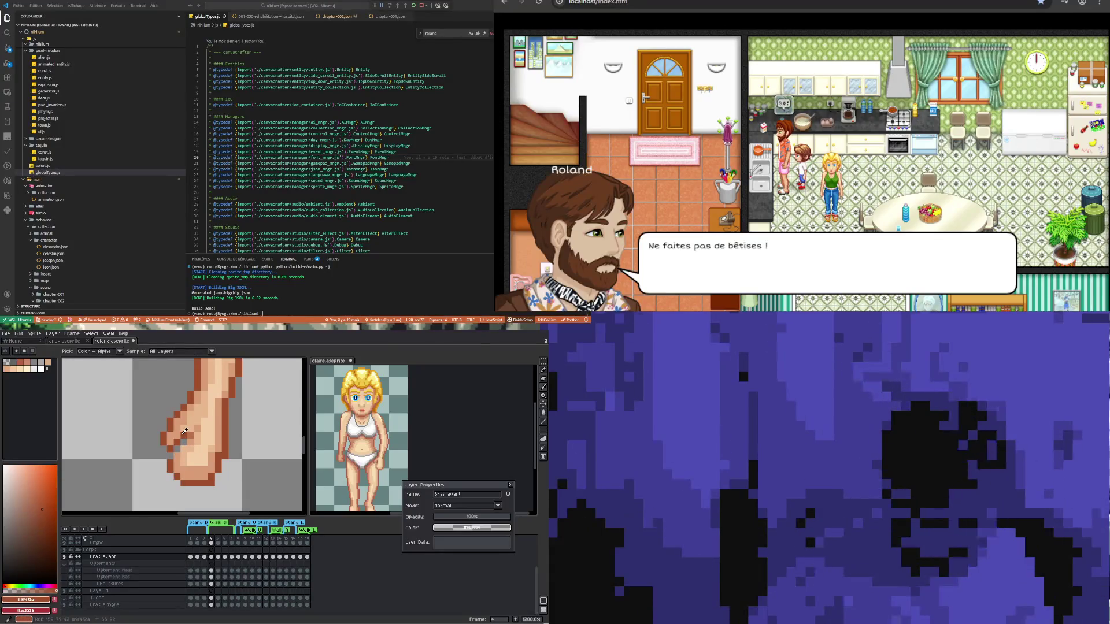
key("b")
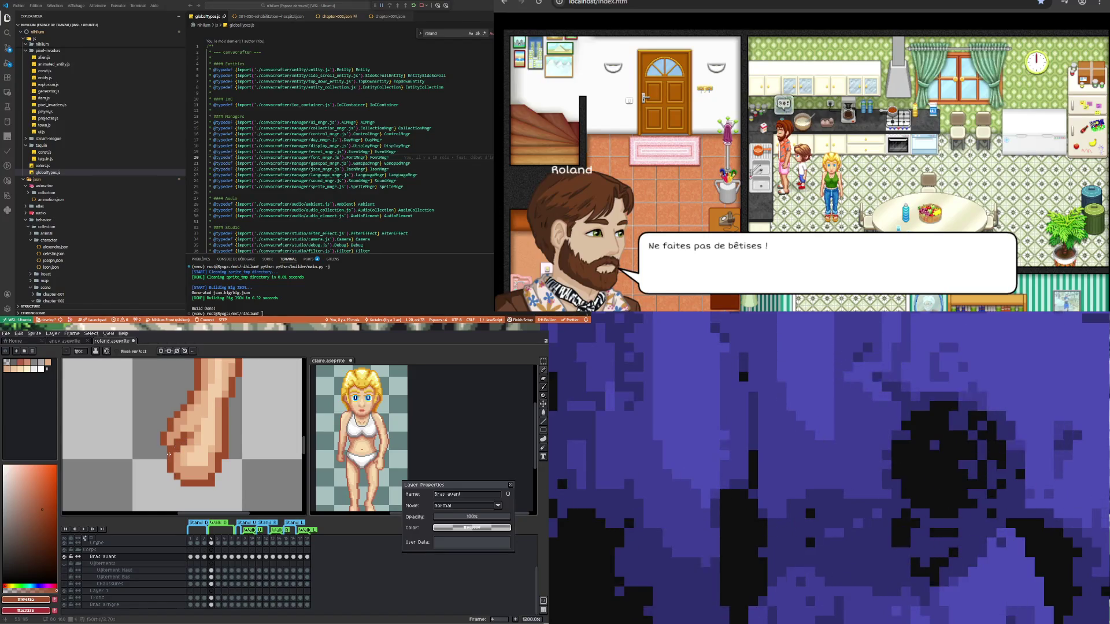
scroll(202, 474, "down", 2)
scroll(193, 462, "up", 3)
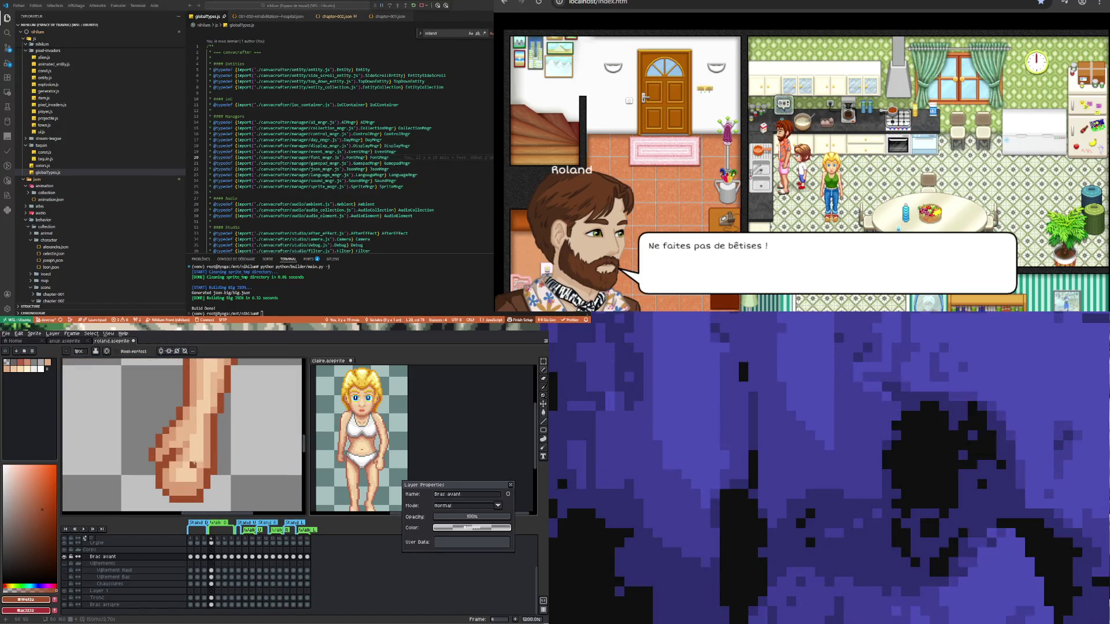
key("i")
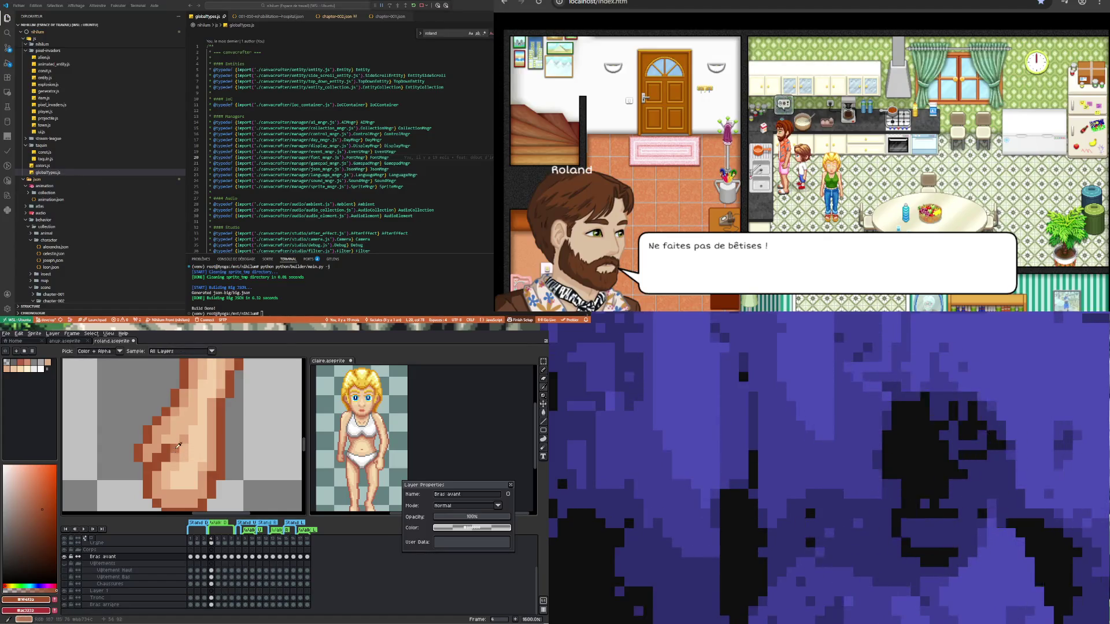
key("b")
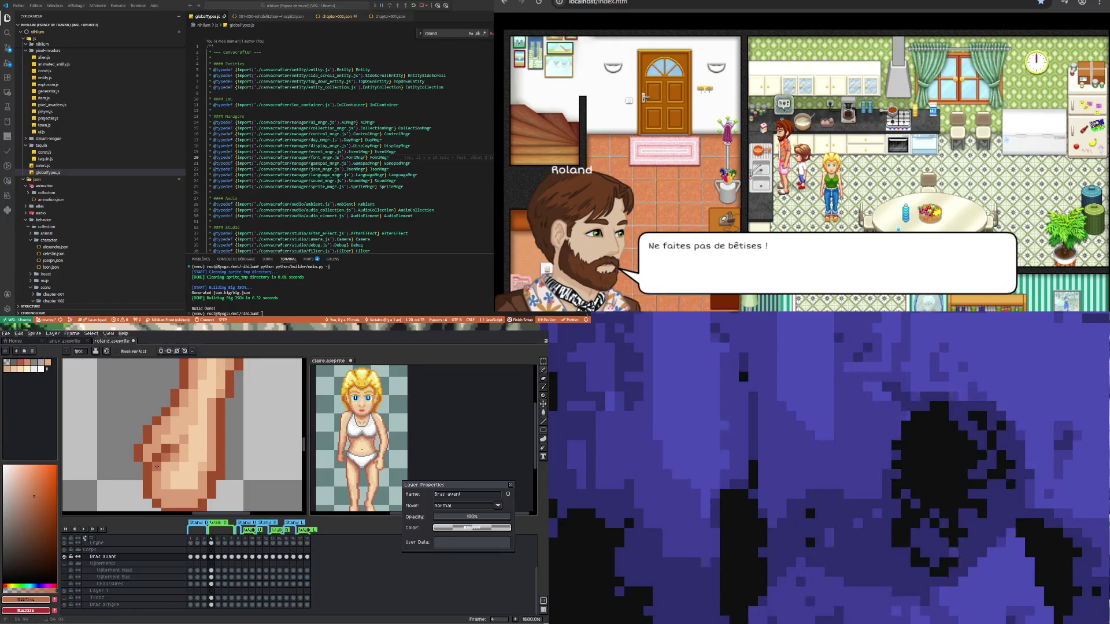
scroll(156, 466, "down", 4)
scroll(176, 466, "up", 4)
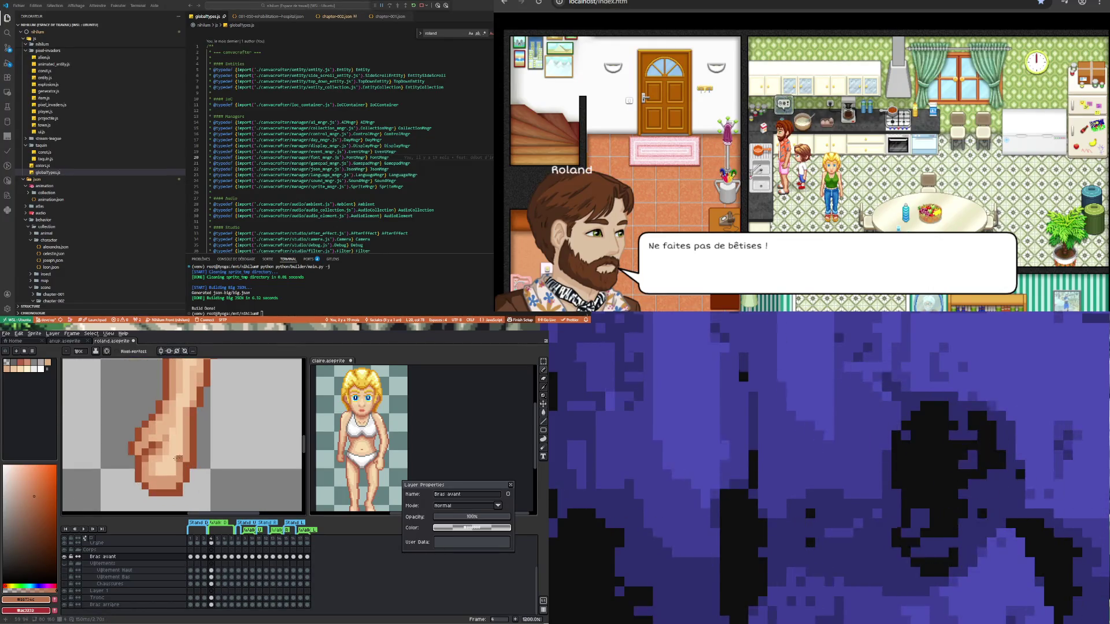
- Try the Rectangle and Eraser tools, then return to the Pencil while zooming around the fist
key("u")
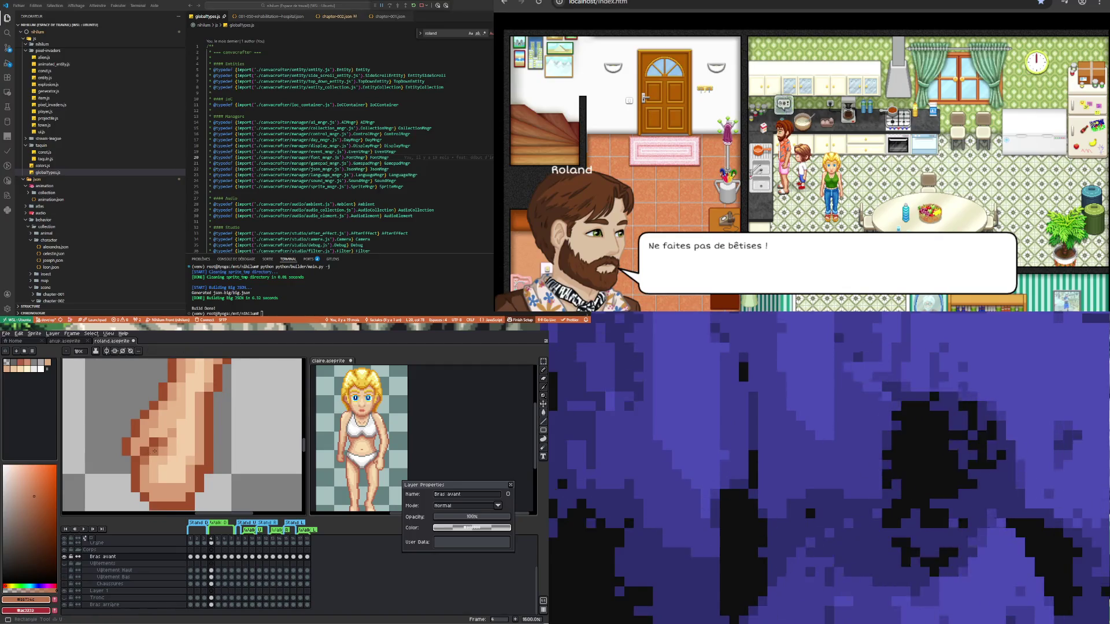
key("e")
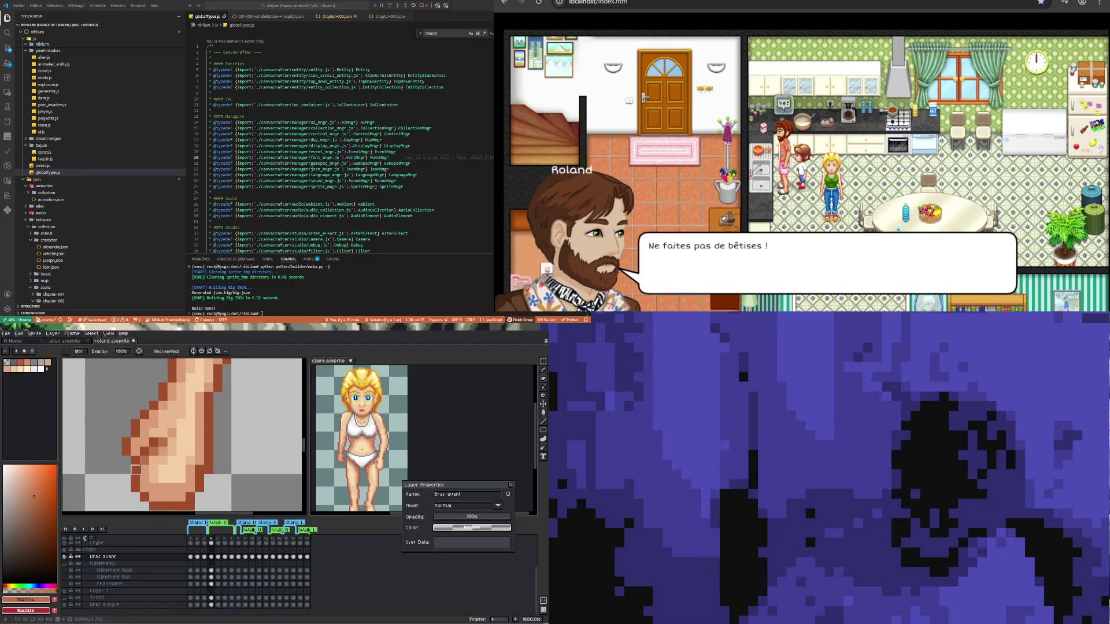
scroll(145, 461, "down", 5)
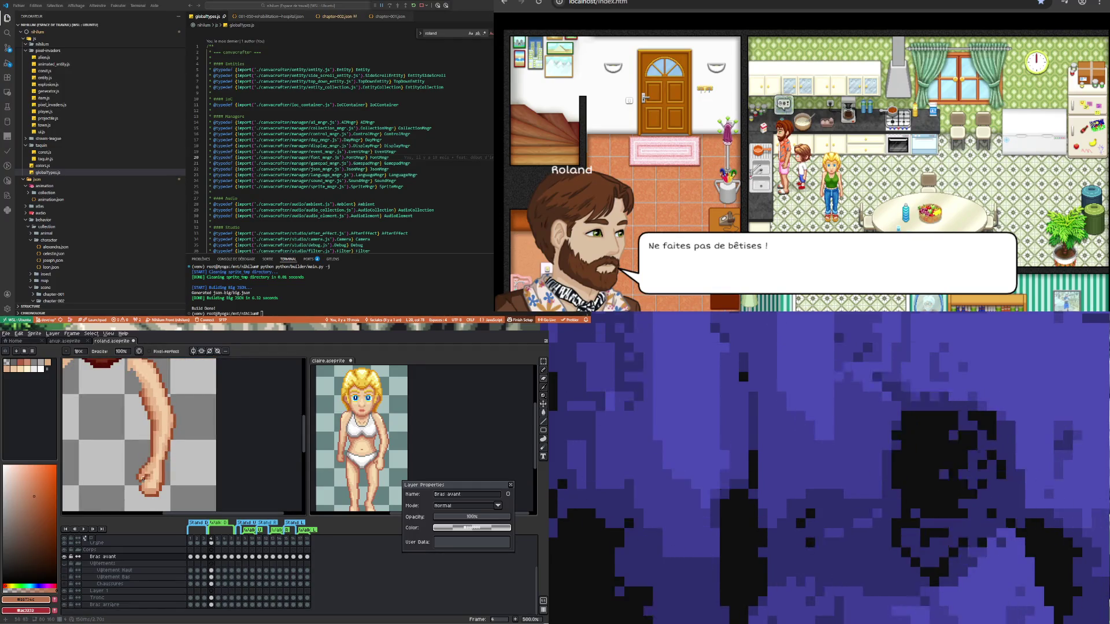
scroll(143, 477, "up", 5)
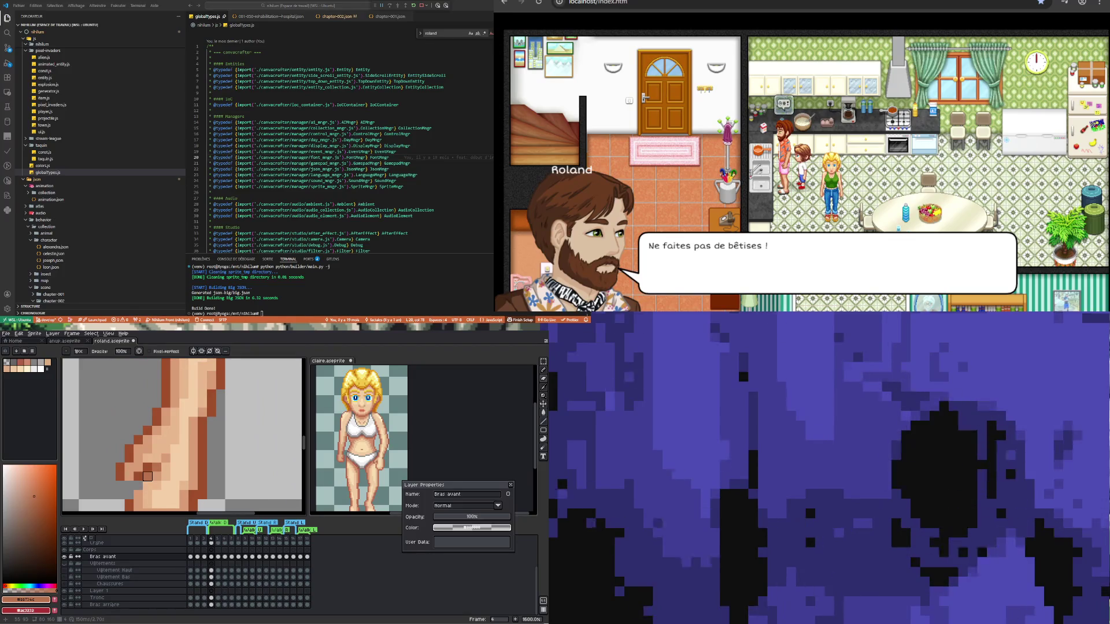
key("i")
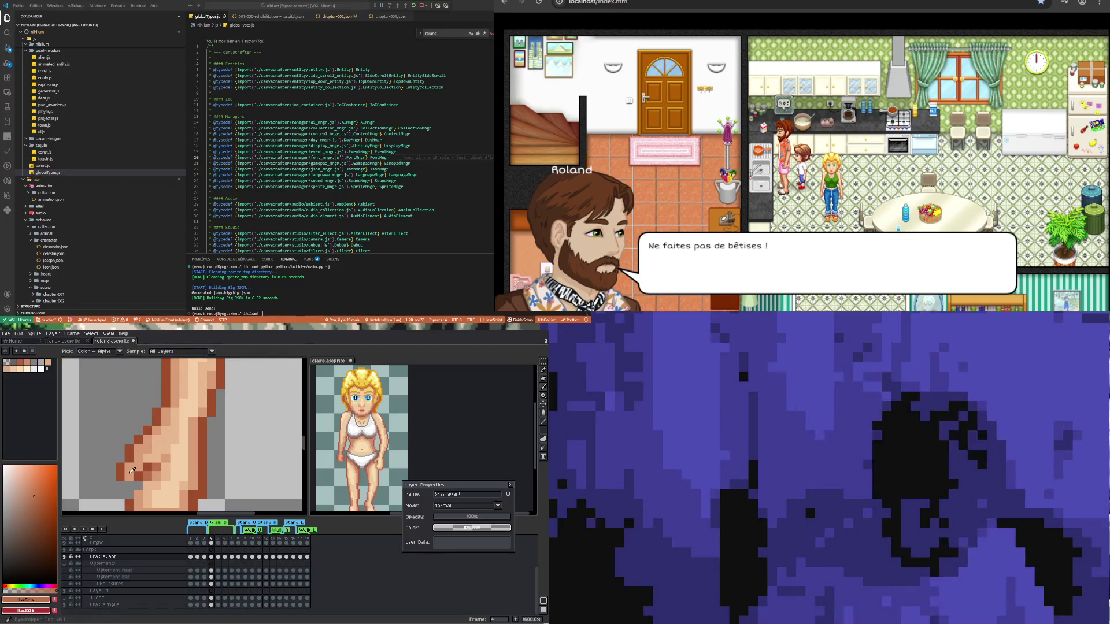
key("b")
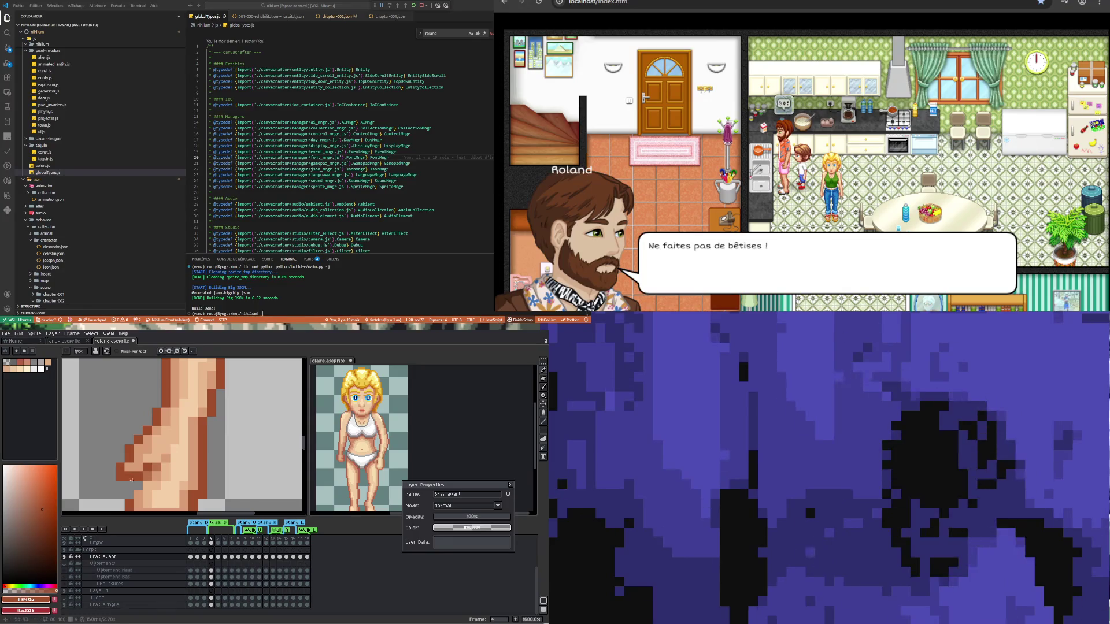
scroll(132, 480, "down", 5)
scroll(141, 478, "up", 5)
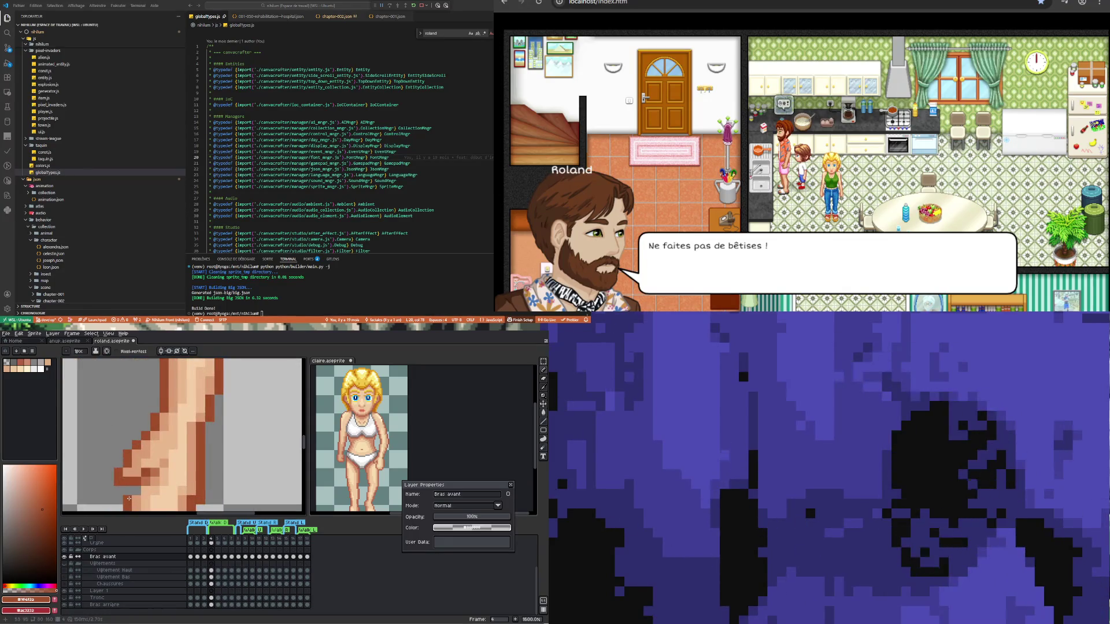
scroll(169, 459, "down", 5)
scroll(159, 470, "up", 4)
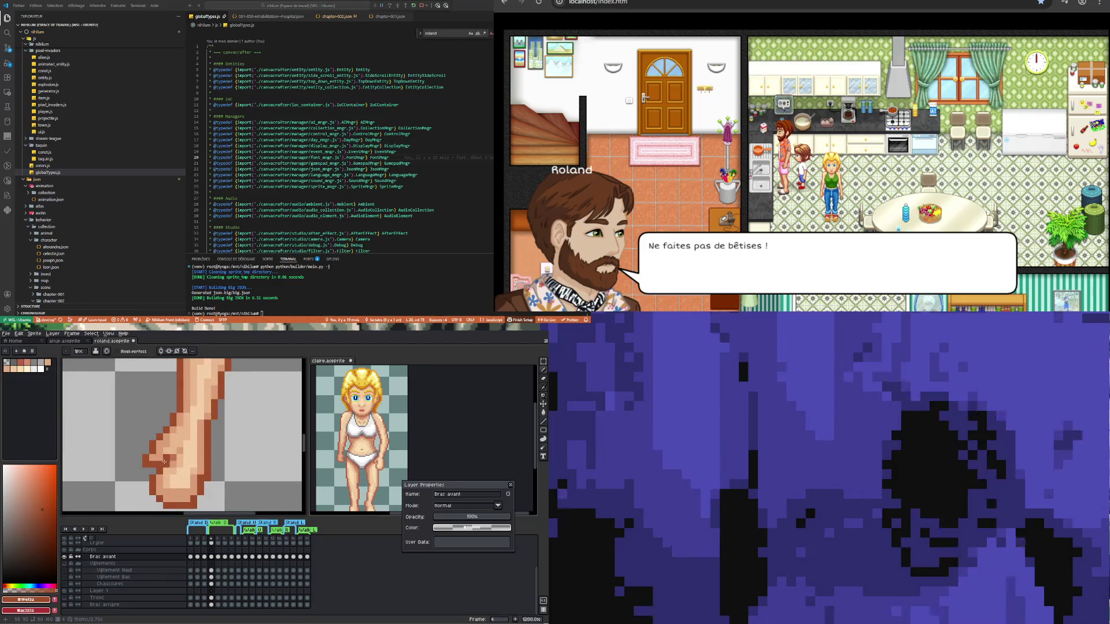
scroll(165, 462, "up", 1)
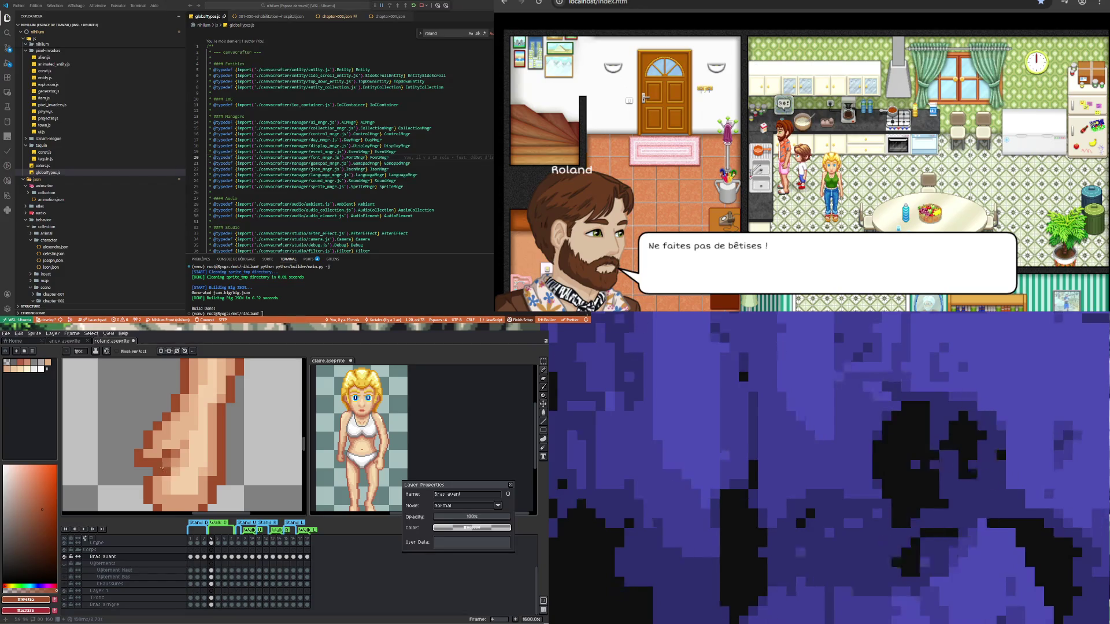
scroll(161, 469, "down", 2)
scroll(164, 479, "down", 2)
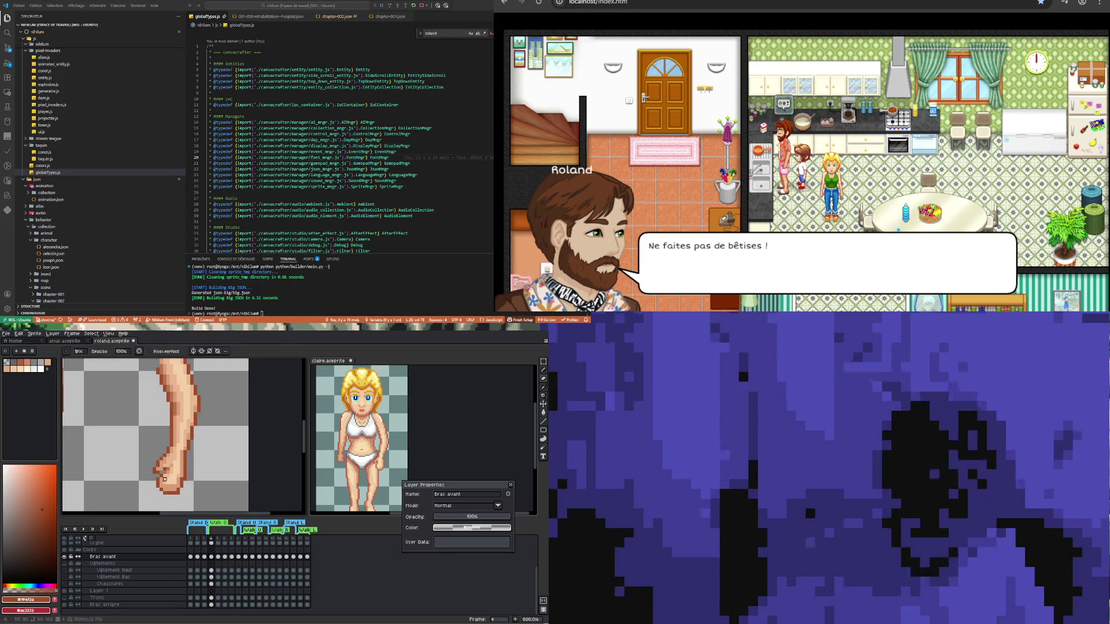
scroll(164, 487, "up", 3)
- Pick the mid skin tone #bb734c from the hand for the Pencil and zoom onto the fist
key("i")
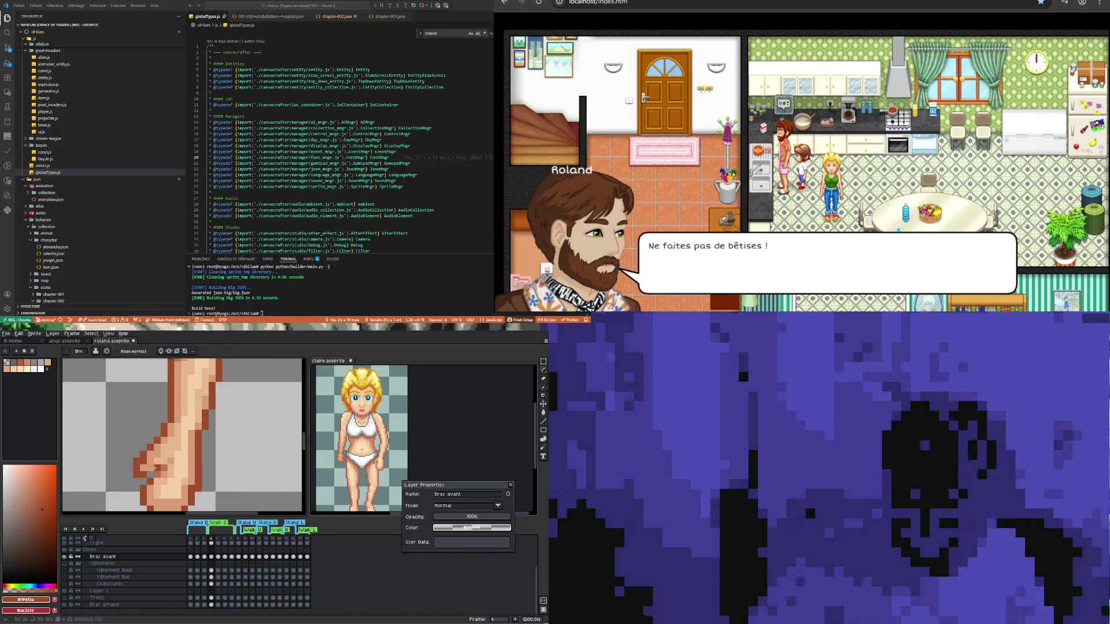
scroll(174, 491, "down", 1)
scroll(156, 471, "up", 2)
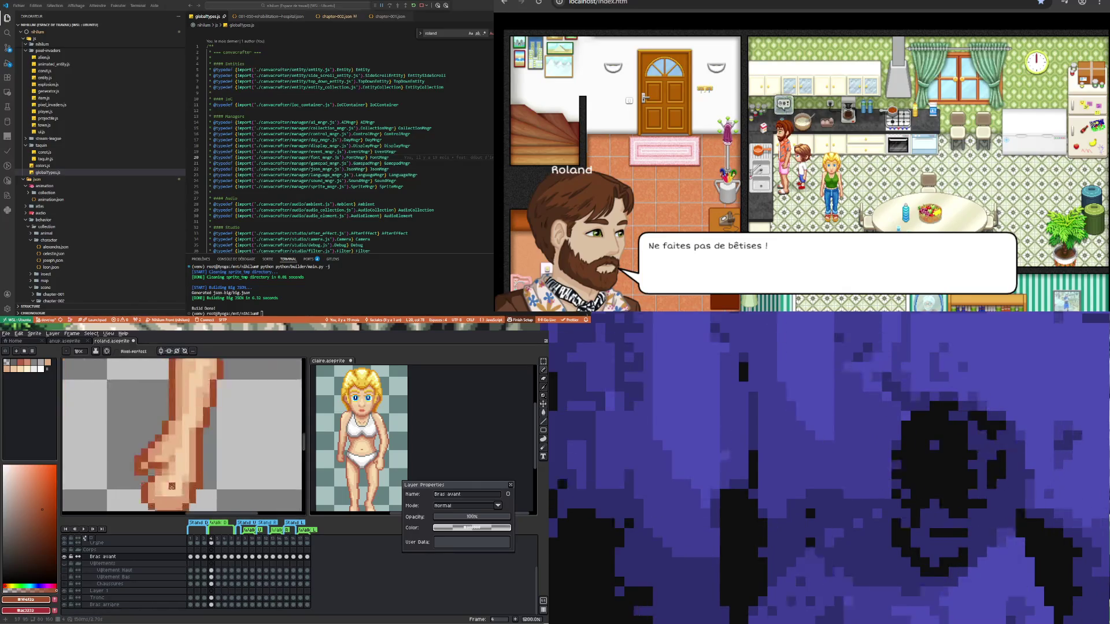
key("i")
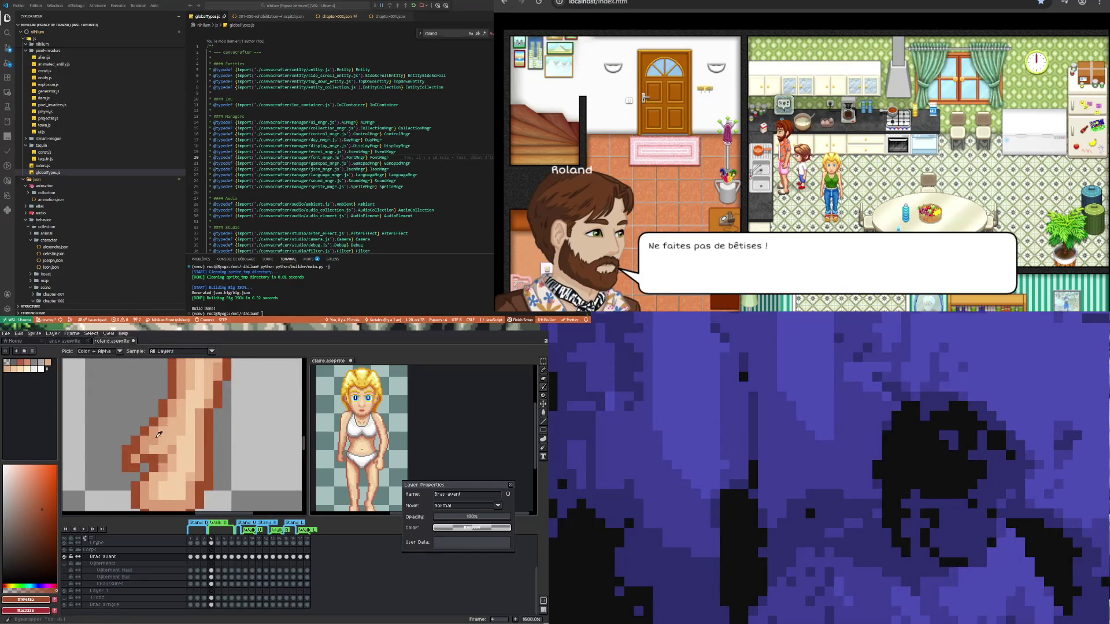
left_click(166, 457)
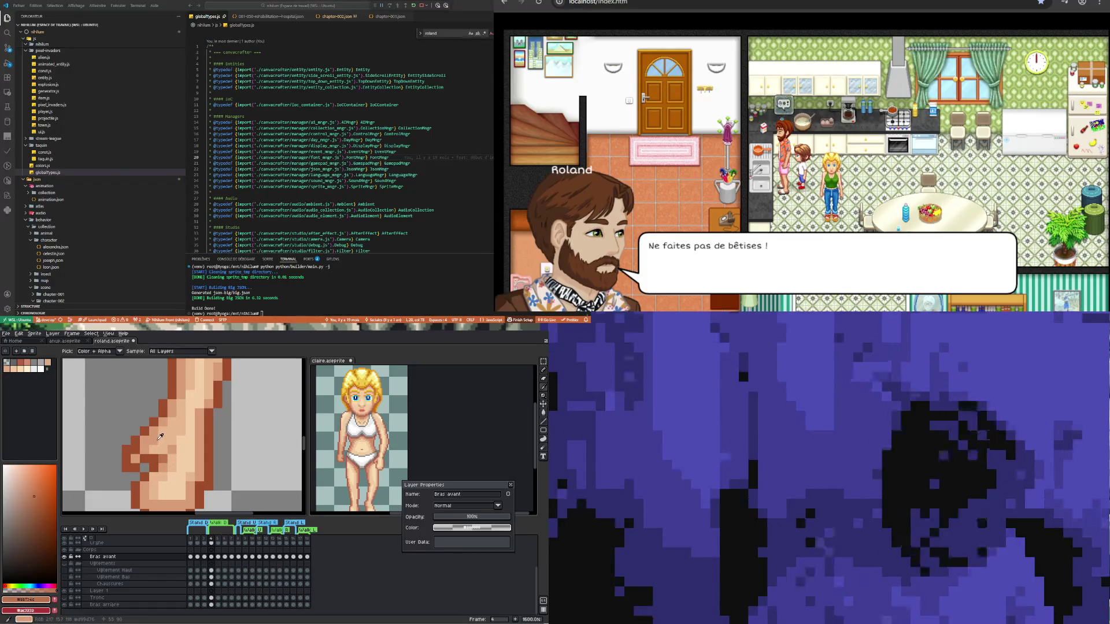
key("b")
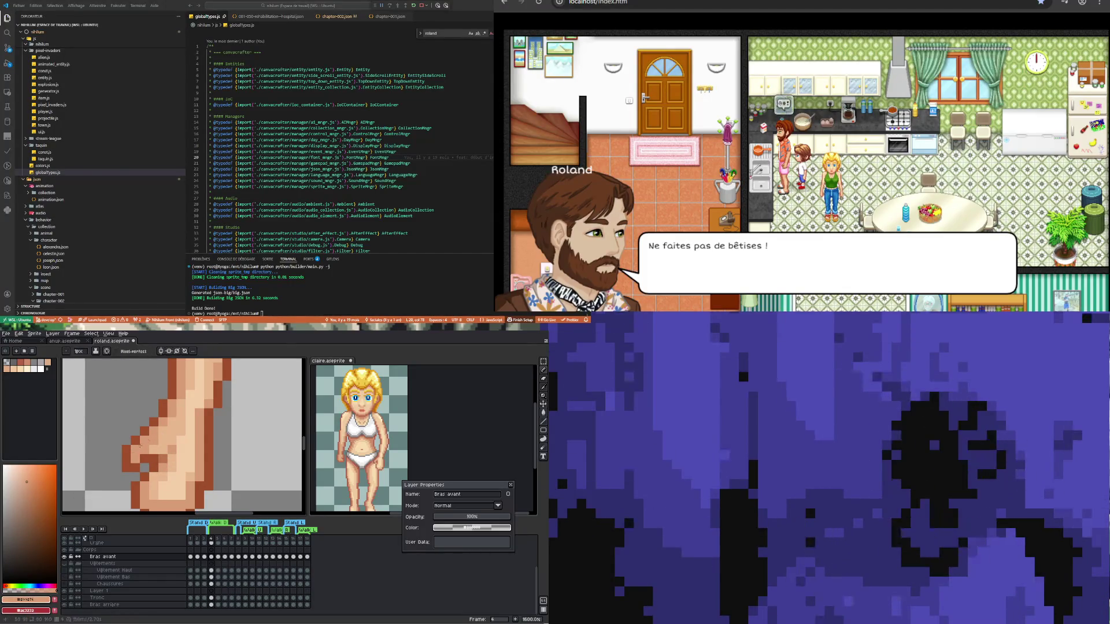
scroll(153, 460, "down", 4)
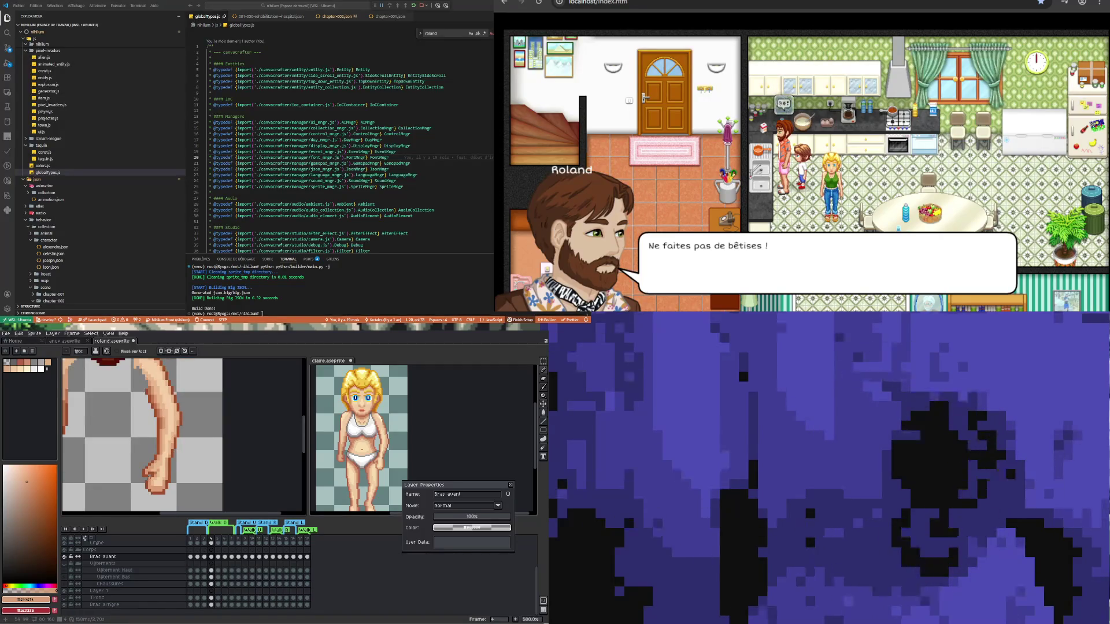
scroll(149, 476, "up", 4)
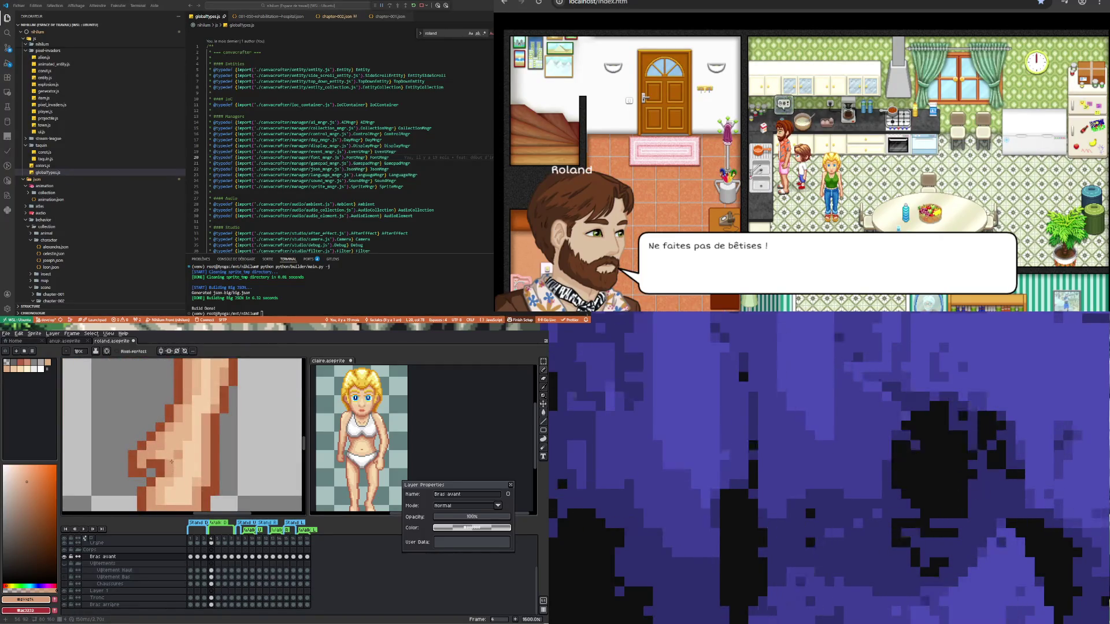
scroll(170, 471, "down", 3)
scroll(177, 485, "down", 3)
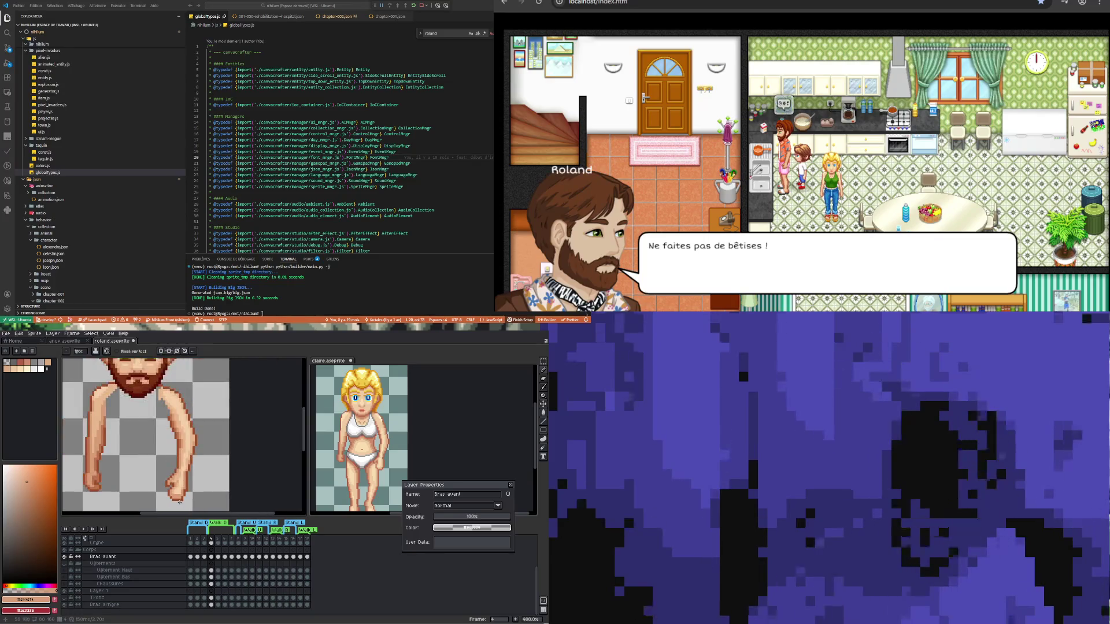
- Sample a lighter skin tone and paint a row of it across the hand
scroll(171, 472, "up", 6)
key("i")
left_click(136, 461)
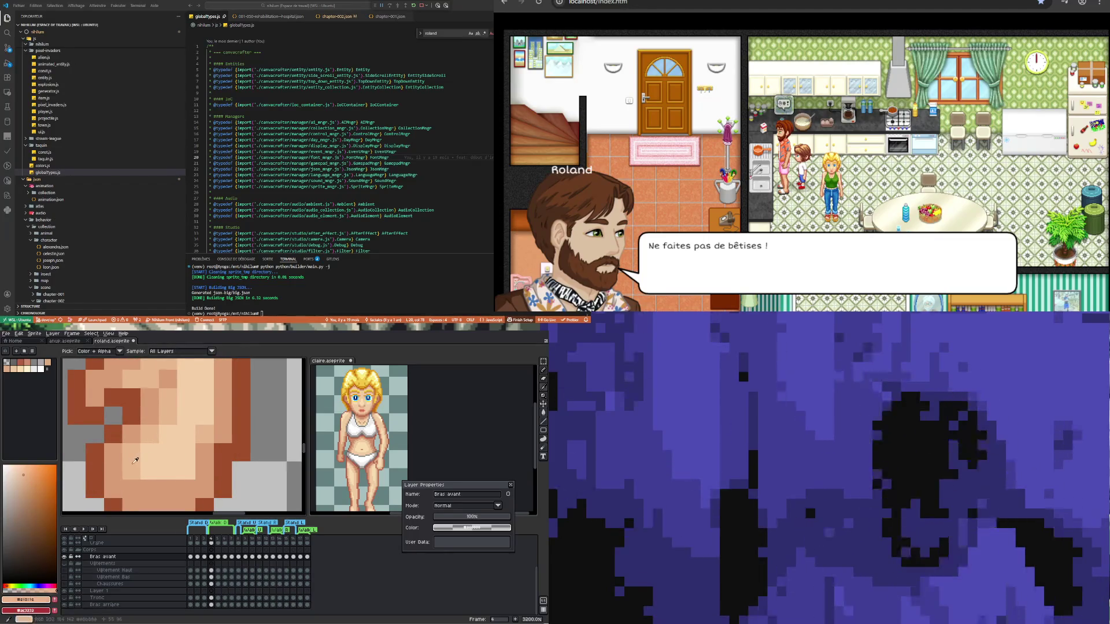
key("b")
left_click(131, 489)
left_click_drag(150, 489, 179, 489)
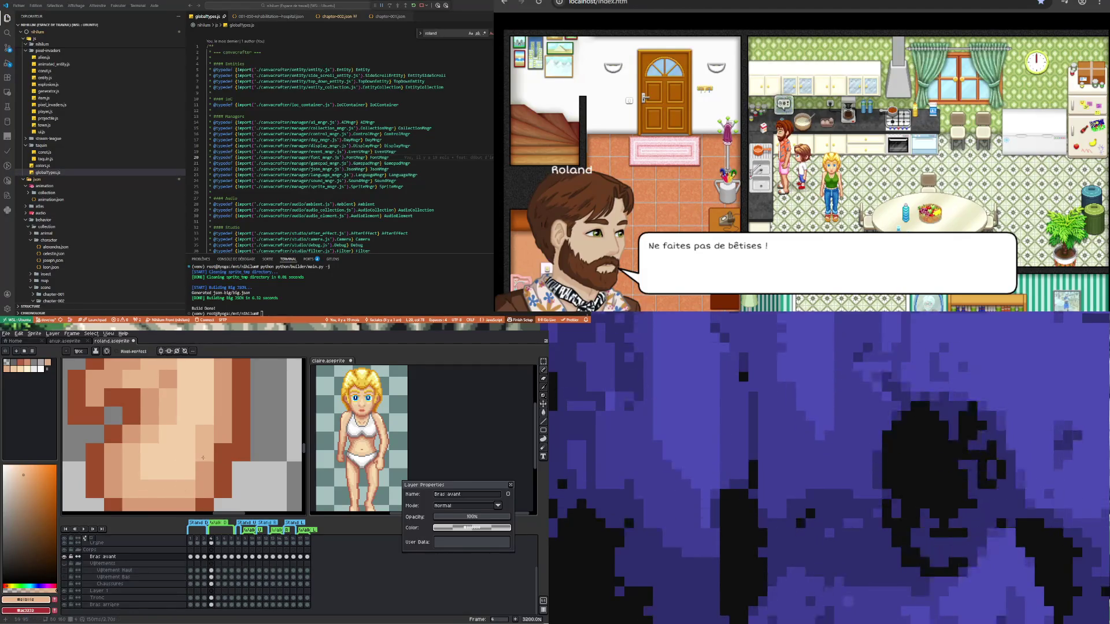
- Sample a darker skin tone, then a lighter one, from the hand
key("i")
left_click(230, 430)
key("b")
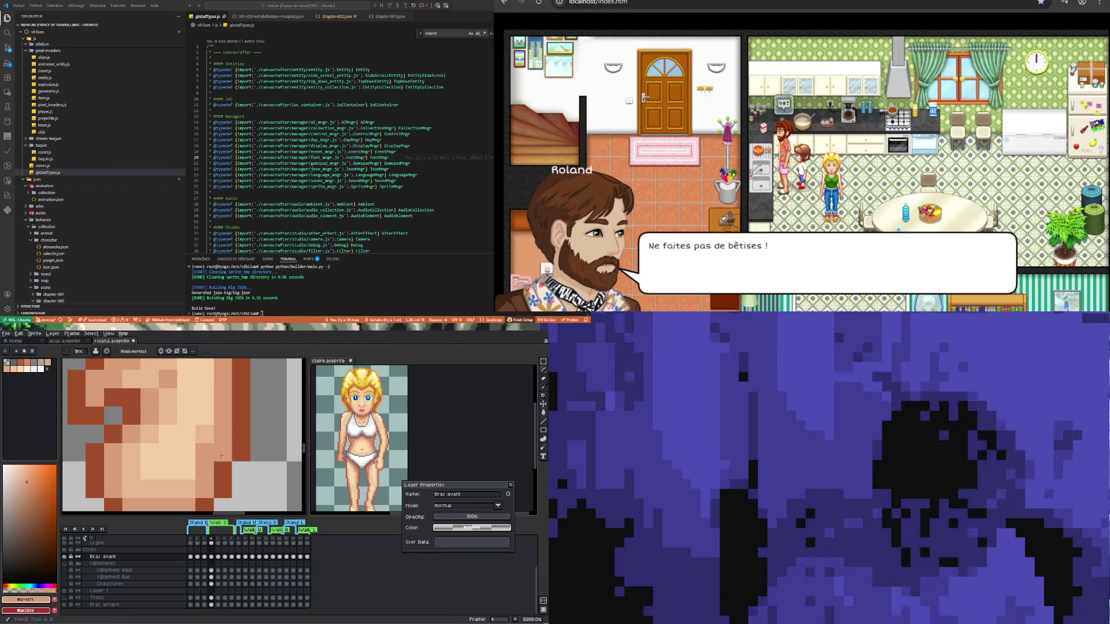
scroll(207, 464, "down", 6)
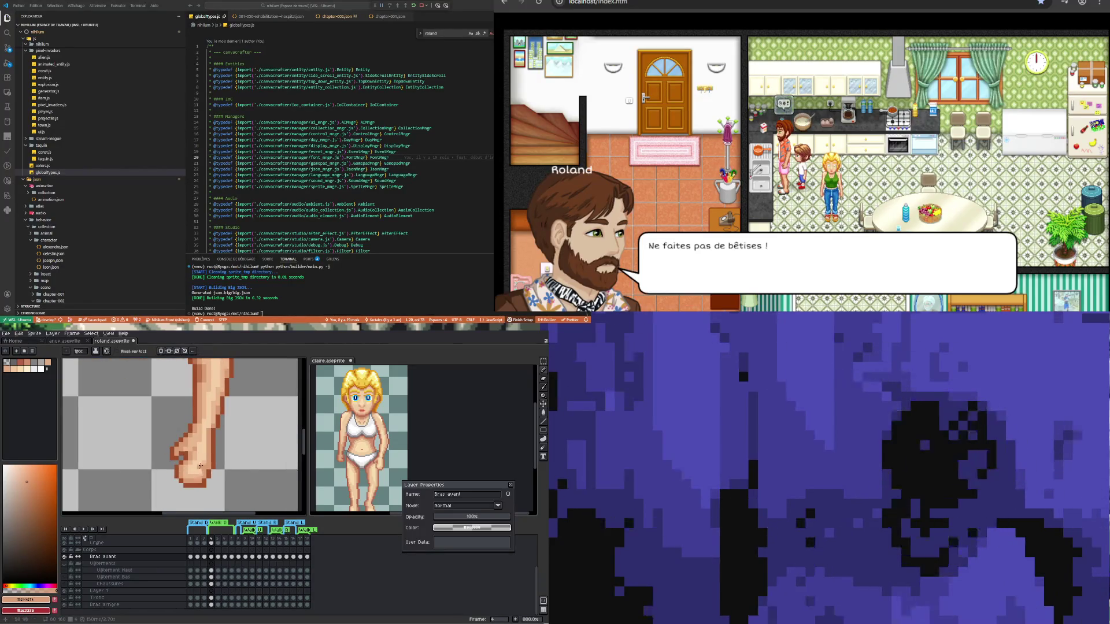
scroll(200, 466, "up", 3)
left_click(195, 418, "alt")
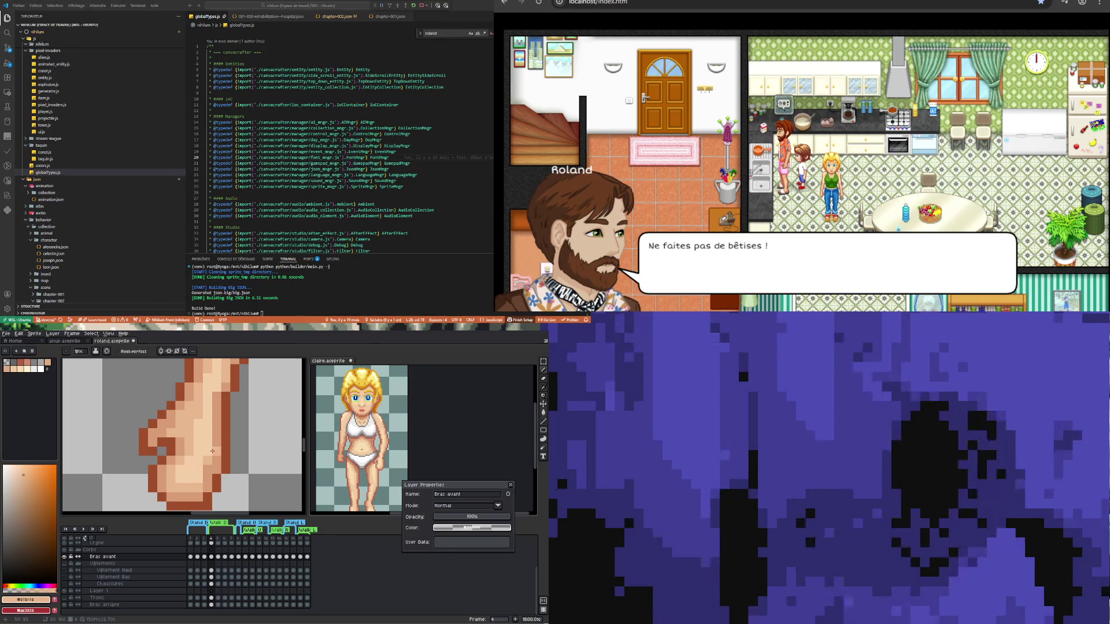
- Zoom in and out over the hand, briefly switching to the Eyedropper and back to the Pencil
scroll(214, 449, "down", 4)
scroll(211, 449, "up", 3)
scroll(211, 447, "down", 3)
scroll(213, 445, "up", 2)
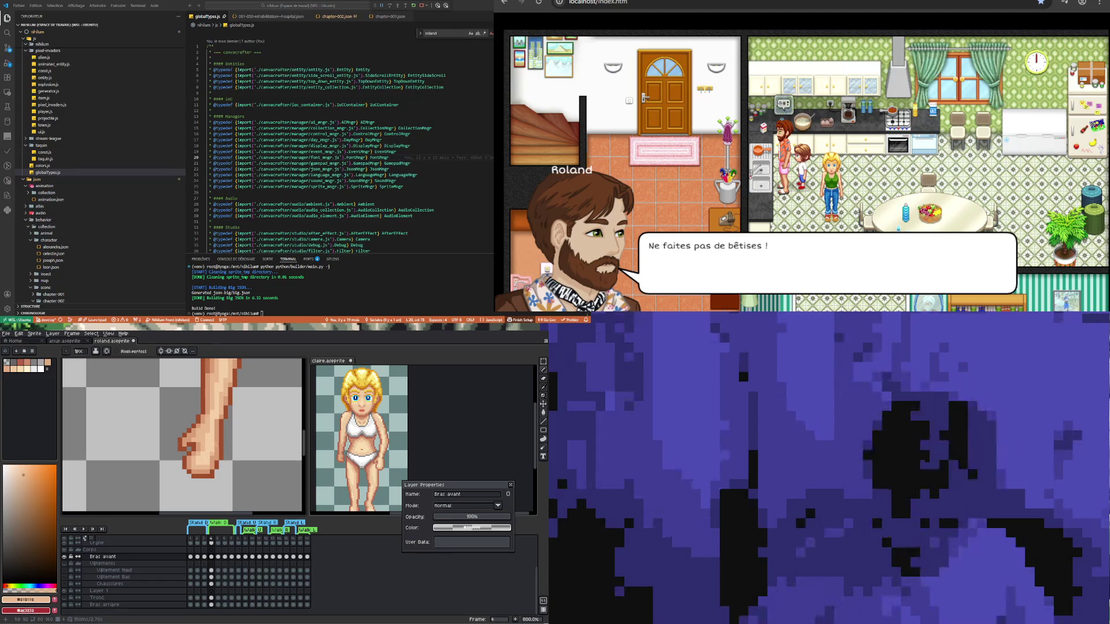
scroll(213, 442, "up", 3)
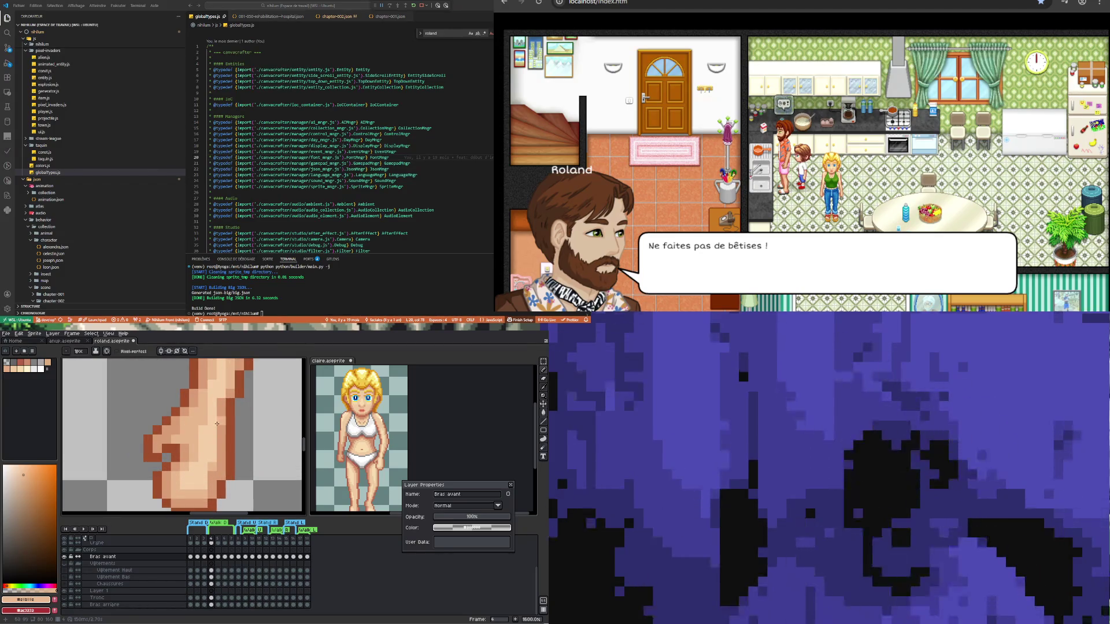
key("i")
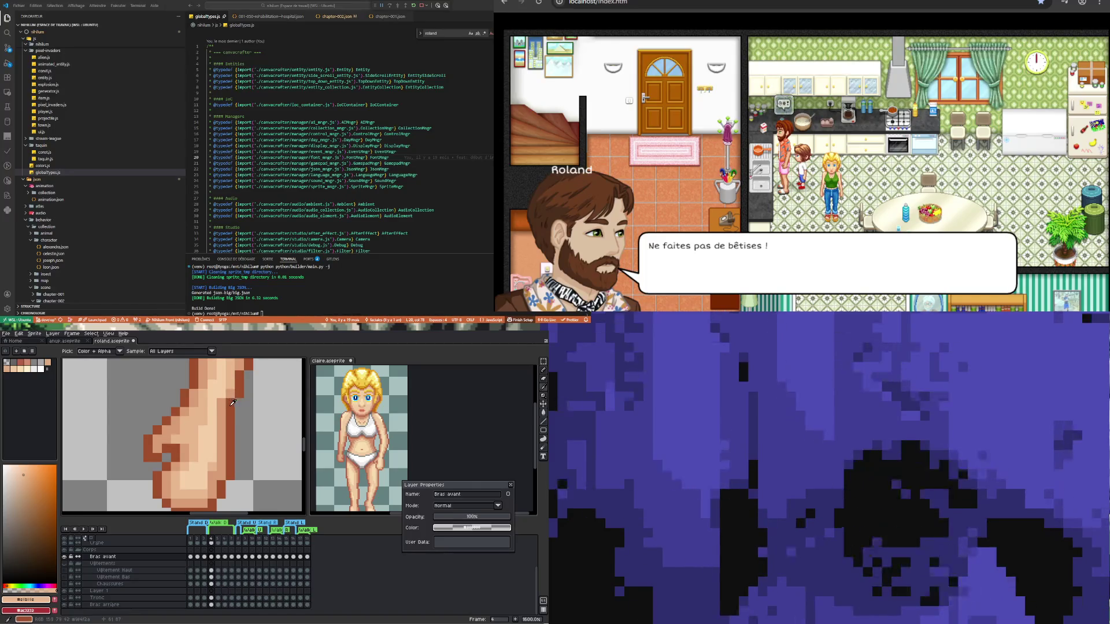
key("b")
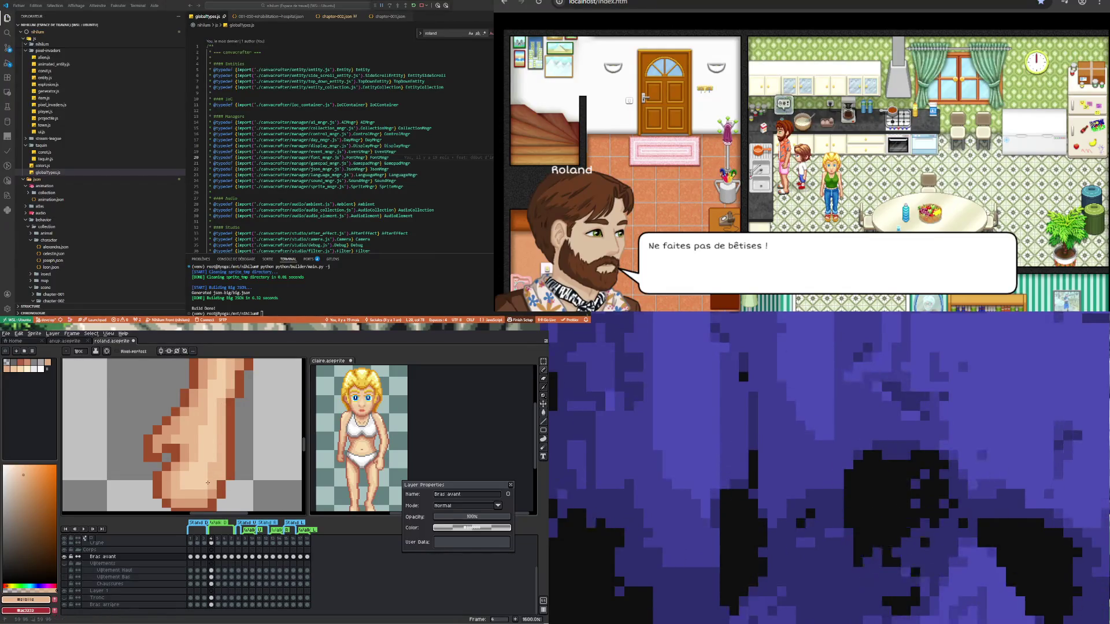
scroll(231, 371, "down", 4)
scroll(209, 467, "up", 2)
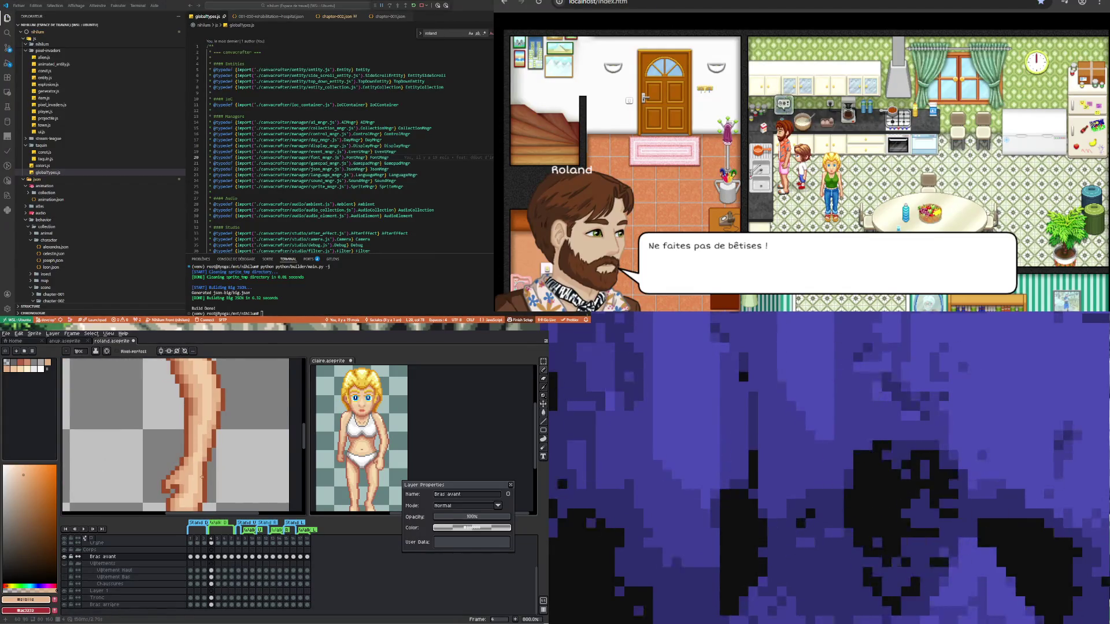
- Pick the pale skin tone #f3c7a9 from the hand for the Pencil
scroll(201, 477, "up", 2)
key("i")
left_click(191, 458)
key("b")
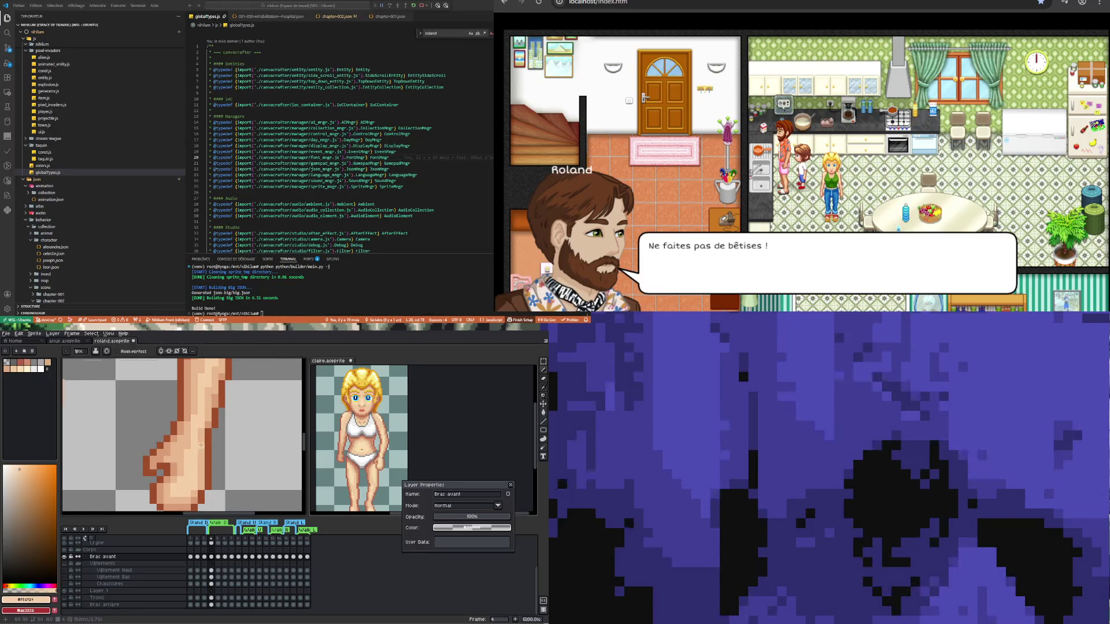
- Rework pixels along the forearm and elbow, zooming in and out as needed
scroll(202, 444, "down", 5)
scroll(207, 414, "up", 4)
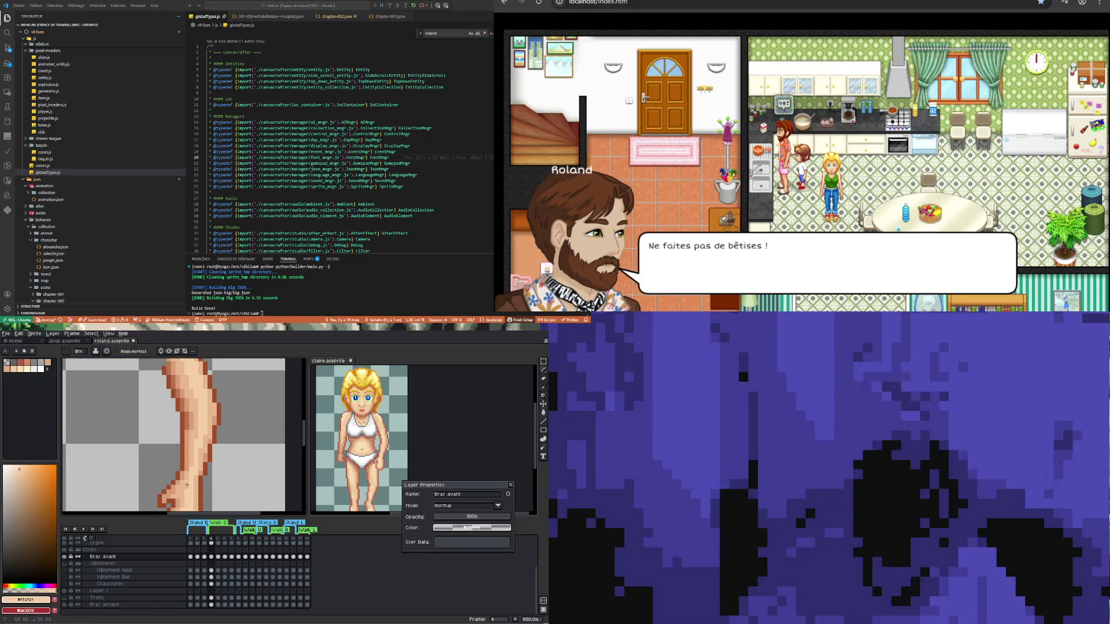
scroll(184, 495, "down", 5)
scroll(189, 461, "up", 7)
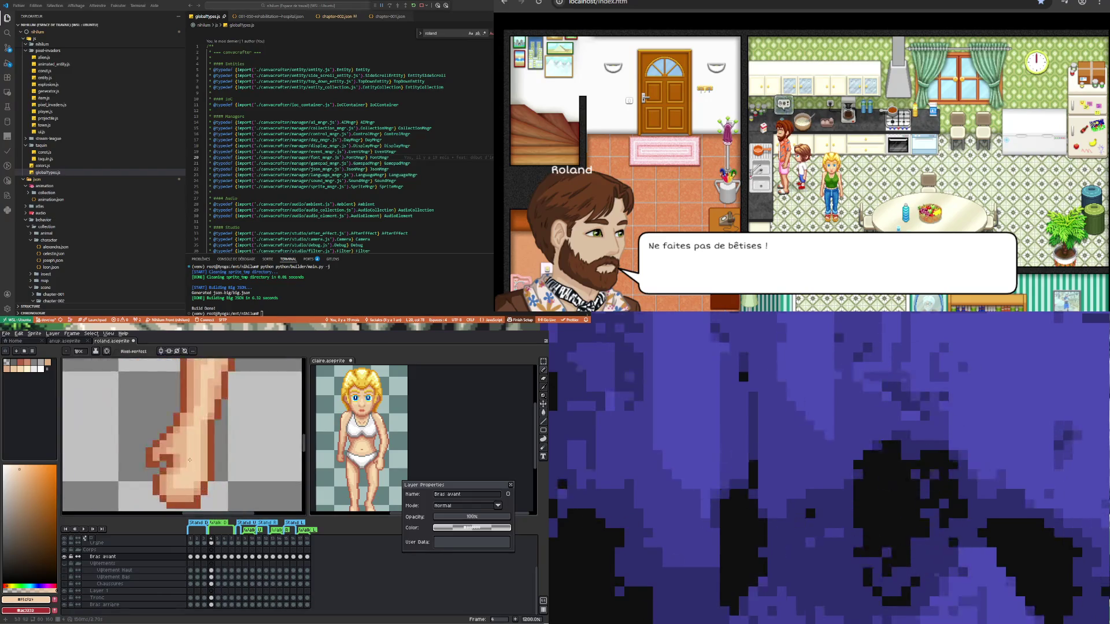
scroll(201, 486, "down", 4)
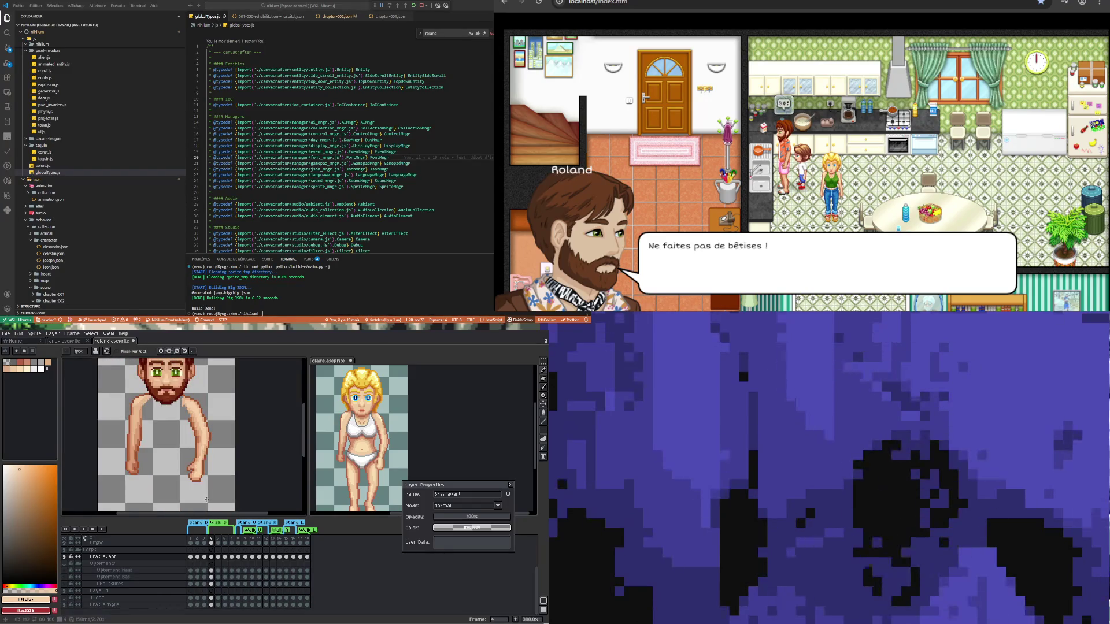
scroll(201, 466, "up", 4)
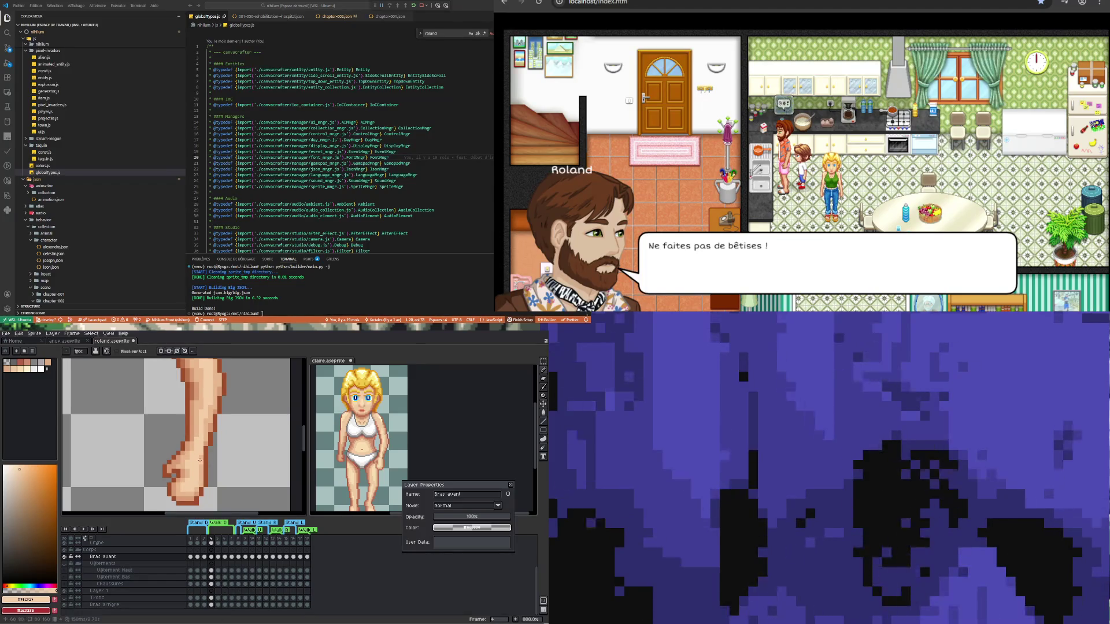
scroll(204, 471, "down", 4)
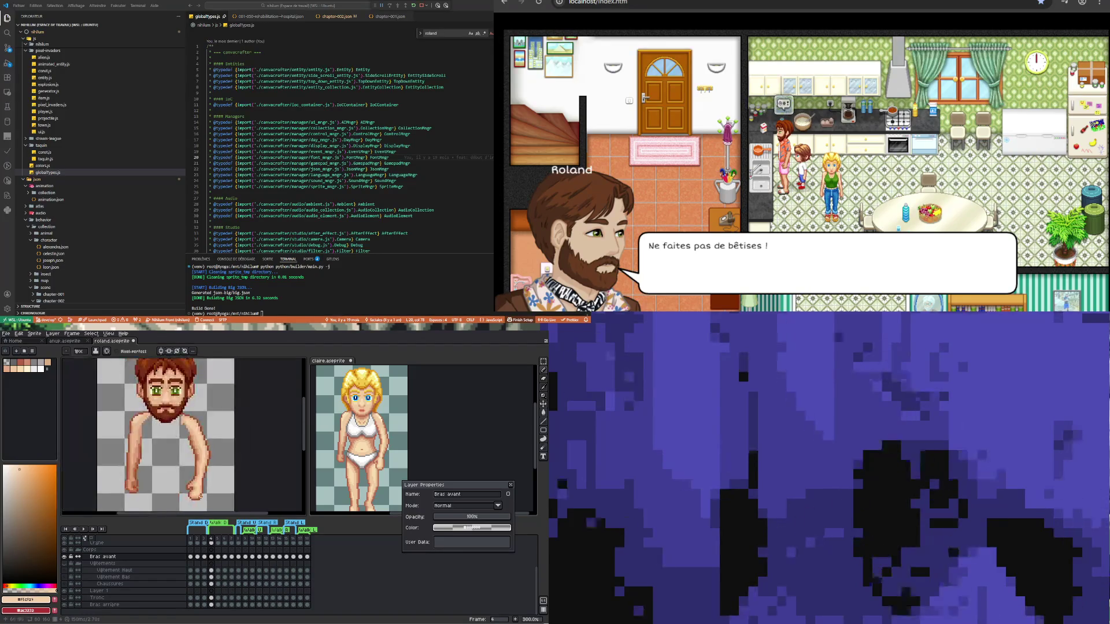
scroll(204, 474, "up", 6)
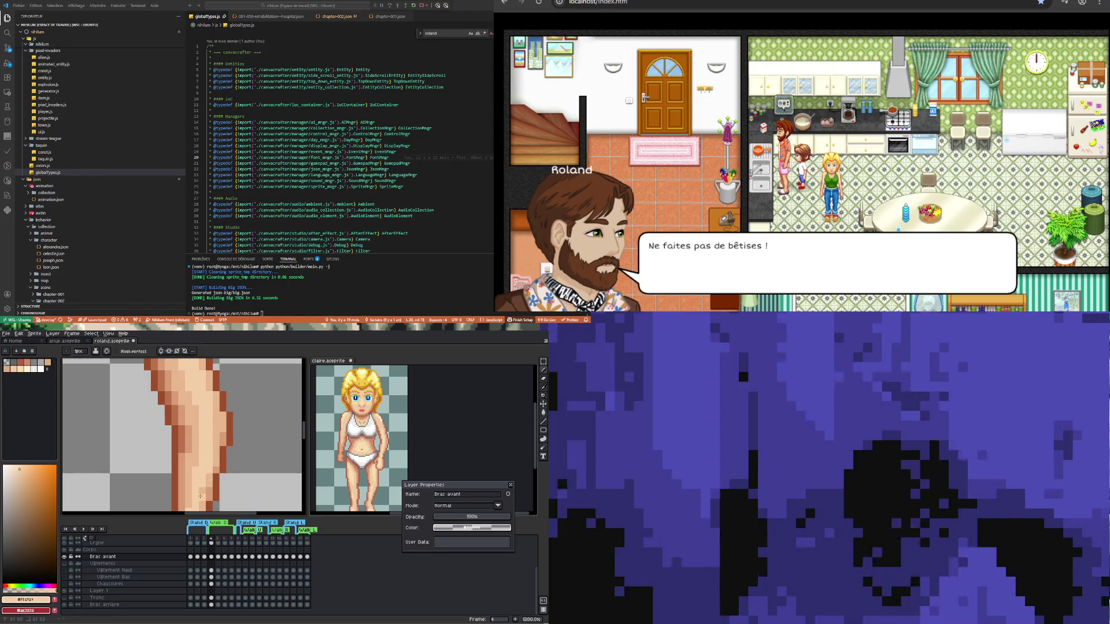
scroll(212, 449, "down", 6)
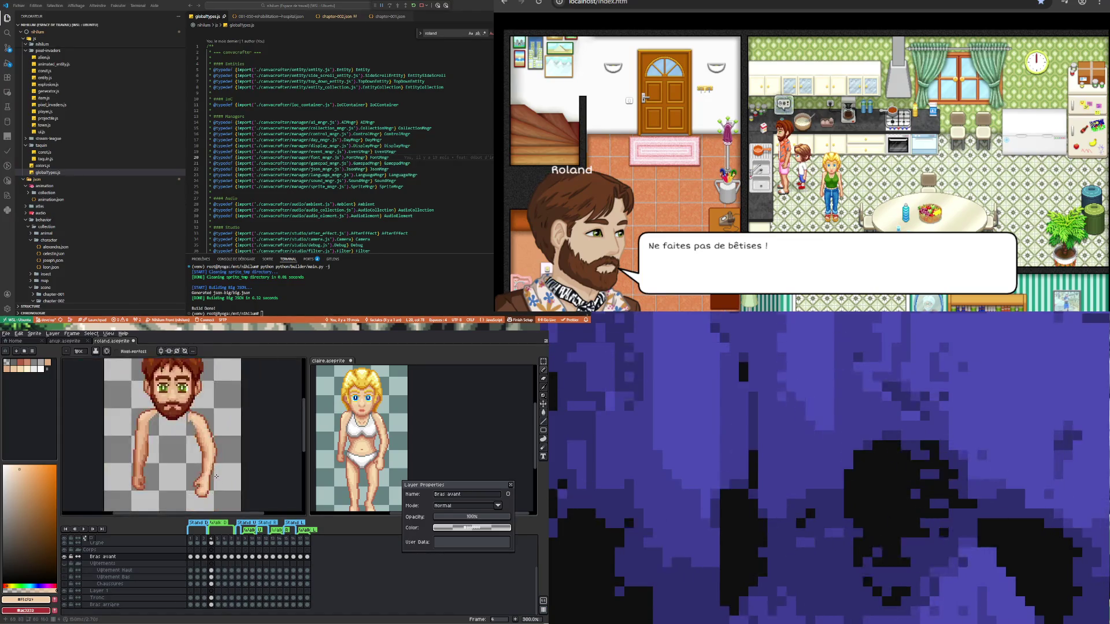
scroll(215, 446, "up", 4)
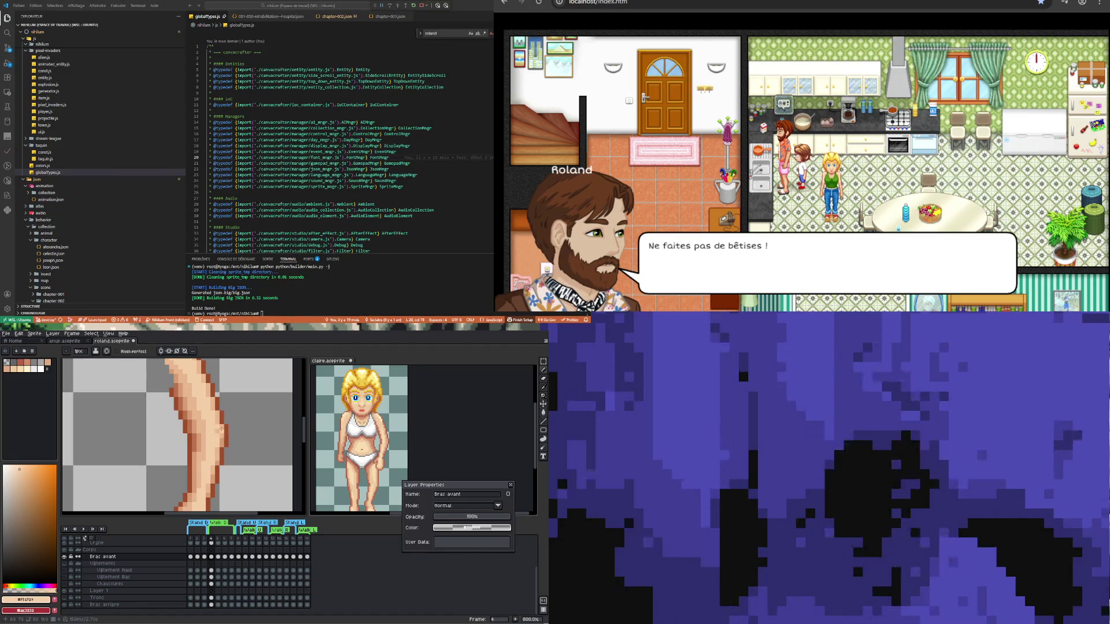
- Resample a colour and continue the darker orange forearm shading down to the fist
key("i")
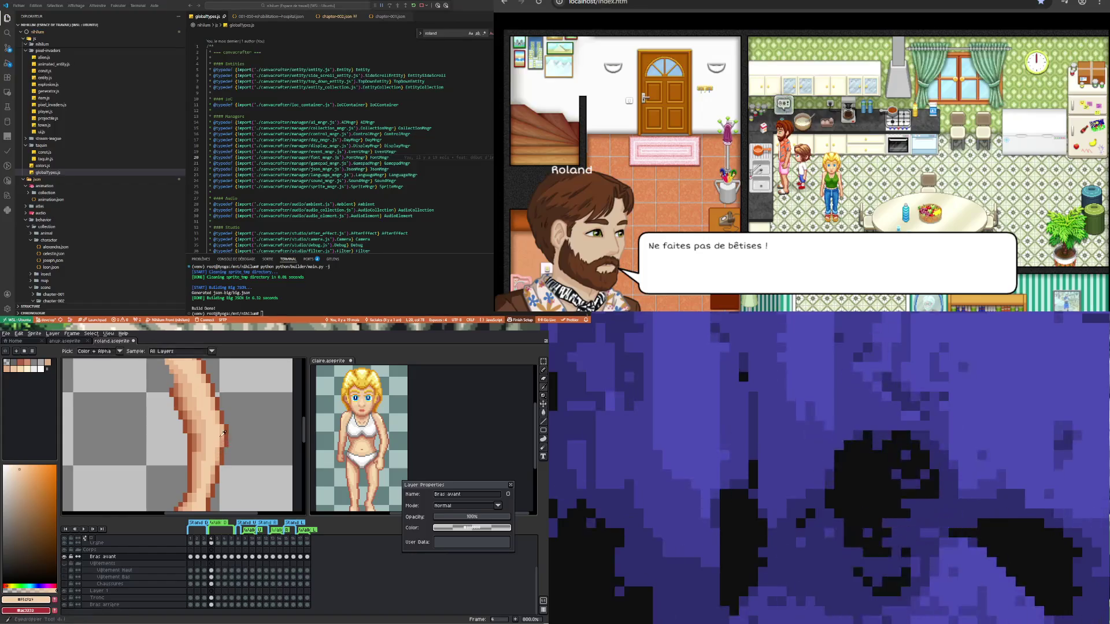
key("b")
scroll(221, 448, "up", 2)
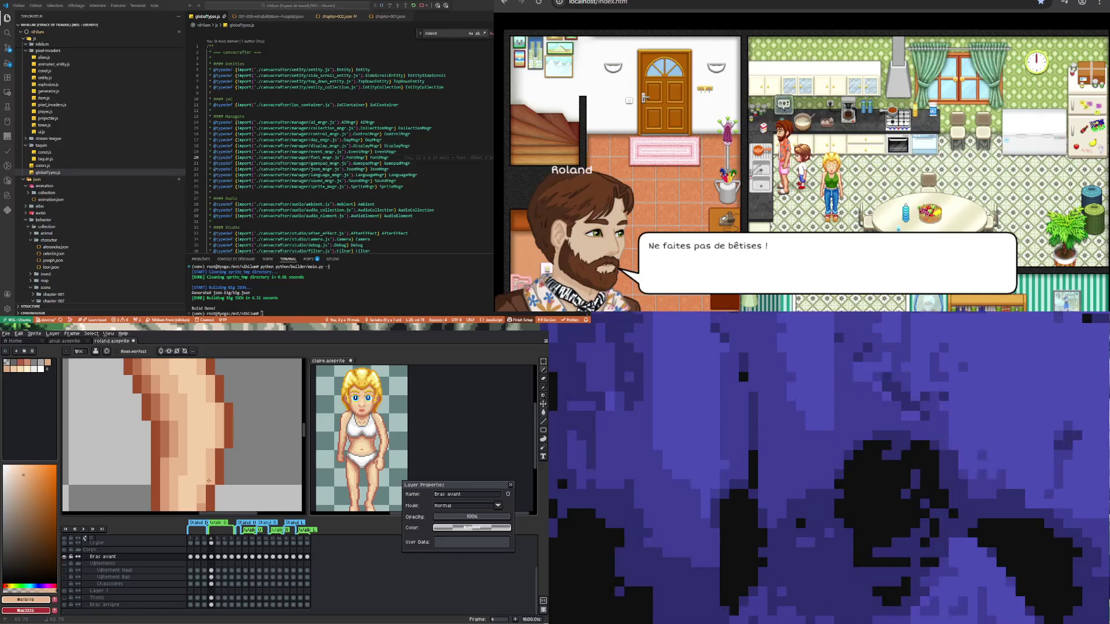
scroll(217, 479, "down", 3)
scroll(218, 478, "up", 2)
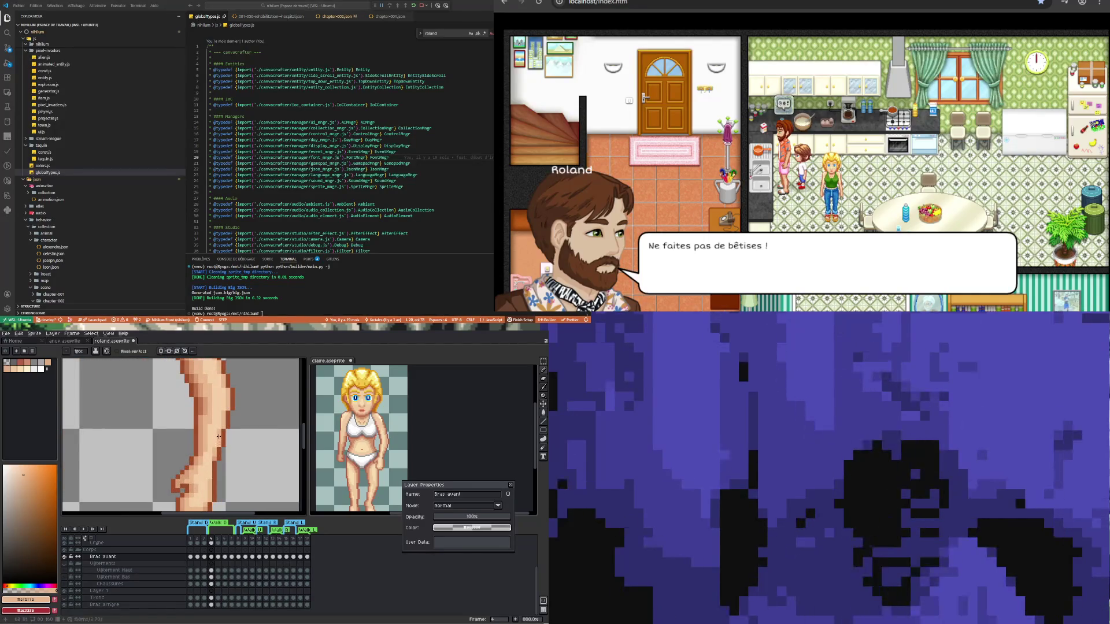
scroll(225, 475, "down", 4)
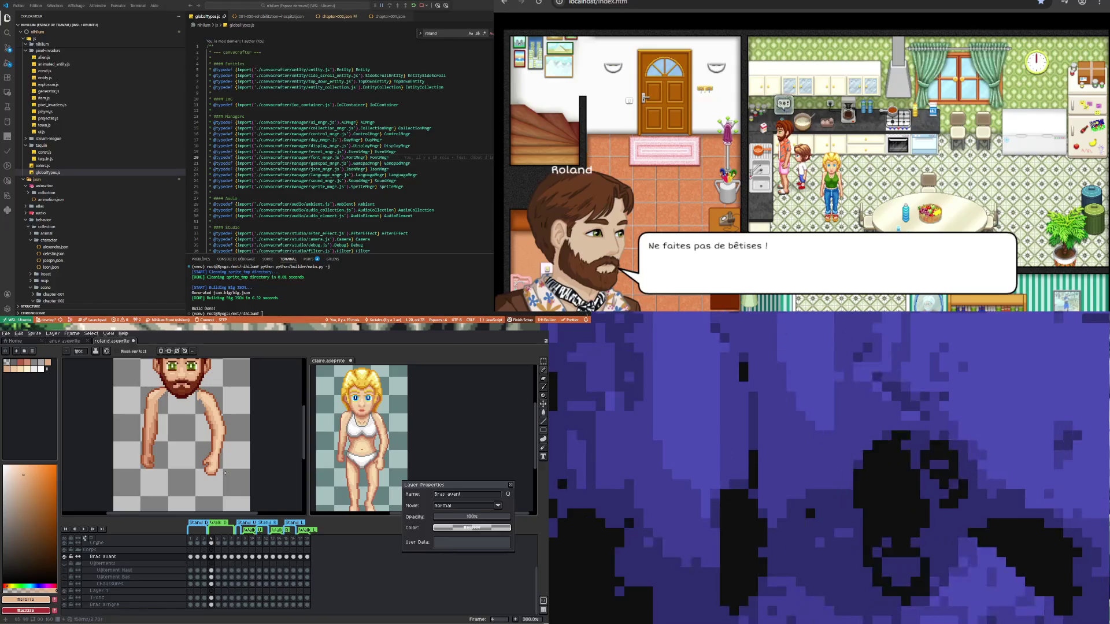
- Compare arm poses across frames, then show the Tronc torso layer and replay the animation
left_click(228, 558)
key("Left")
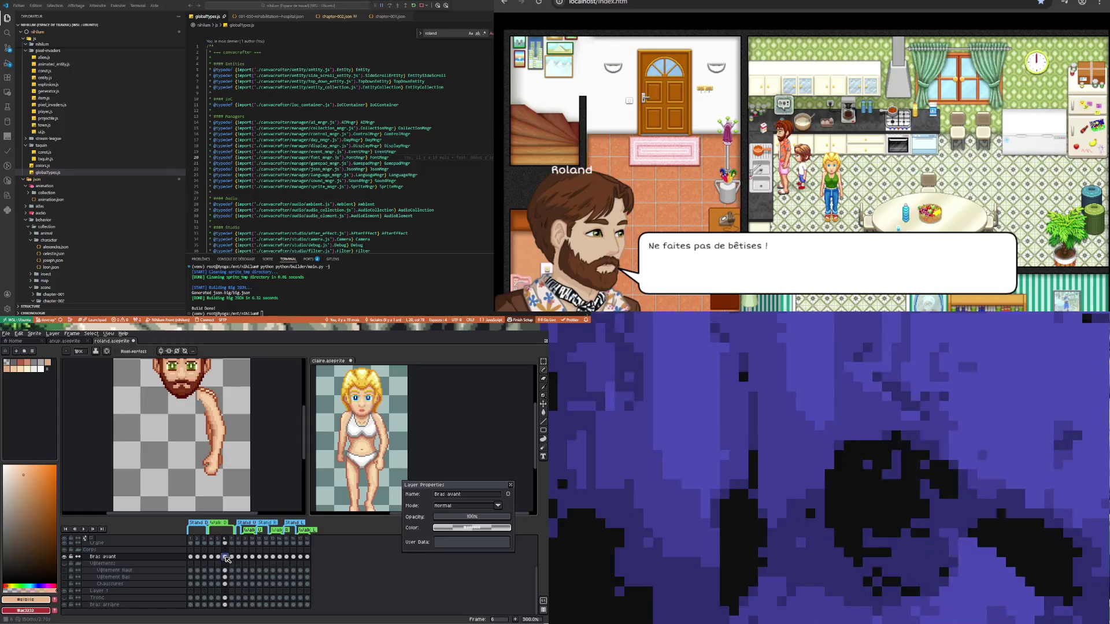
key("Right")
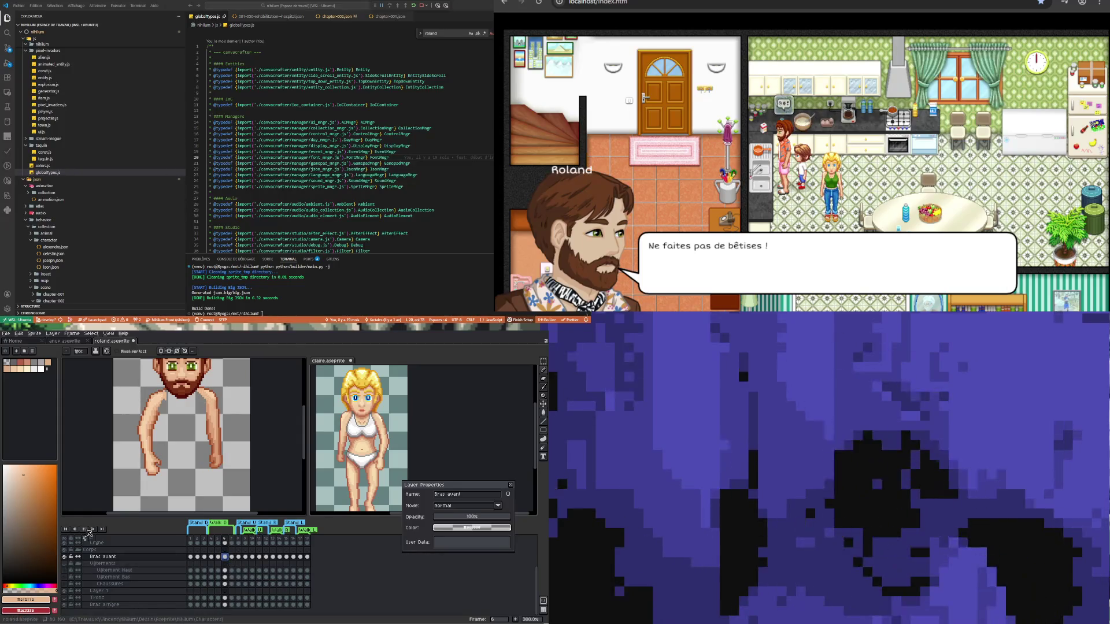
left_click(85, 530)
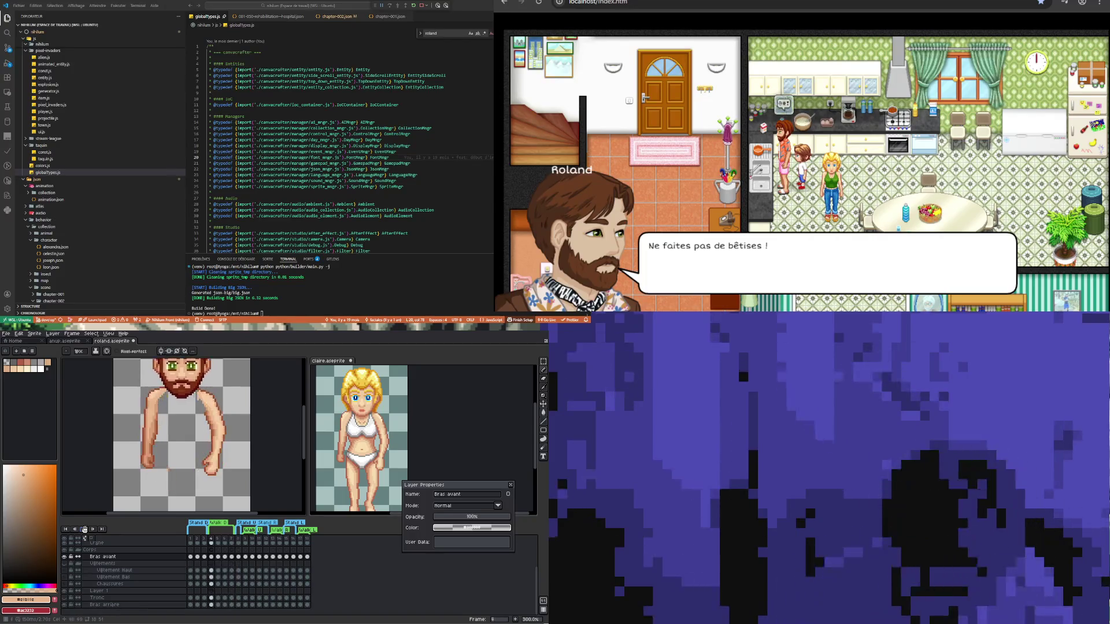
left_click(88, 529)
key("minus")
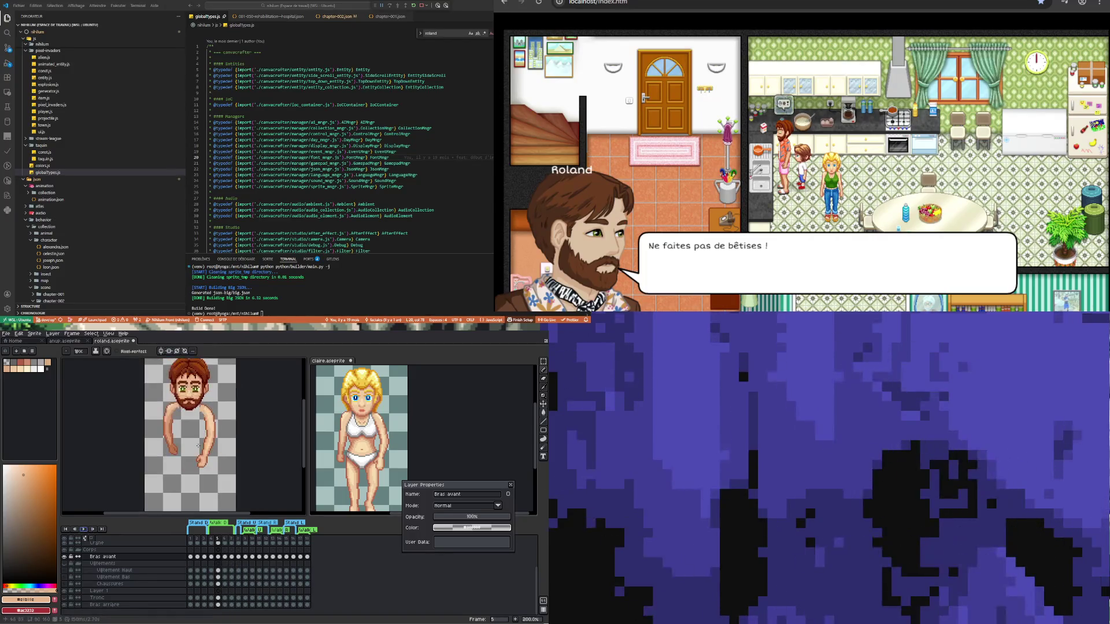
left_click(64, 599)
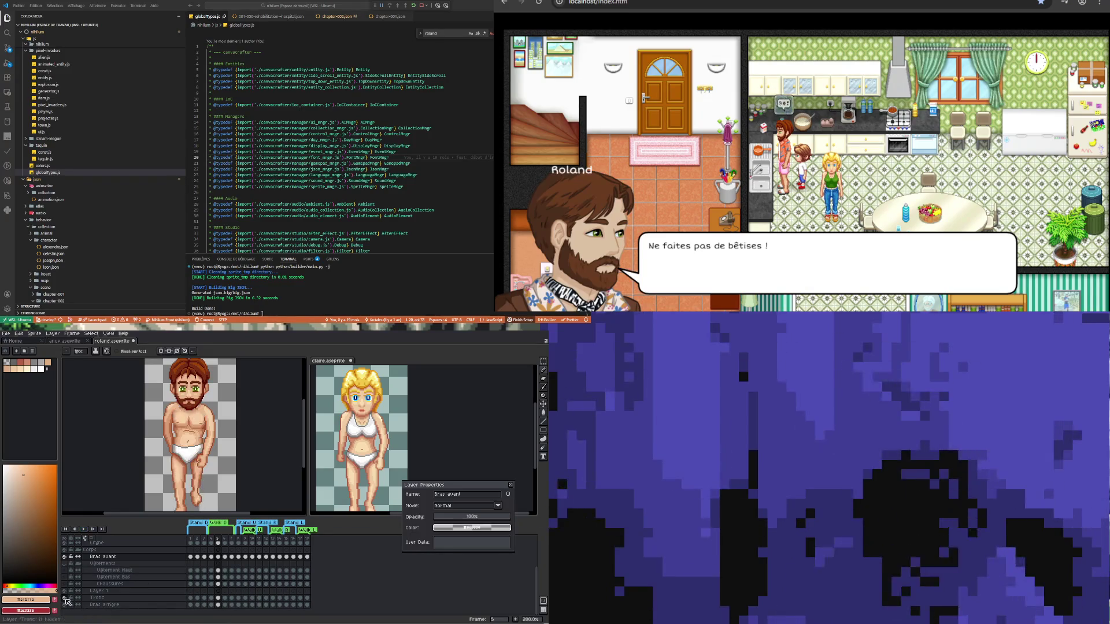
left_click(84, 530)
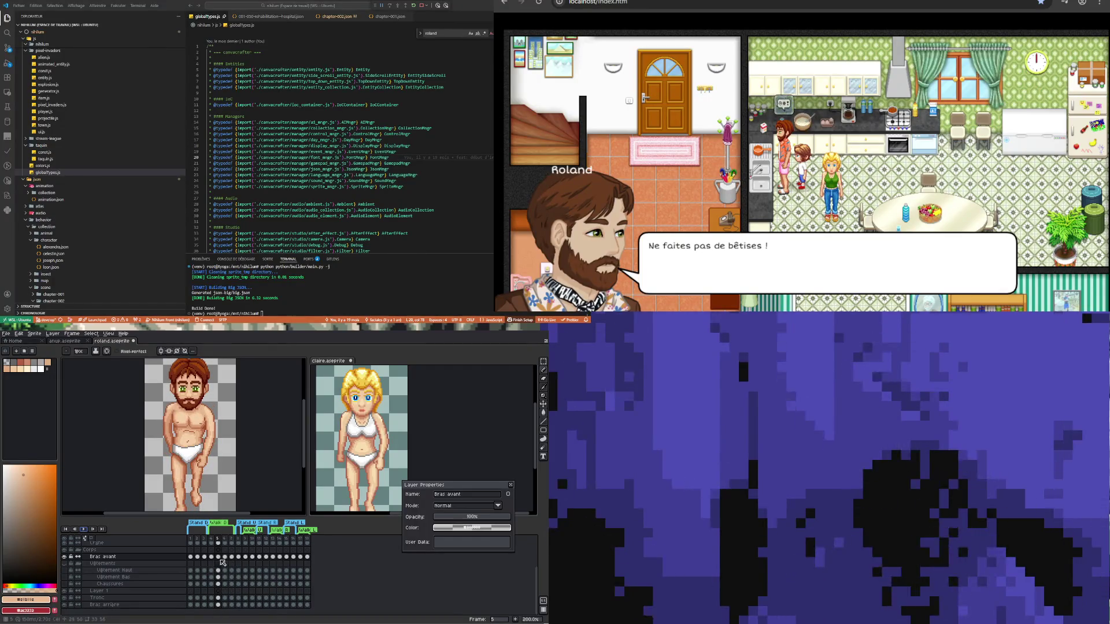
- Select the Tronc layer, pick its dark brown outline colour, go to frame 7 and replay
left_click(218, 598)
scroll(160, 411, "up", 6)
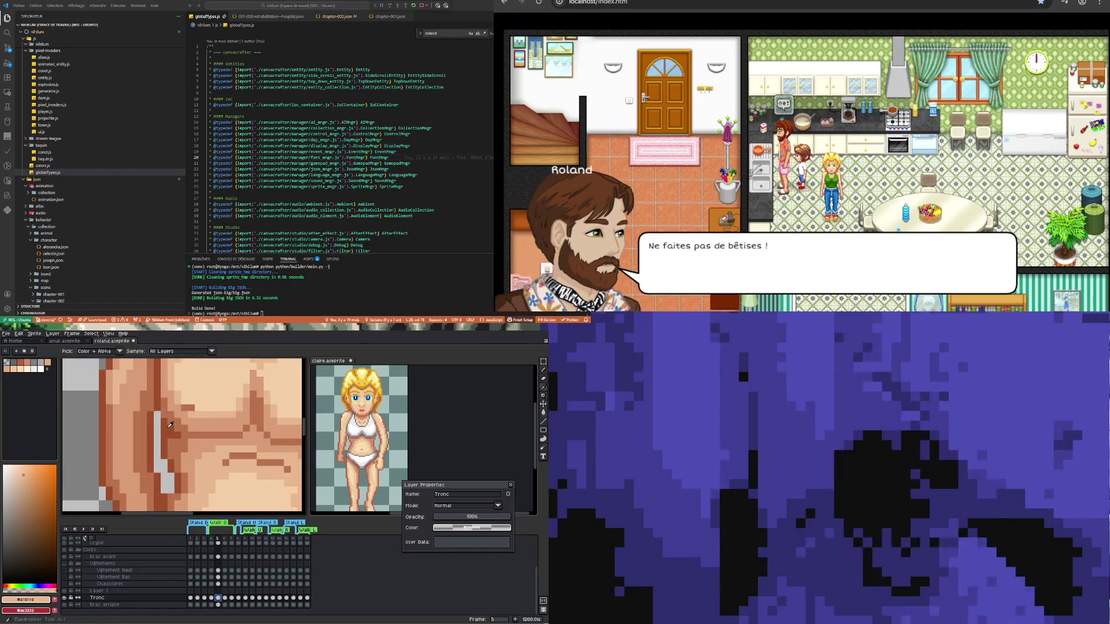
left_click(168, 425, "alt")
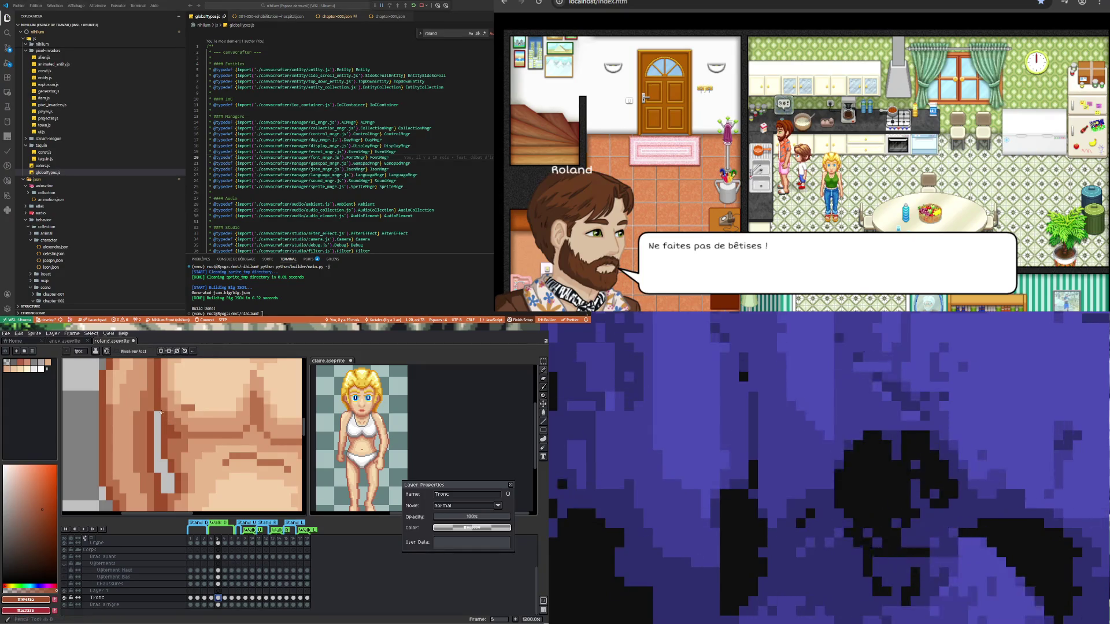
left_click(232, 598)
scroll(245, 410, "down", 3)
scroll(246, 411, "up", 2)
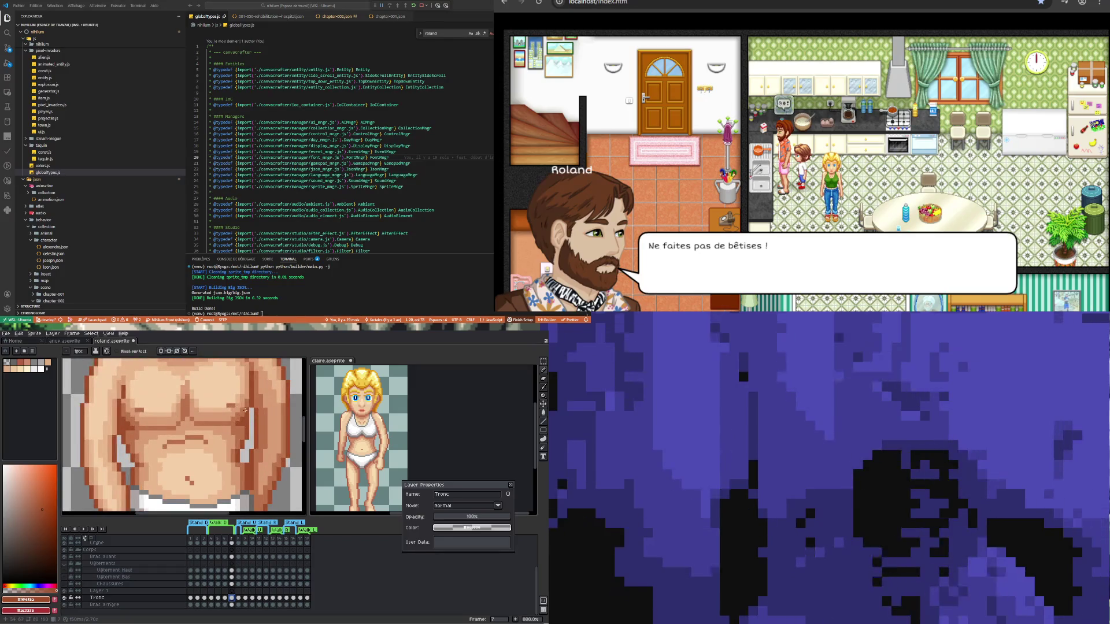
scroll(246, 413, "down", 4)
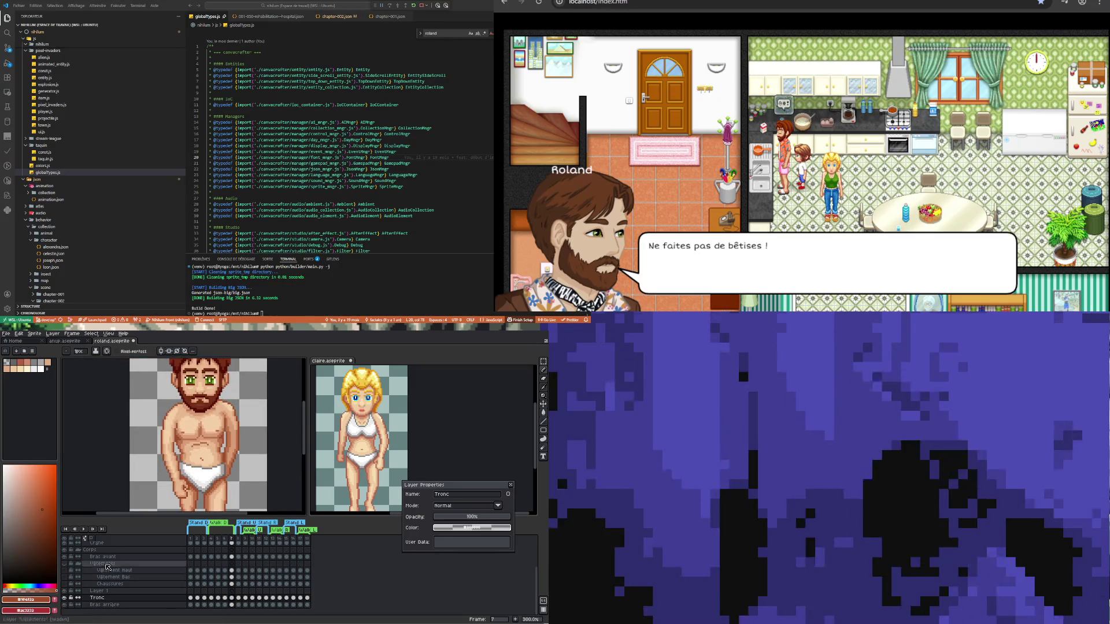
left_click(85, 529)
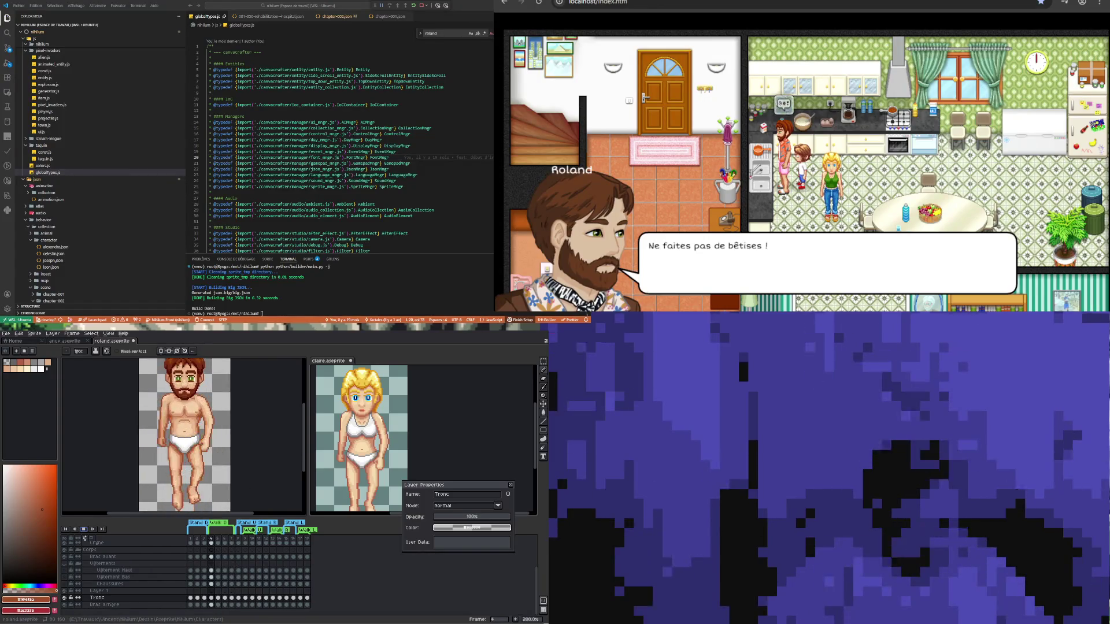
key("minus")
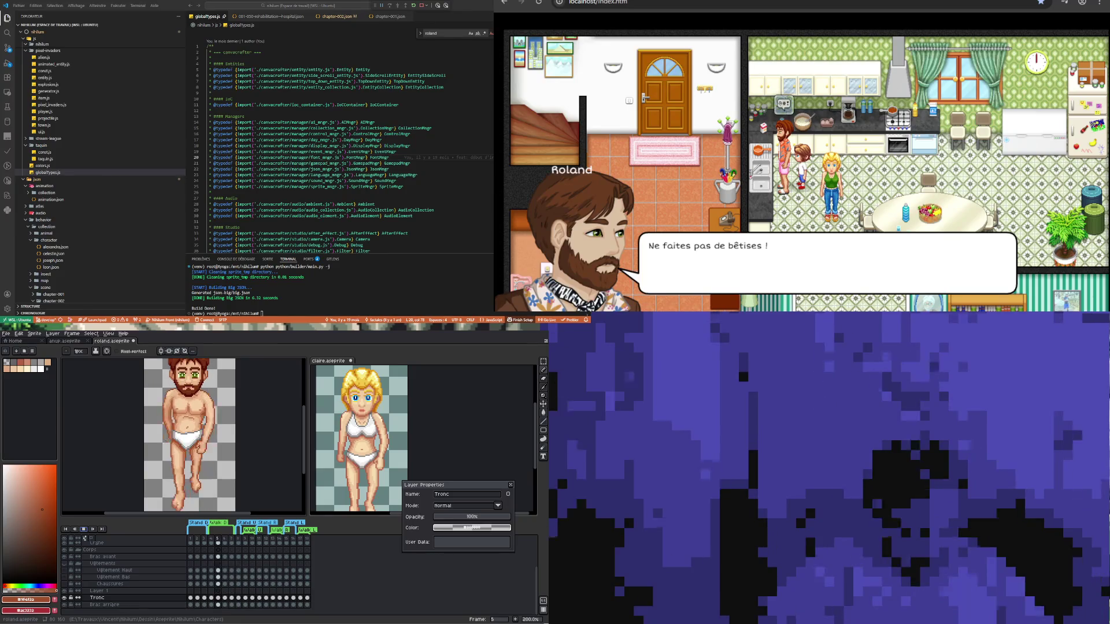
key("minus")
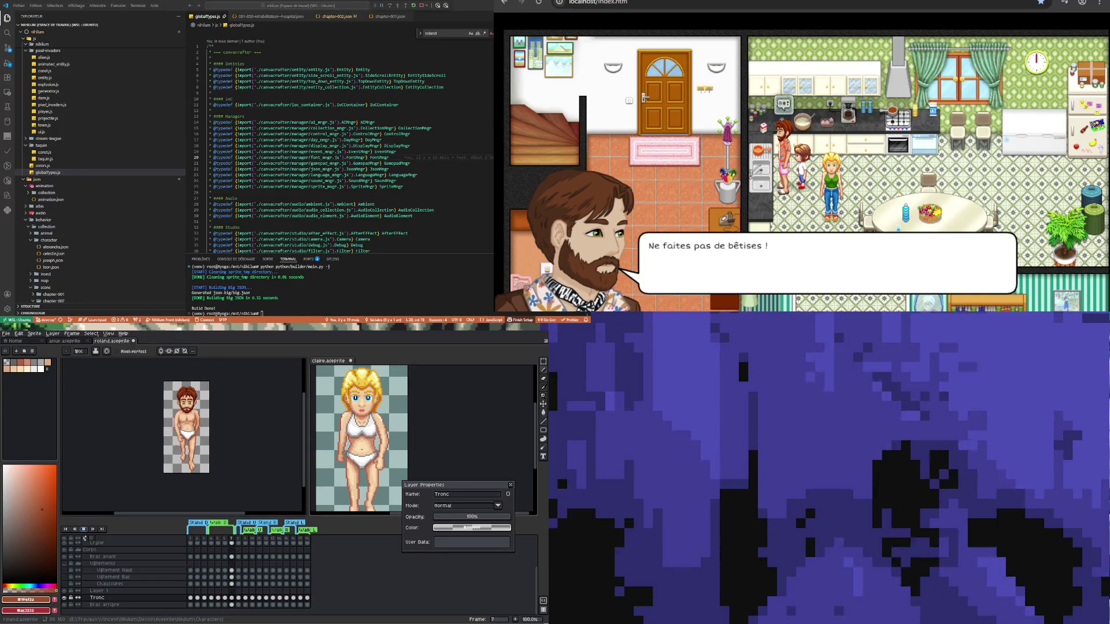
key("2")
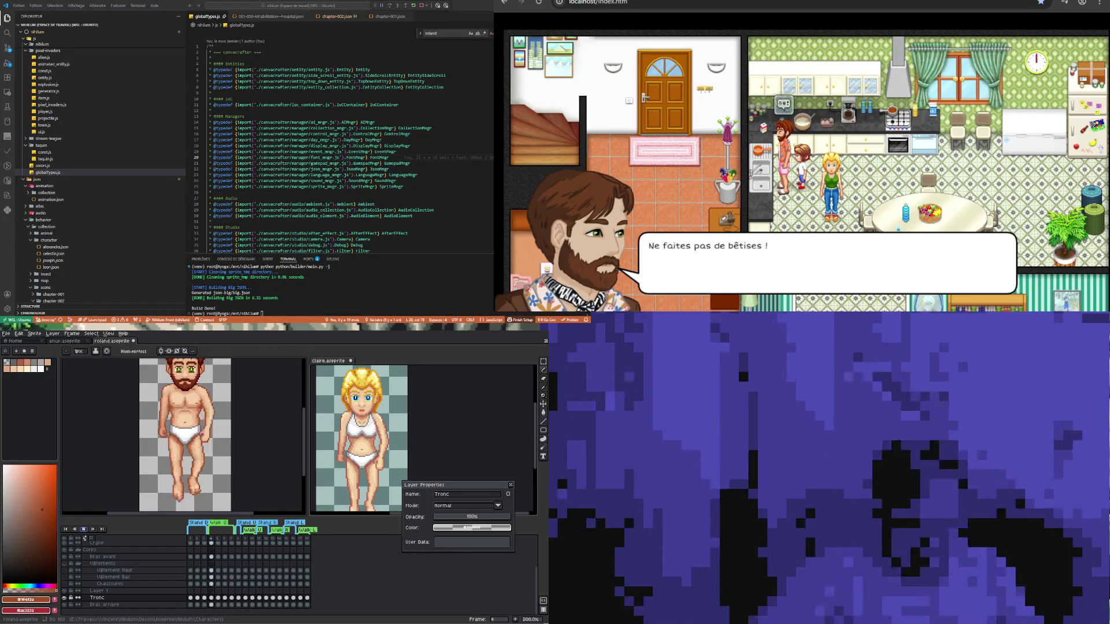
key("minus")
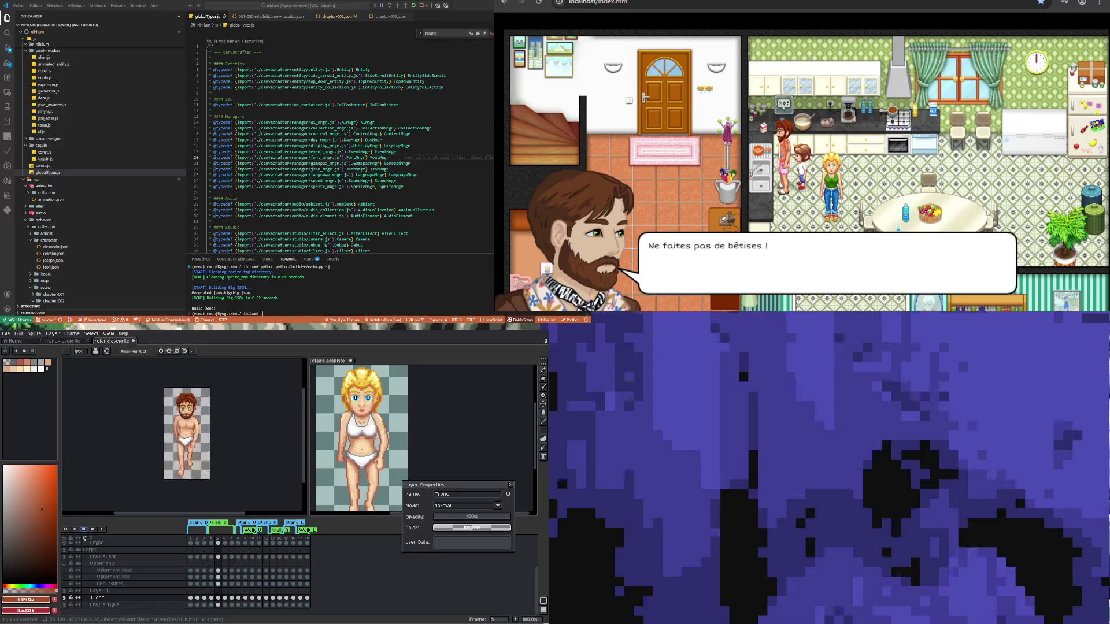
key("minus")
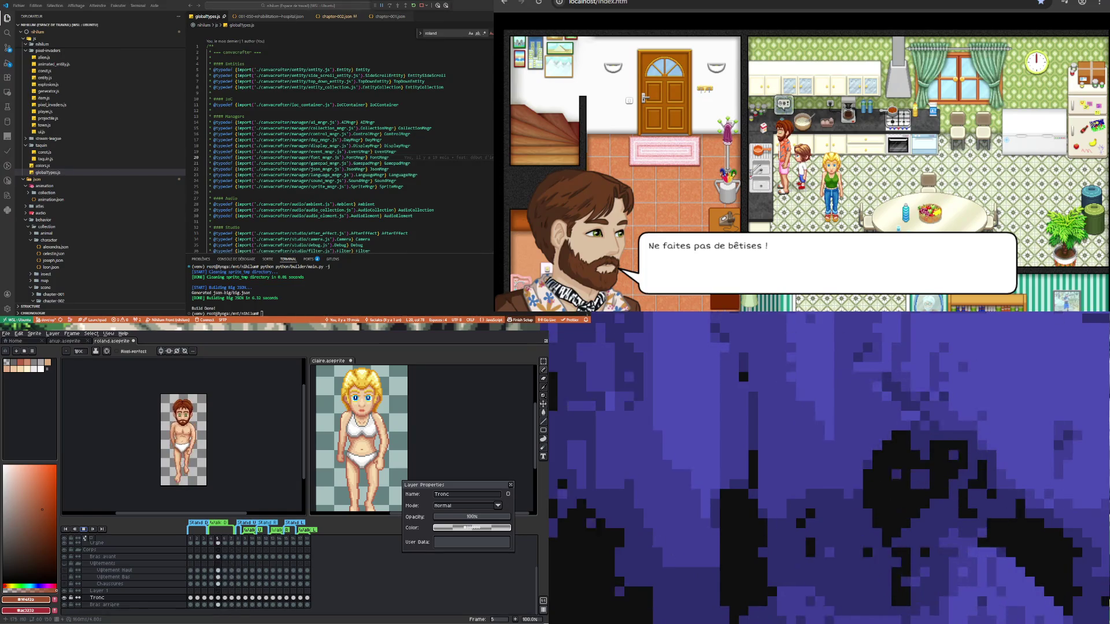
key("Escape")
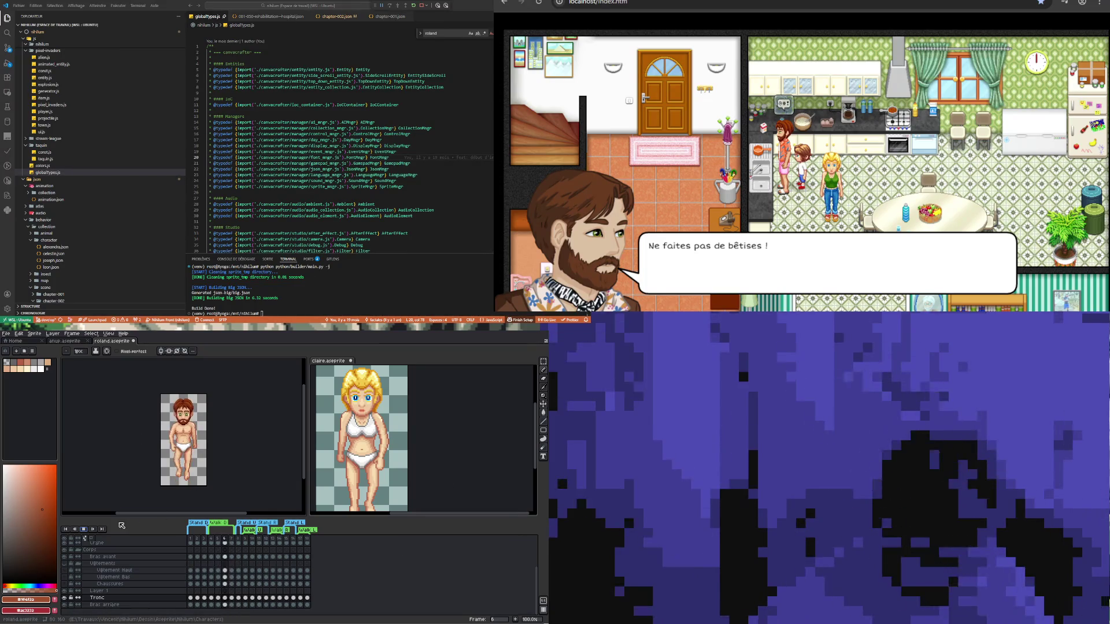
- Stop playback, zoom onto the feet and make skin tone #d99d76 the Pencil colour
left_click(84, 529)
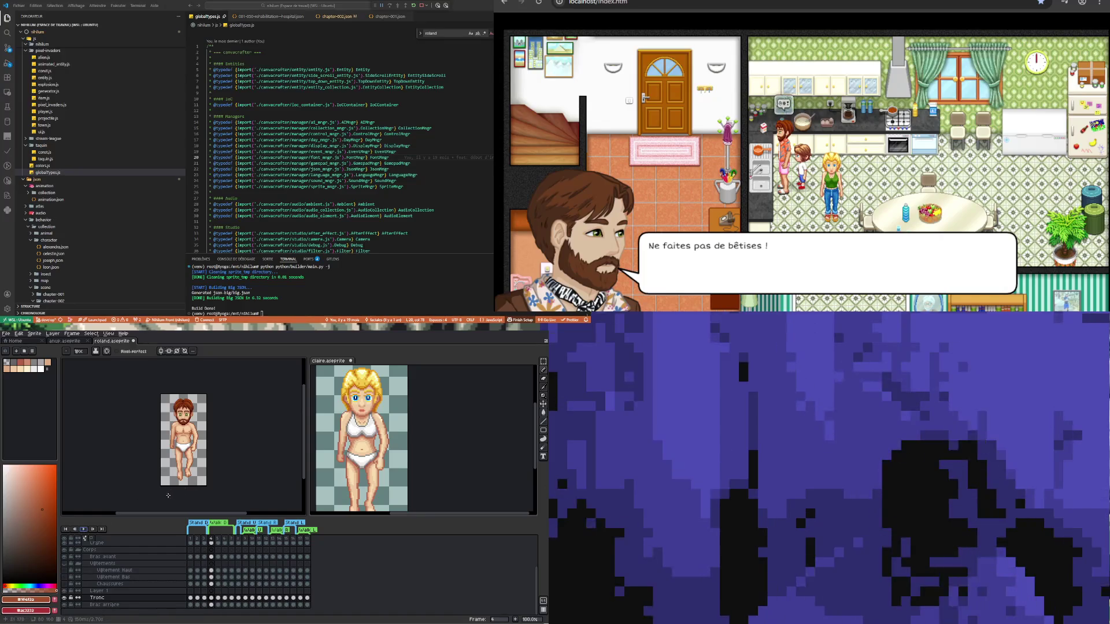
scroll(171, 496, "up", 2)
scroll(242, 456, "right", 1)
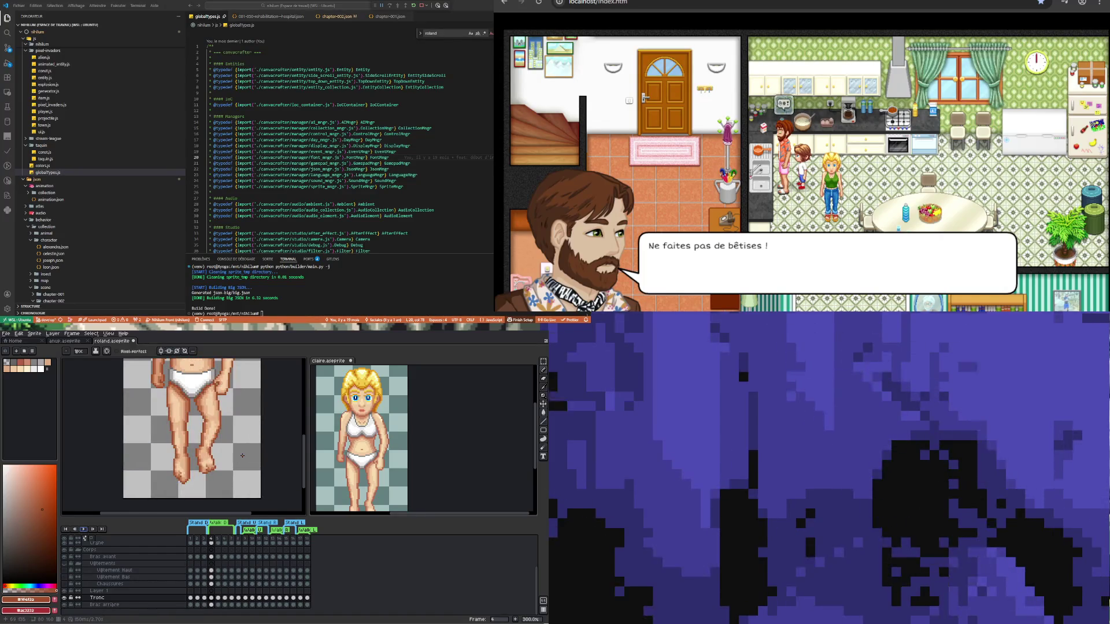
scroll(223, 471, "up", 1)
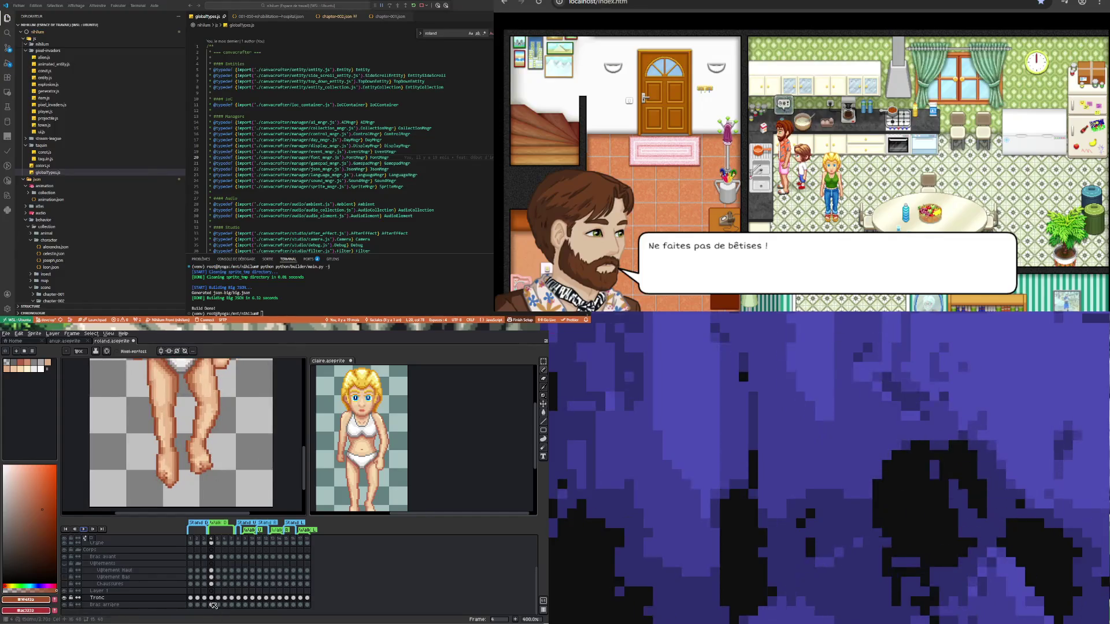
scroll(165, 508, "up", 2)
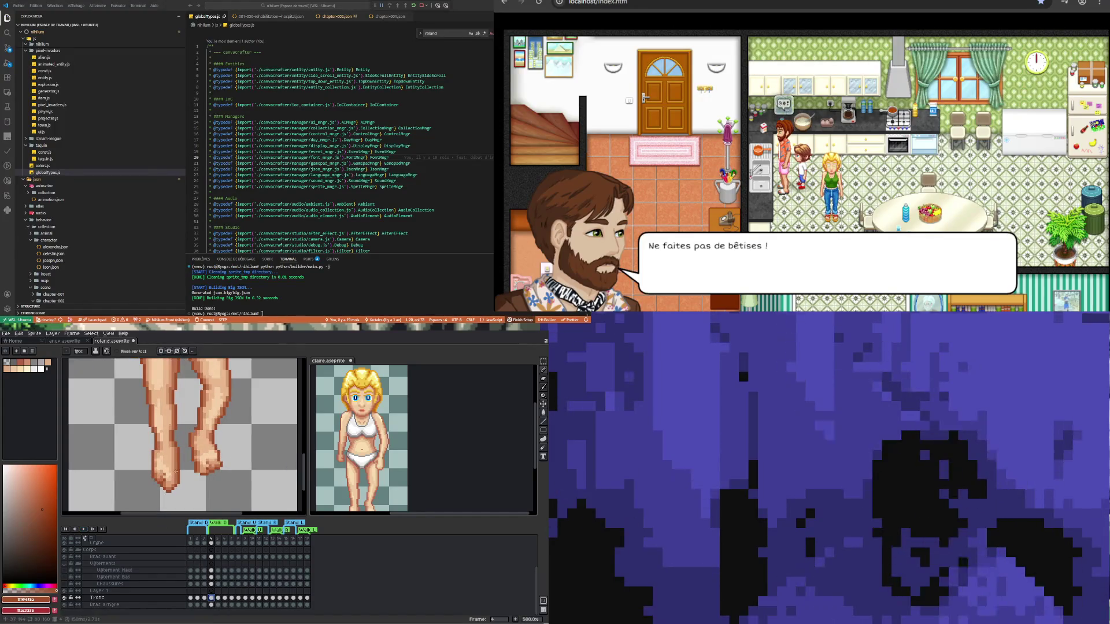
key("i")
left_click(163, 440)
key("b")
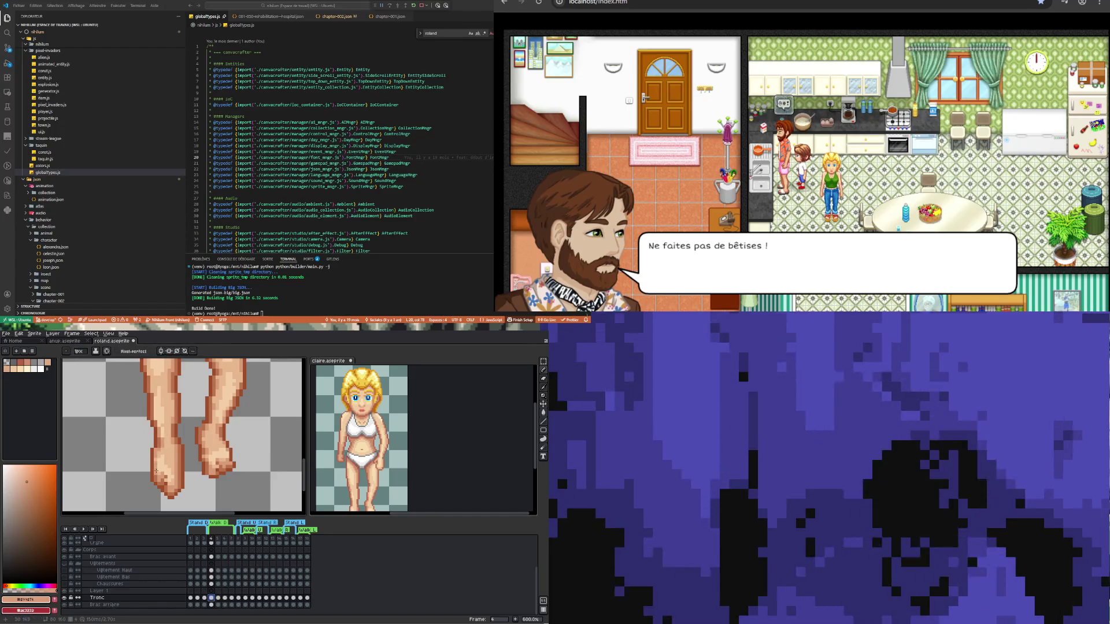
scroll(159, 484, "up", 3)
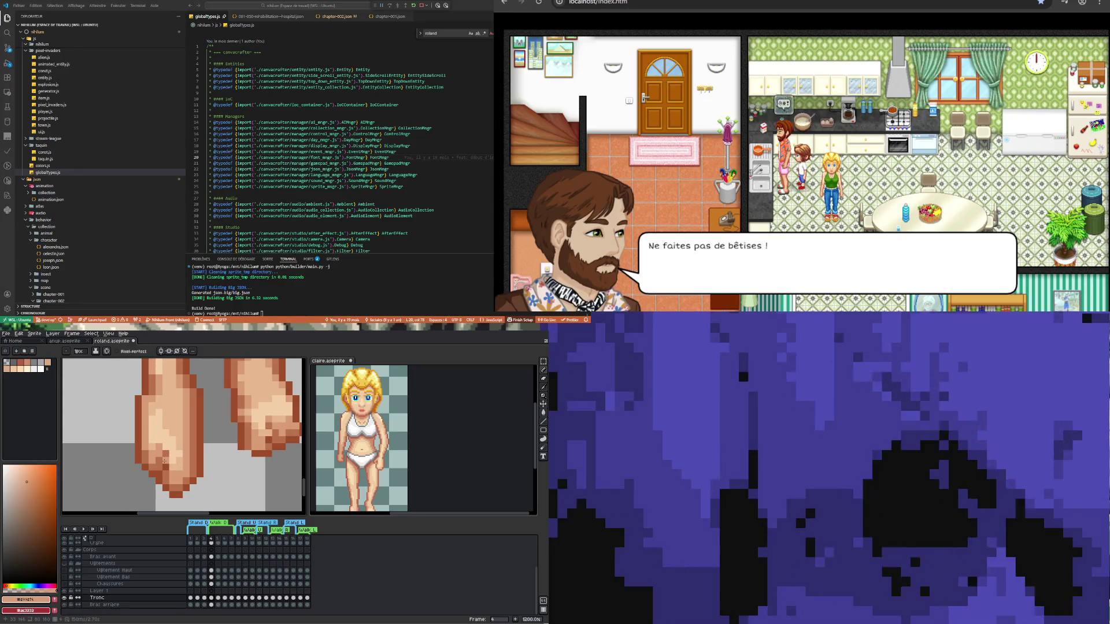
- Sample the lighter skin tone from the foot and repaint foot shading pixels
key("i")
key("b")
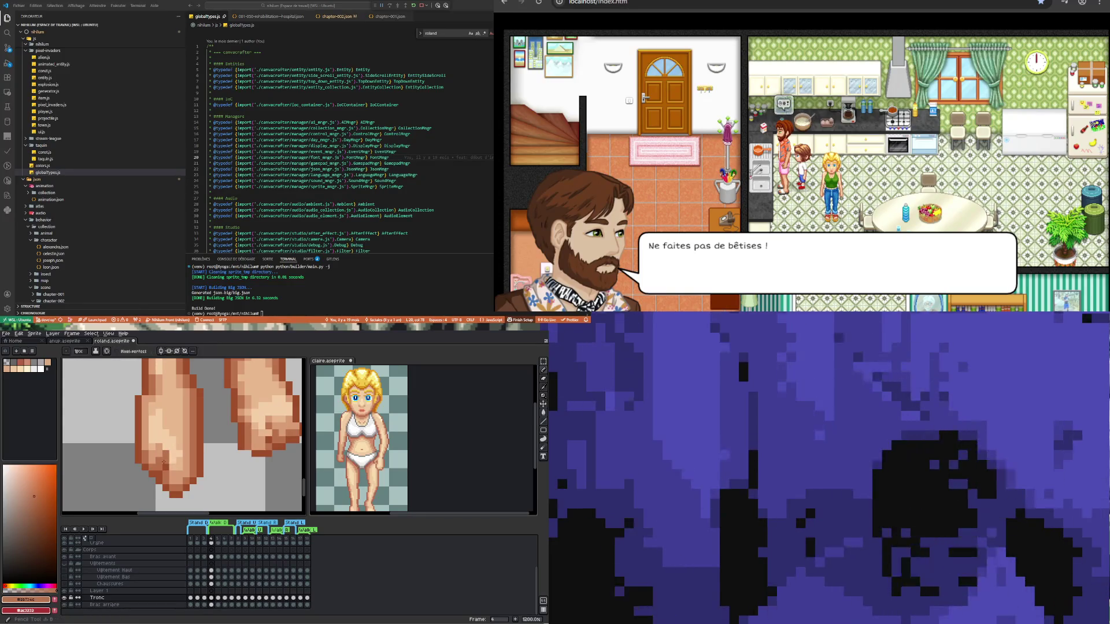
key("i")
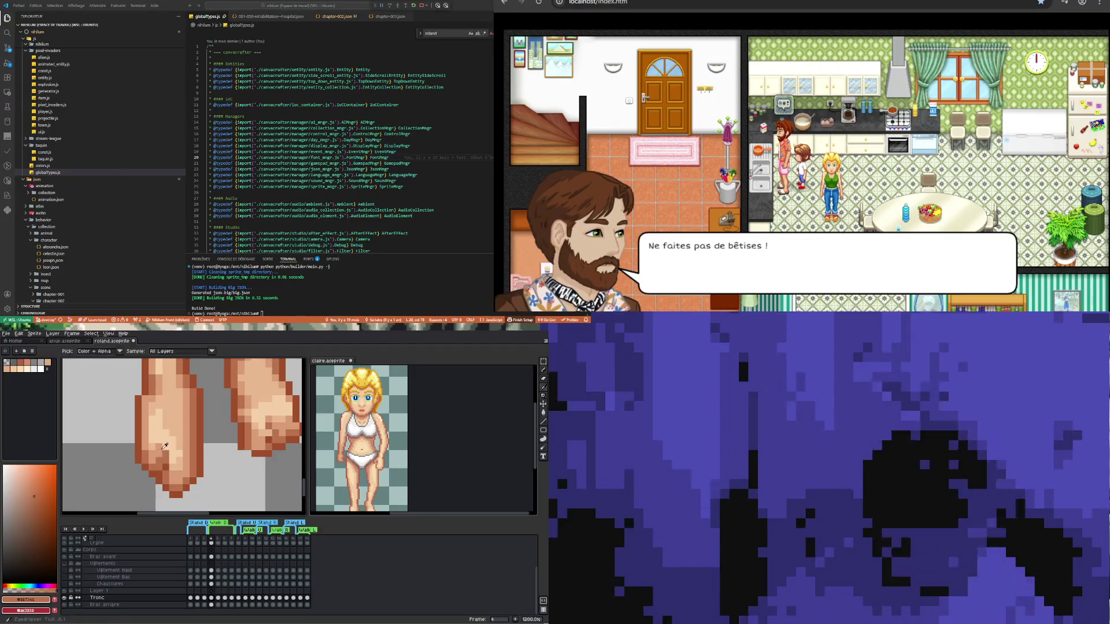
key("b")
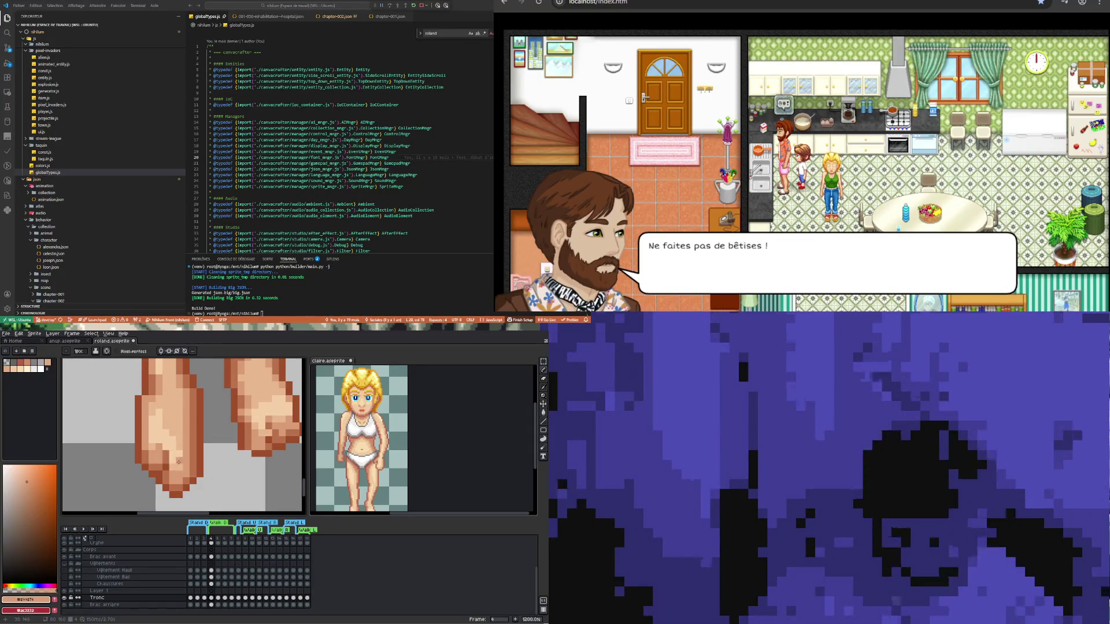
key("i")
left_click(181, 436)
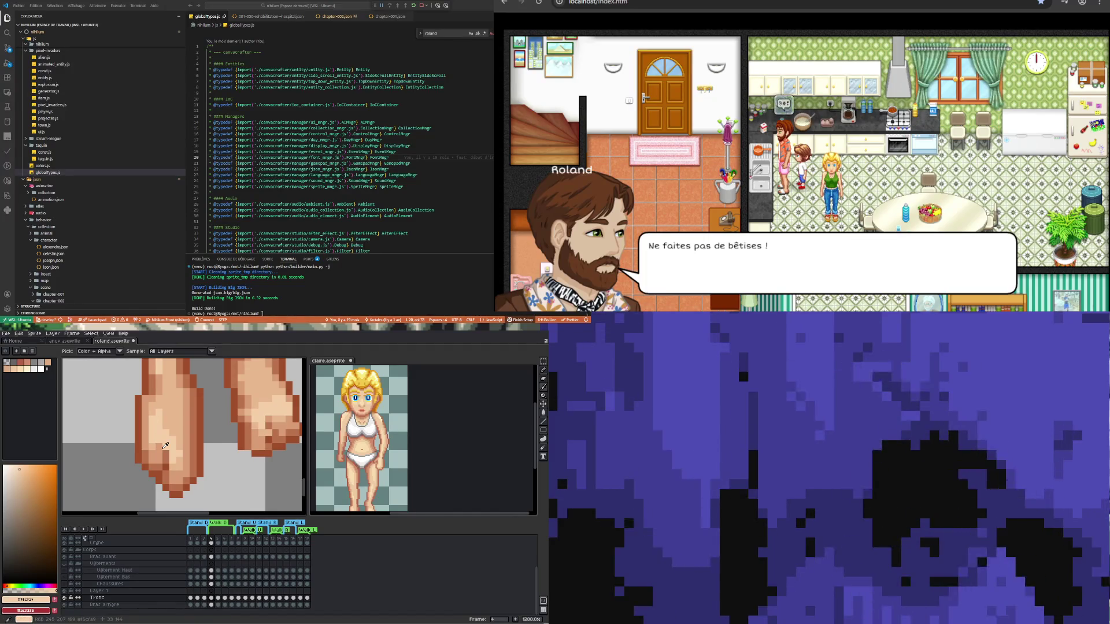
key("b")
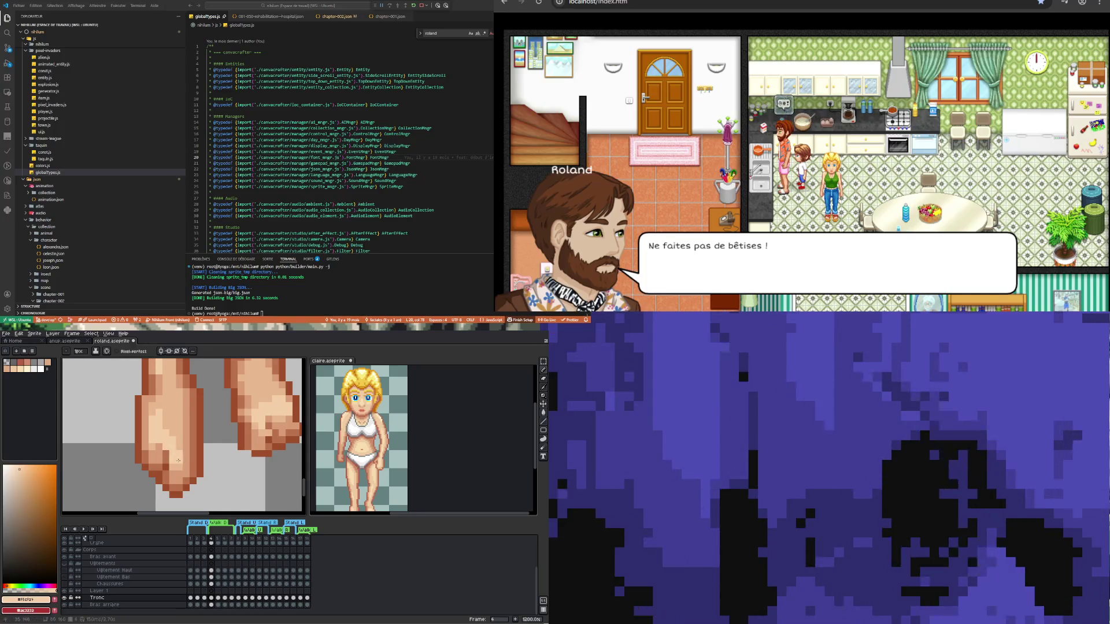
- Sample another skin tone from the foot and keep retouching toes and ankles
key("i")
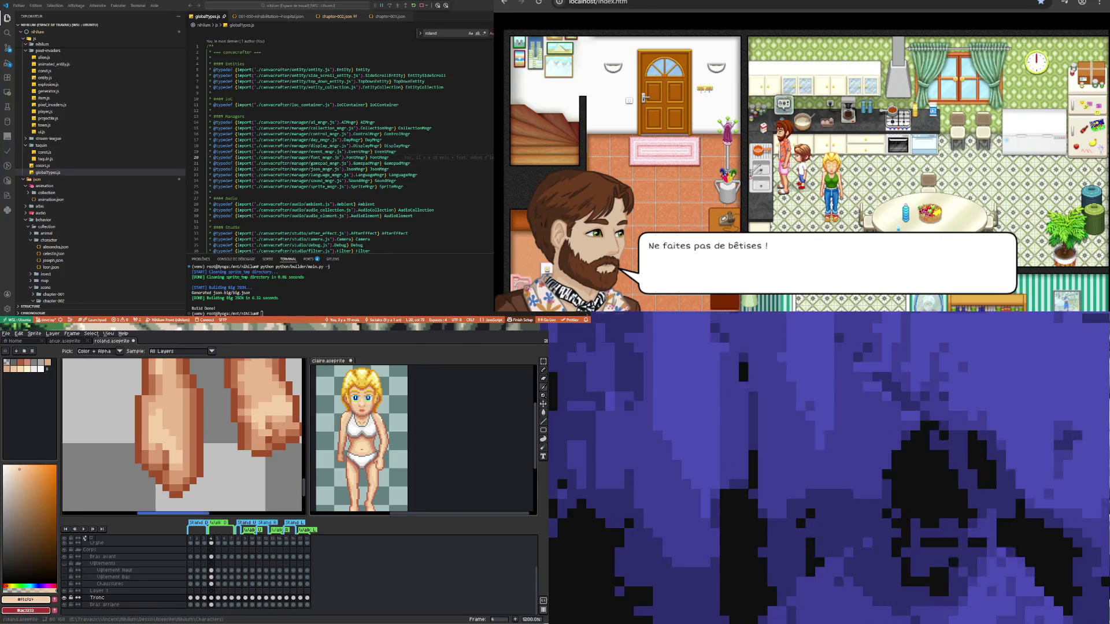
key("b")
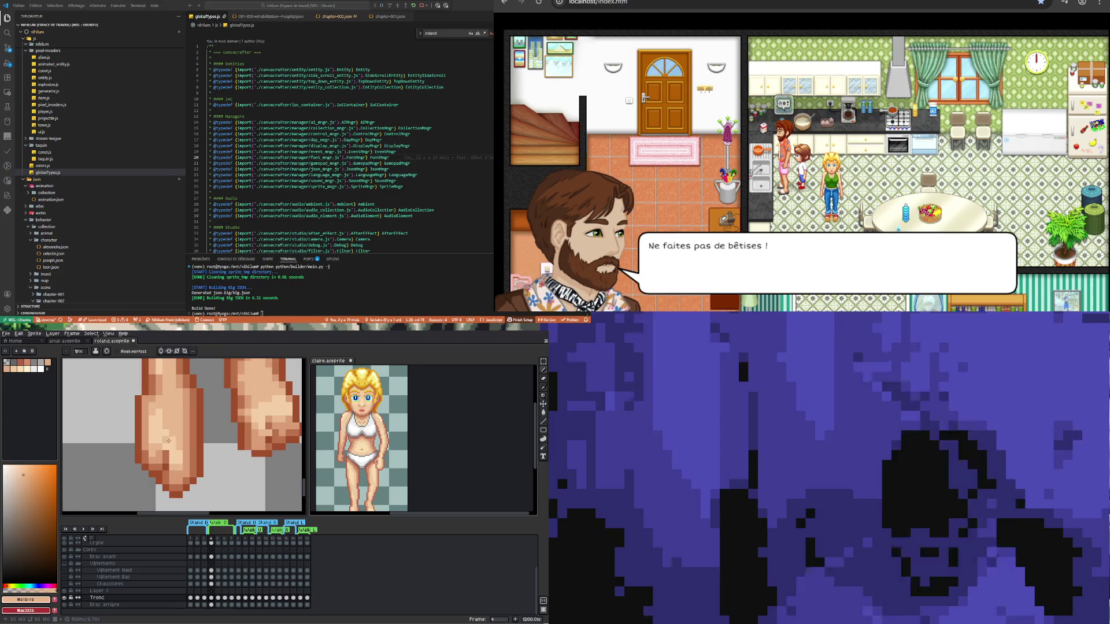
scroll(179, 457, "down", 3)
scroll(173, 441, "up", 3)
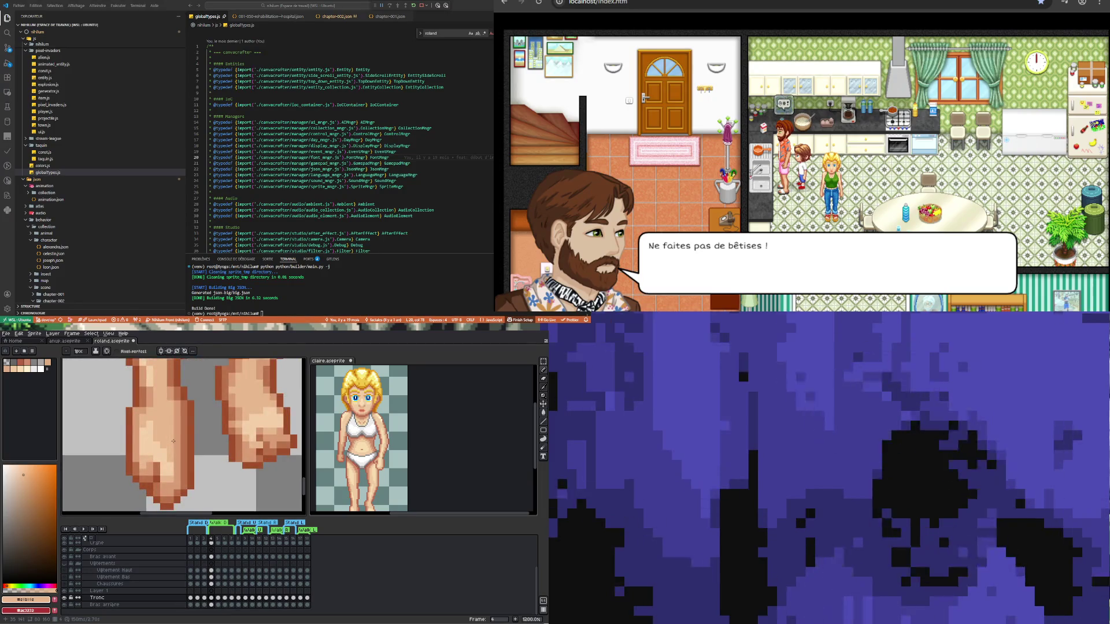
key("i")
left_click(154, 442)
scroll(383, 463, "down", 2)
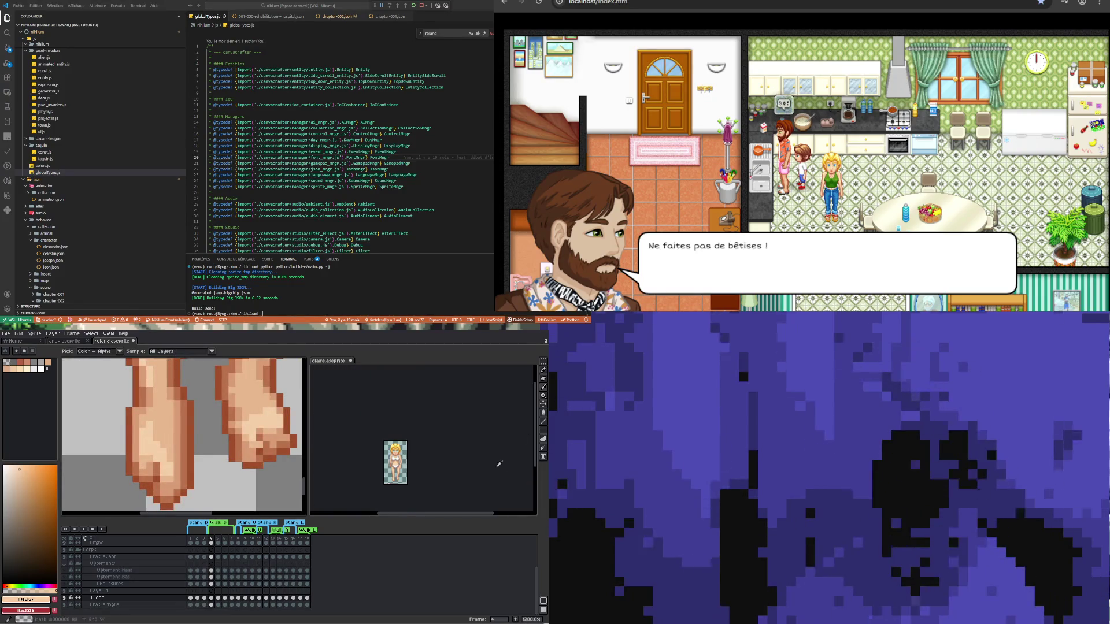
scroll(383, 481, "up", 2)
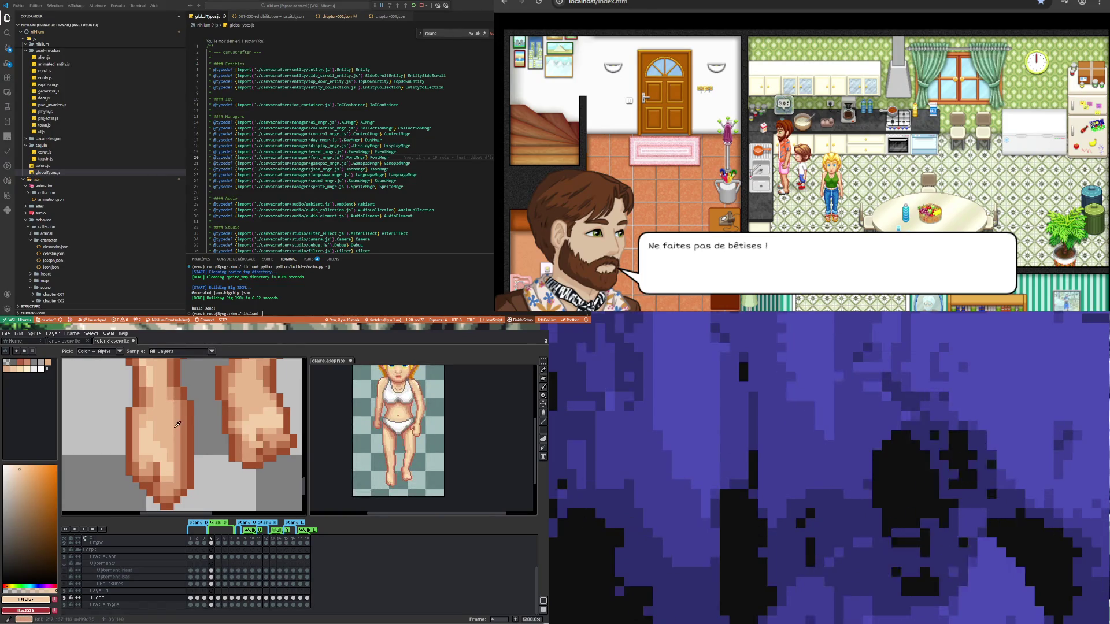
key("b")
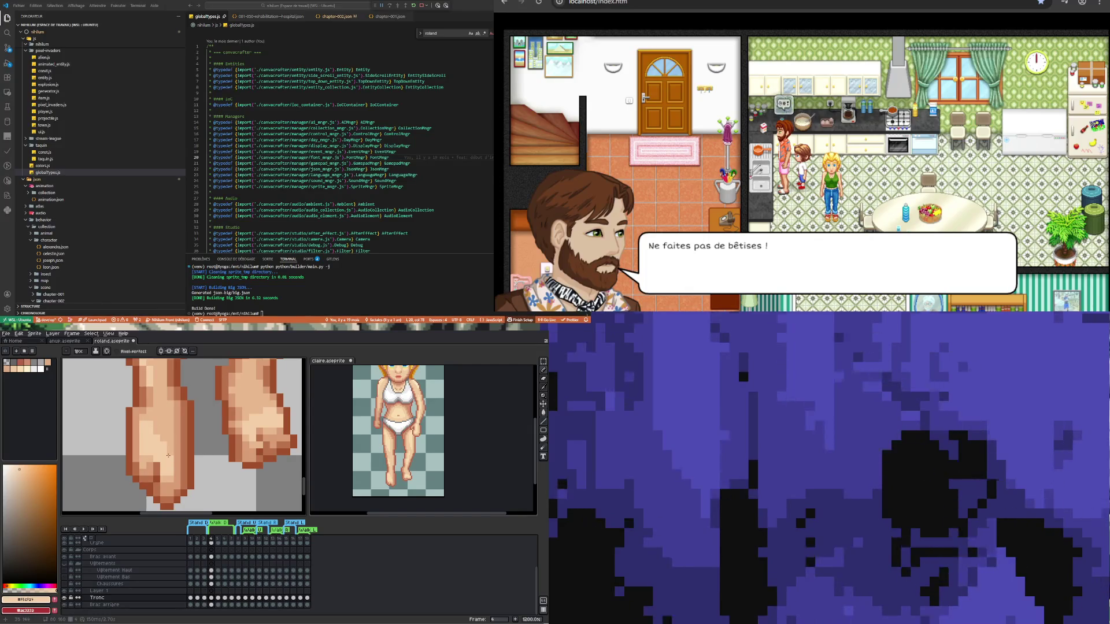
scroll(141, 464, "down", 5)
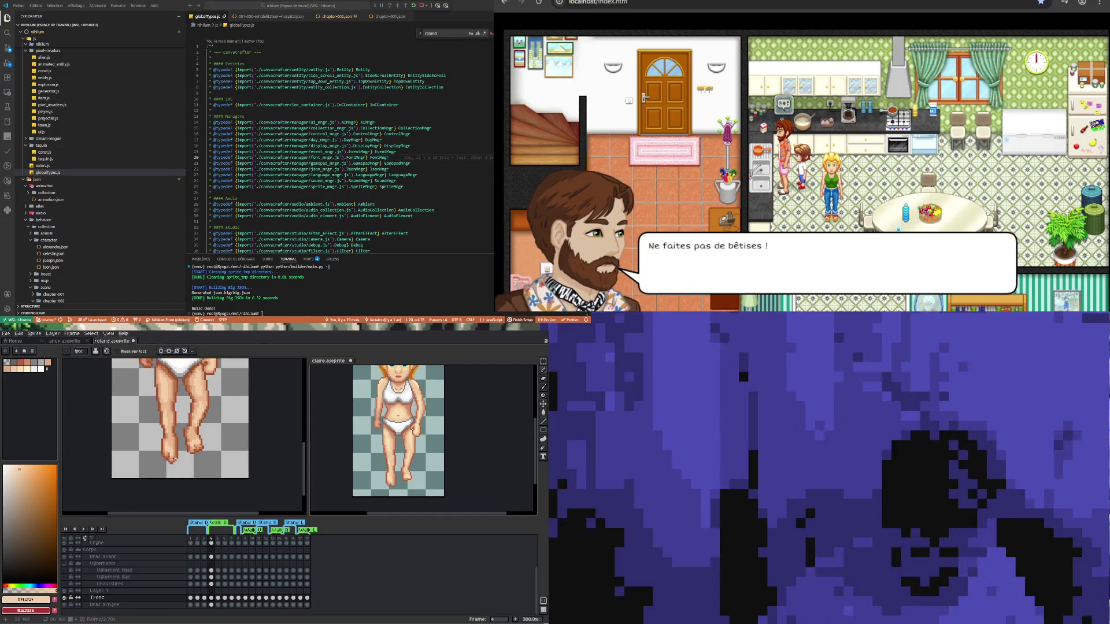
- Zoom in on the legs and sample the darker skin tone at the leg edge
scroll(164, 455, "up", 2)
scroll(165, 454, "down", 4)
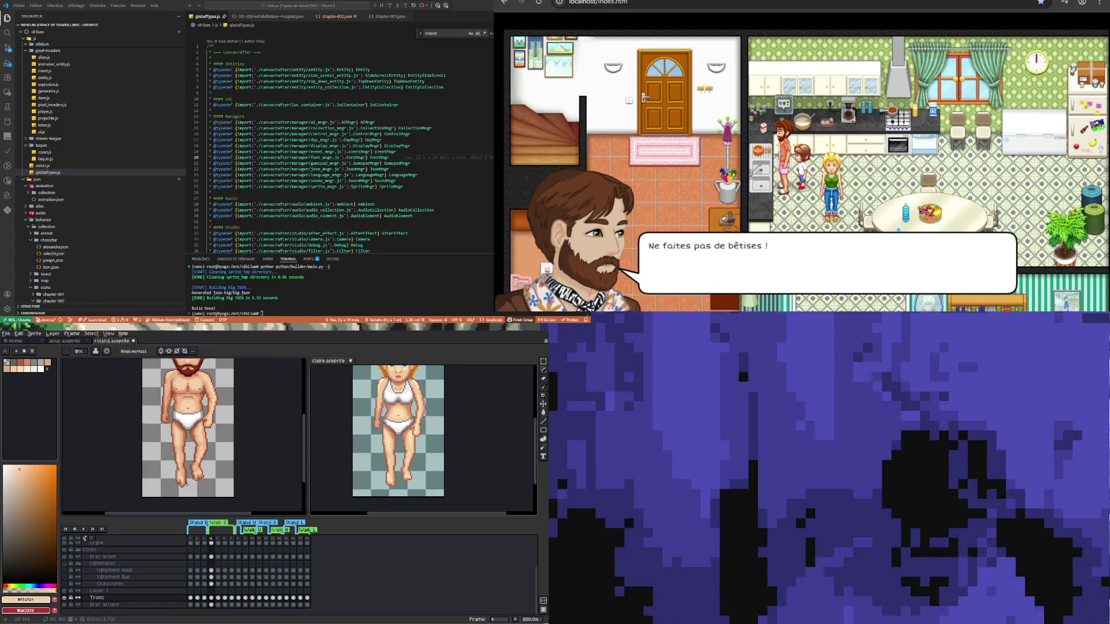
scroll(185, 471, "up", 2)
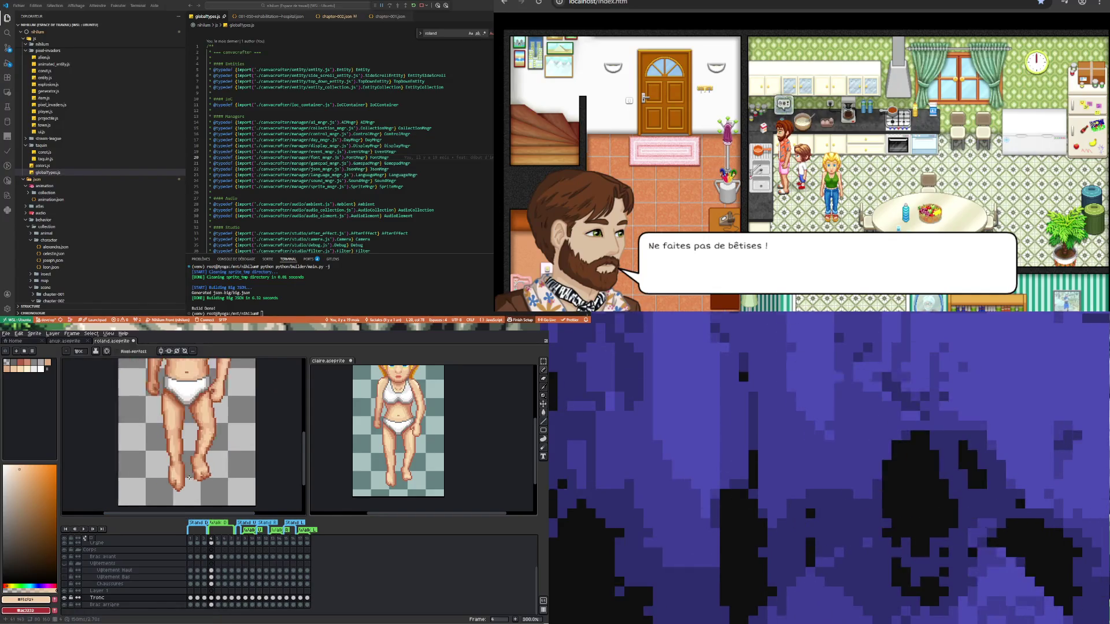
scroll(143, 390, "up", 3)
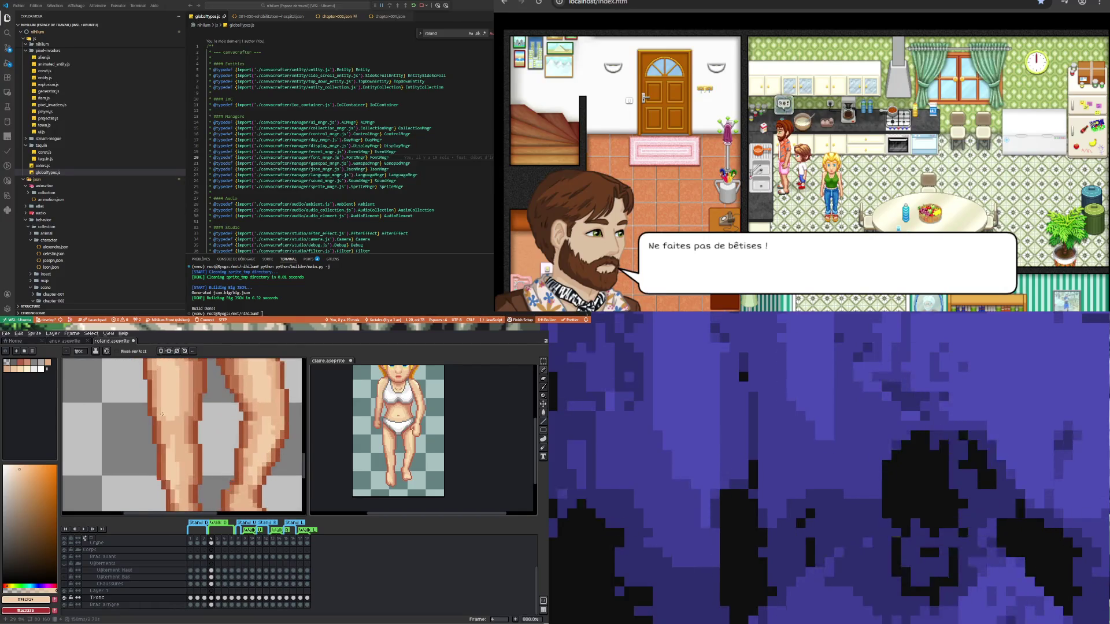
key("alt")
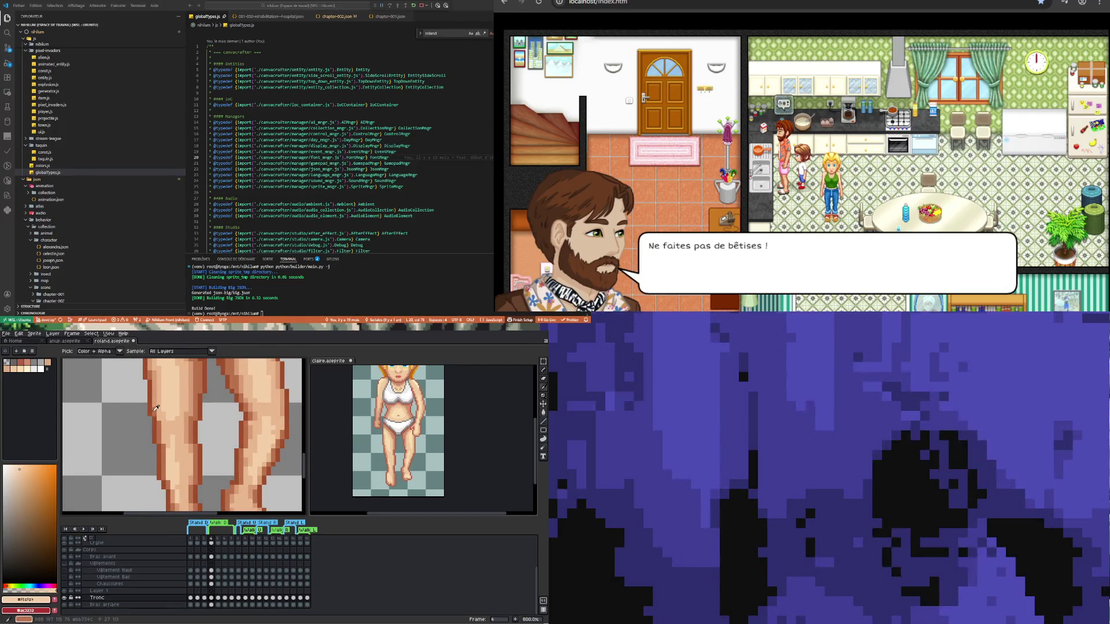
left_click(157, 400)
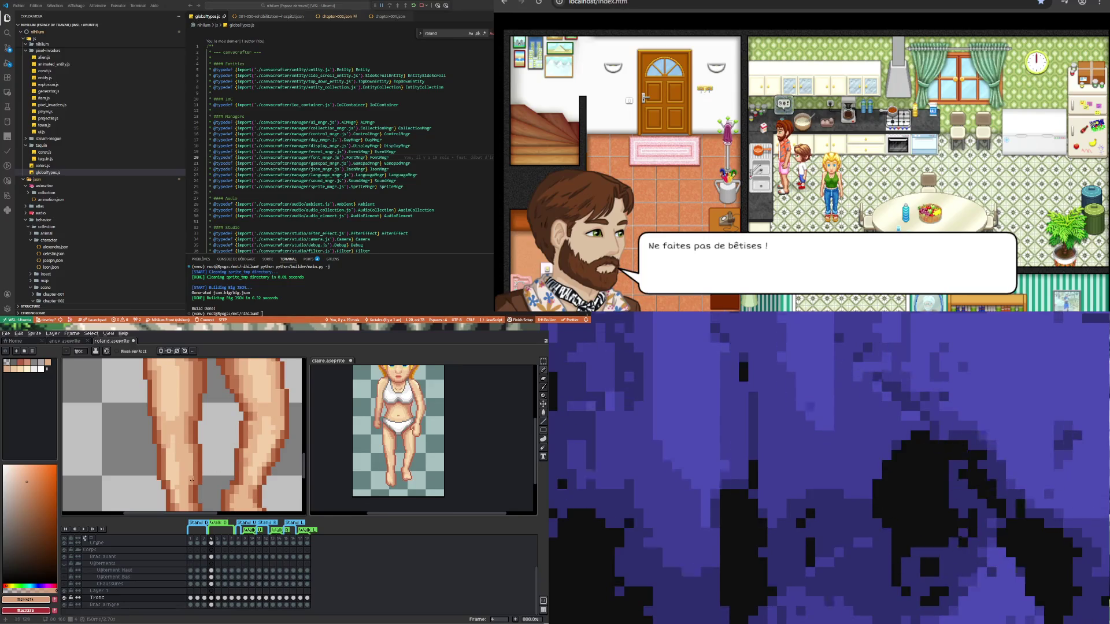
- Sample a mid skin tone from the leg
scroll(163, 447, "down", 4)
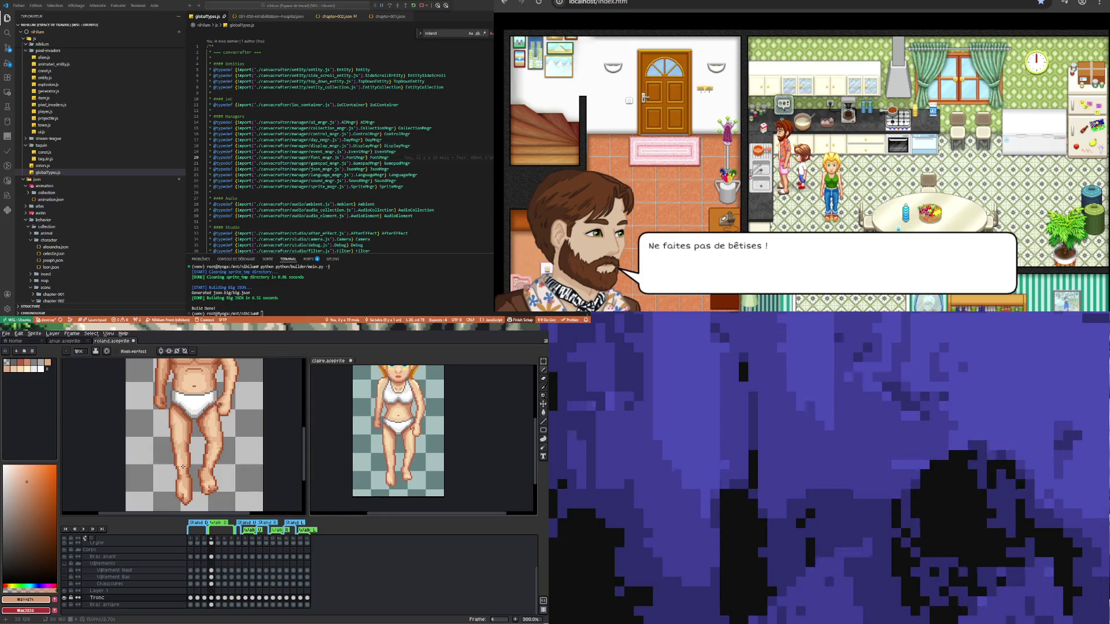
scroll(158, 411, "up", 6)
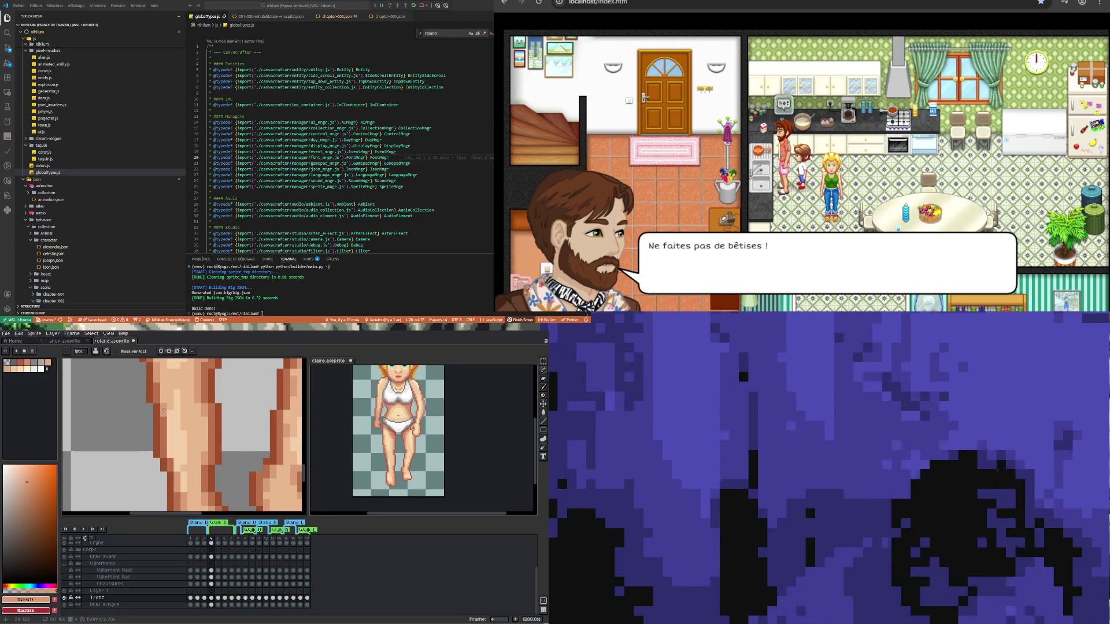
scroll(158, 410, "down", 6)
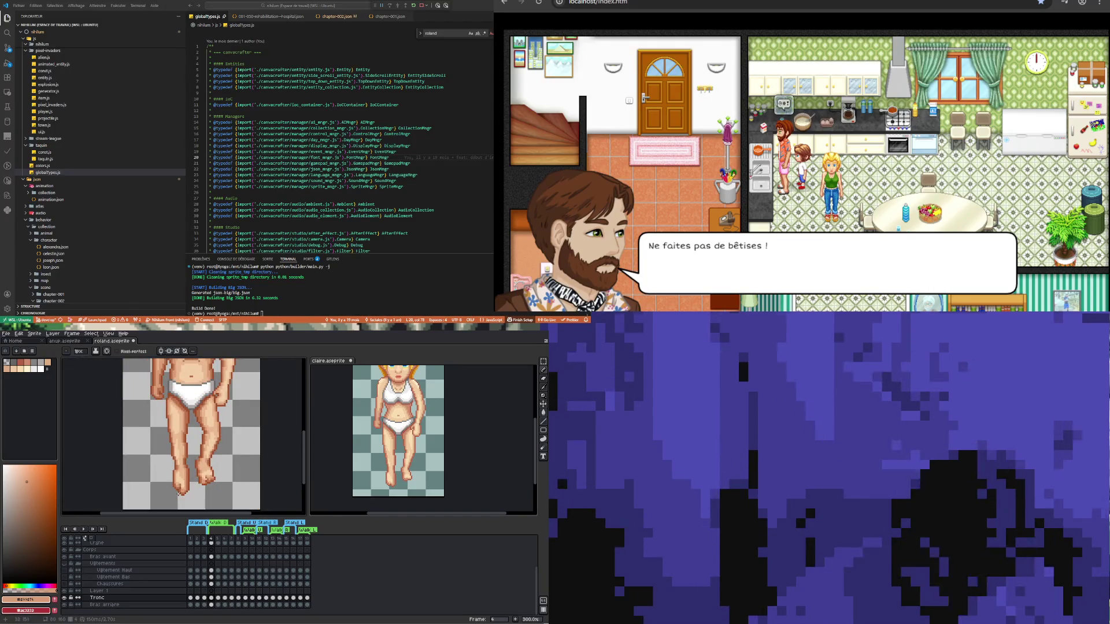
scroll(182, 454, "up", 2)
scroll(176, 440, "up", 1)
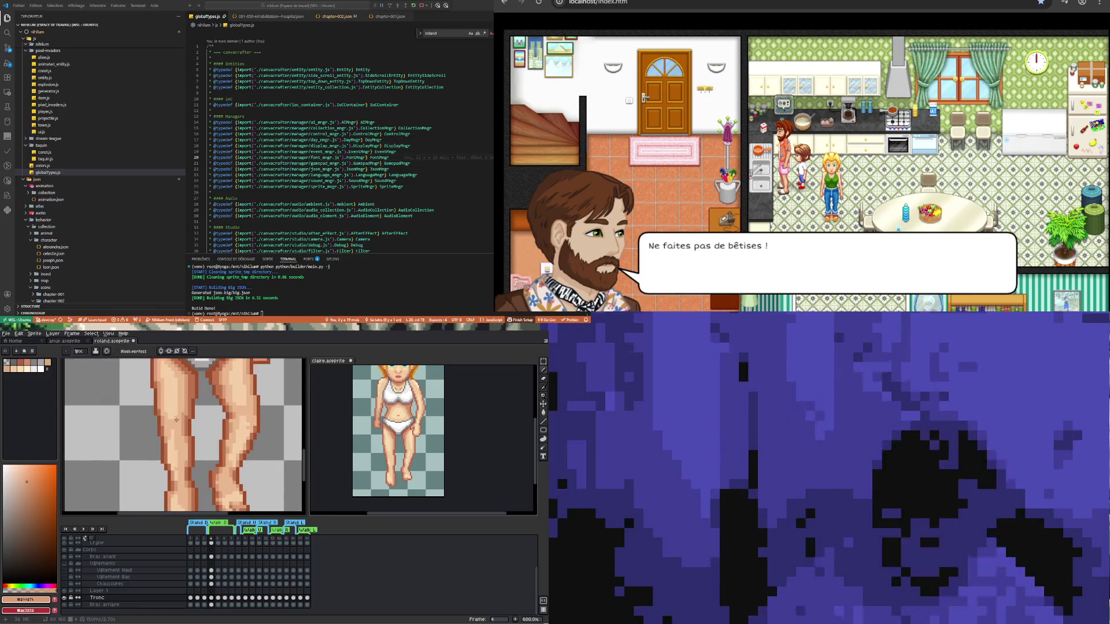
left_click(172, 421, "alt")
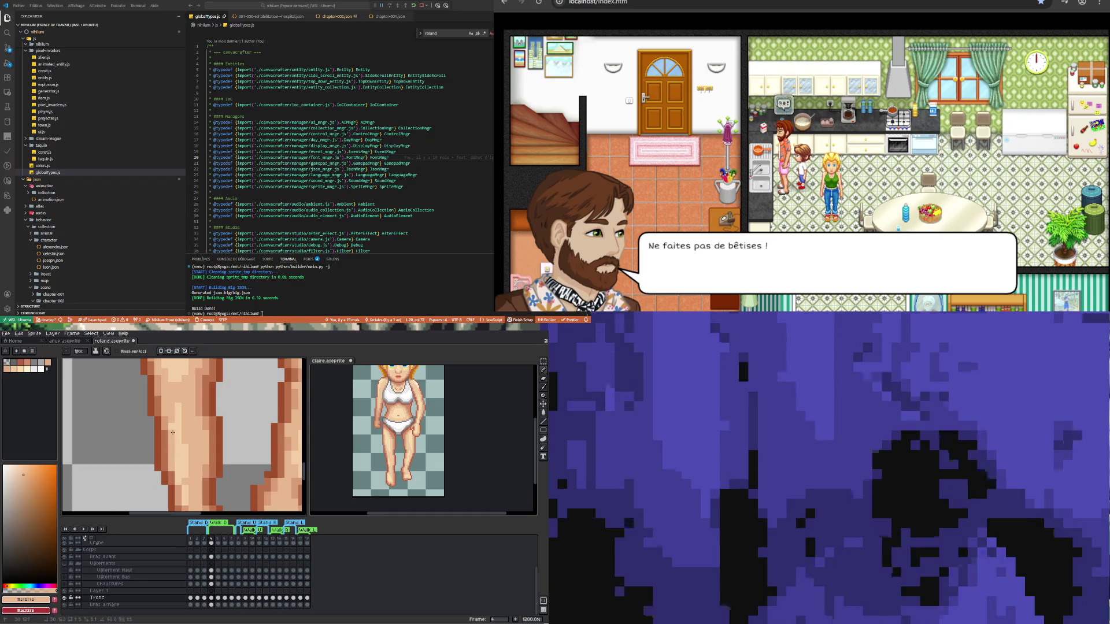
- Use the Eyedropper to sample a skin tone from the knee area
scroll(166, 458, "down", 3)
scroll(171, 455, "up", 4)
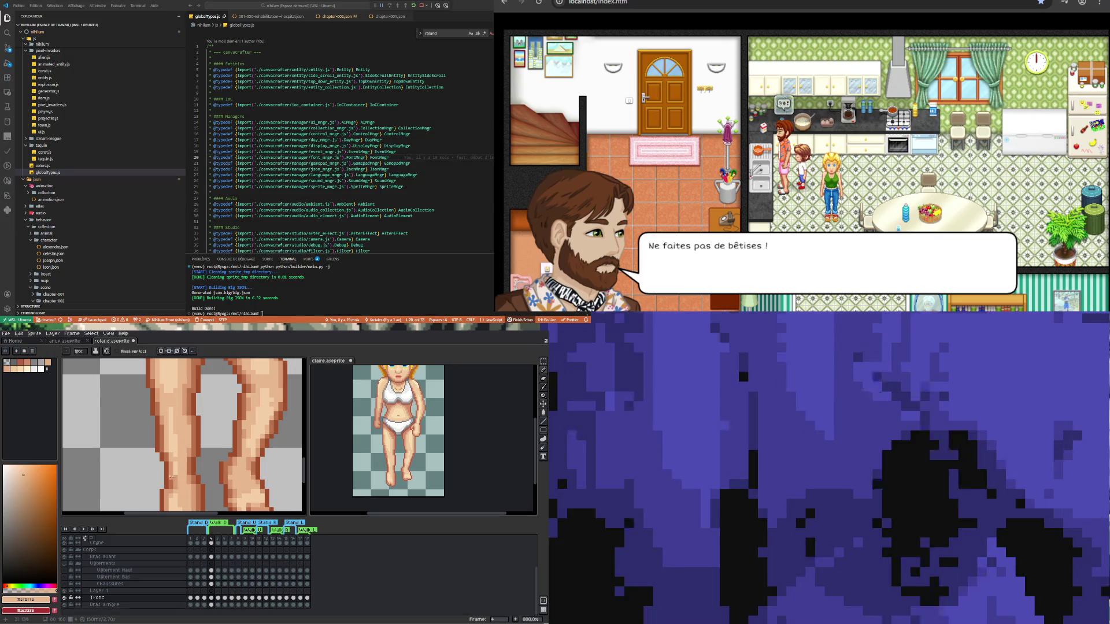
scroll(175, 464, "down", 5)
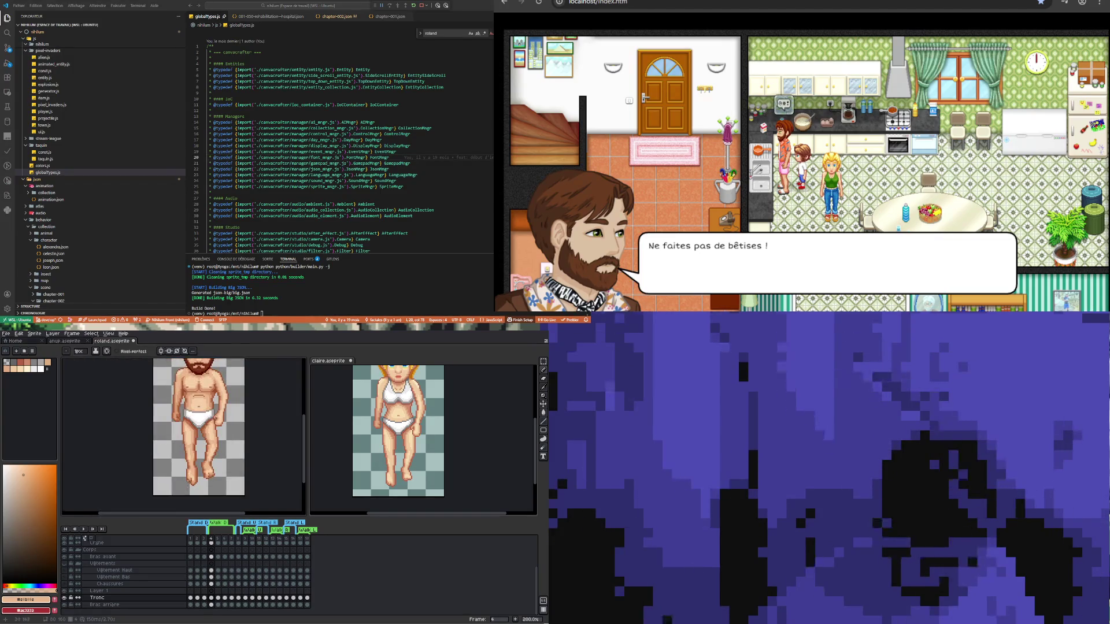
scroll(187, 463, "up", 4)
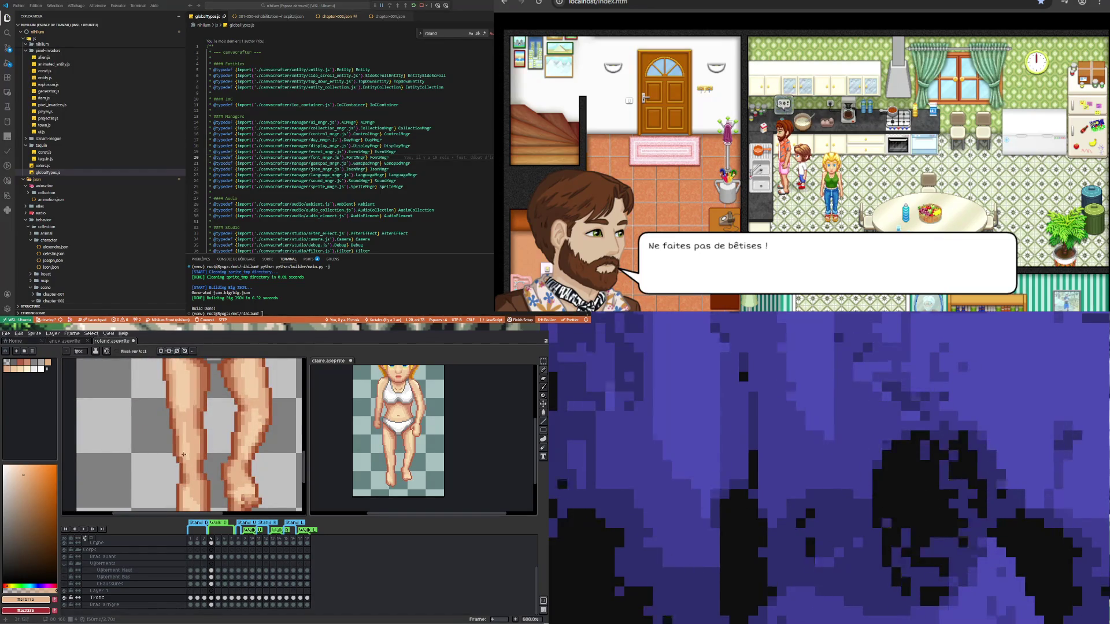
scroll(191, 463, "down", 4)
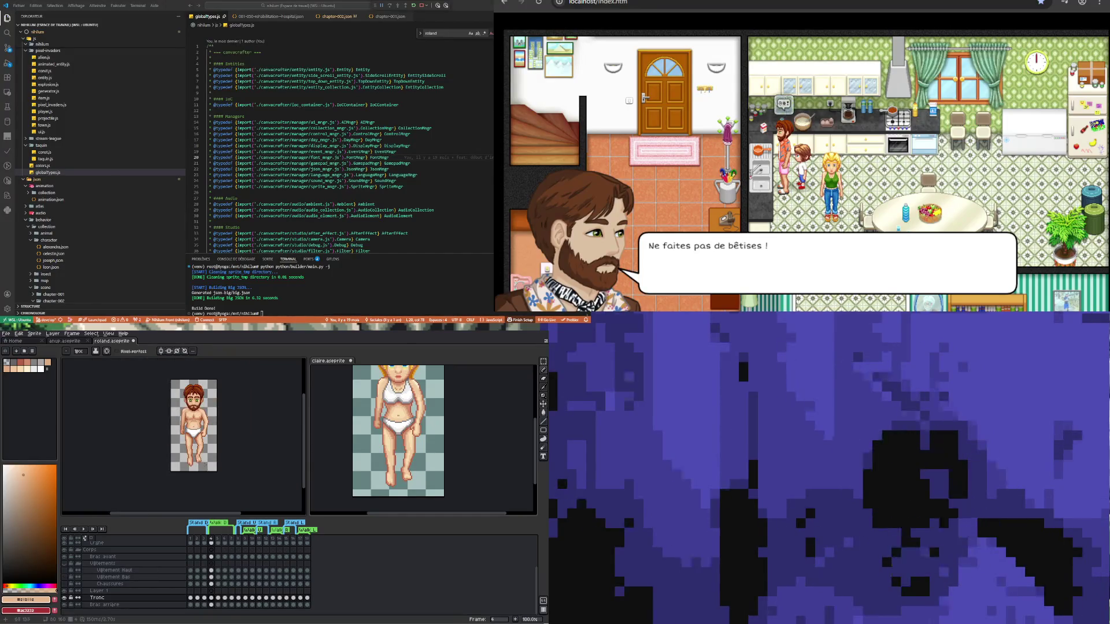
scroll(199, 461, "up", 1)
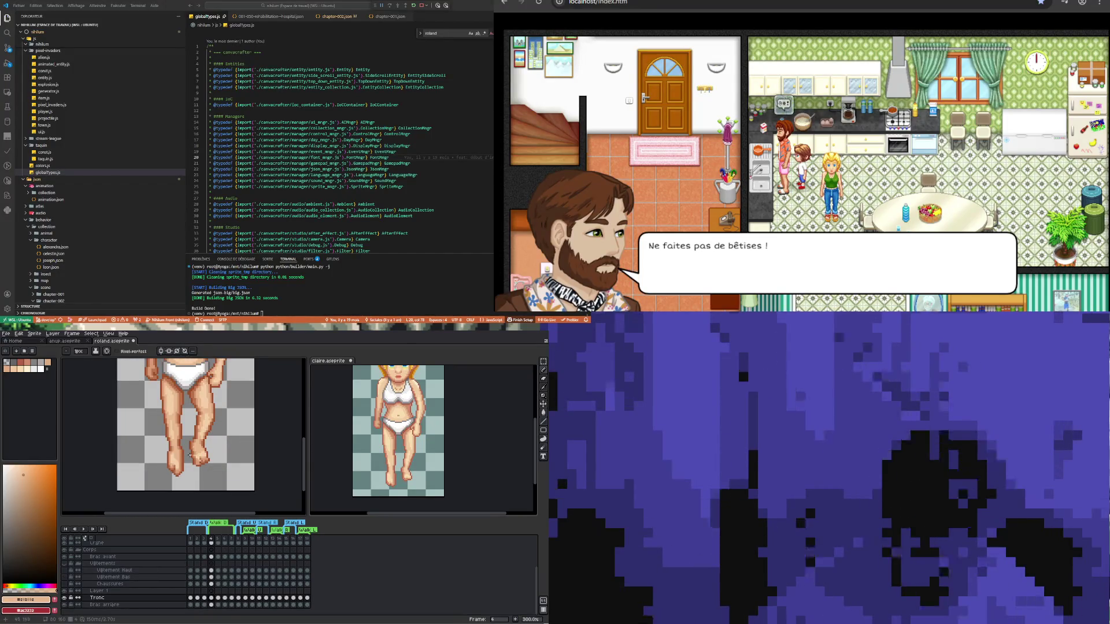
scroll(172, 443, "up", 3)
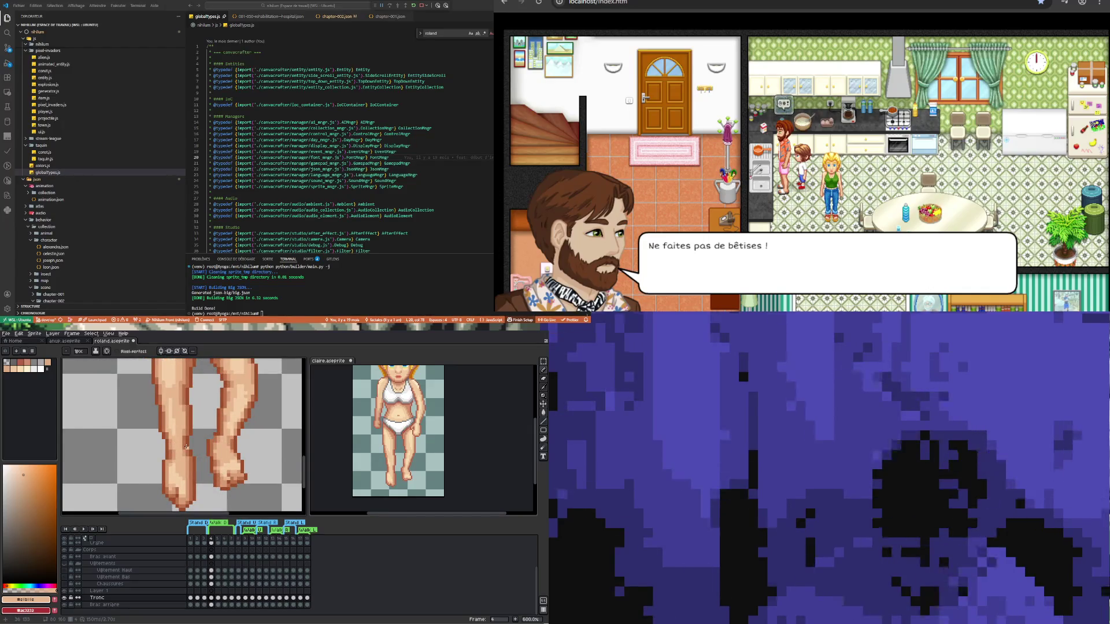
scroll(187, 447, "down", 3)
scroll(187, 440, "up", 3)
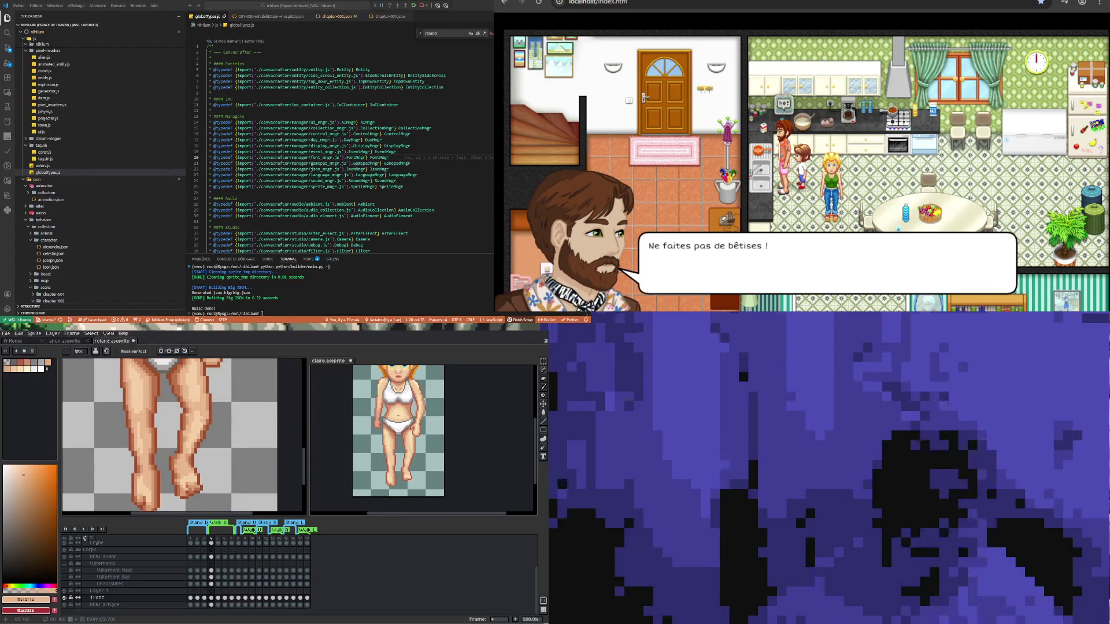
scroll(187, 422, "up", 1)
key("i")
left_click(189, 412)
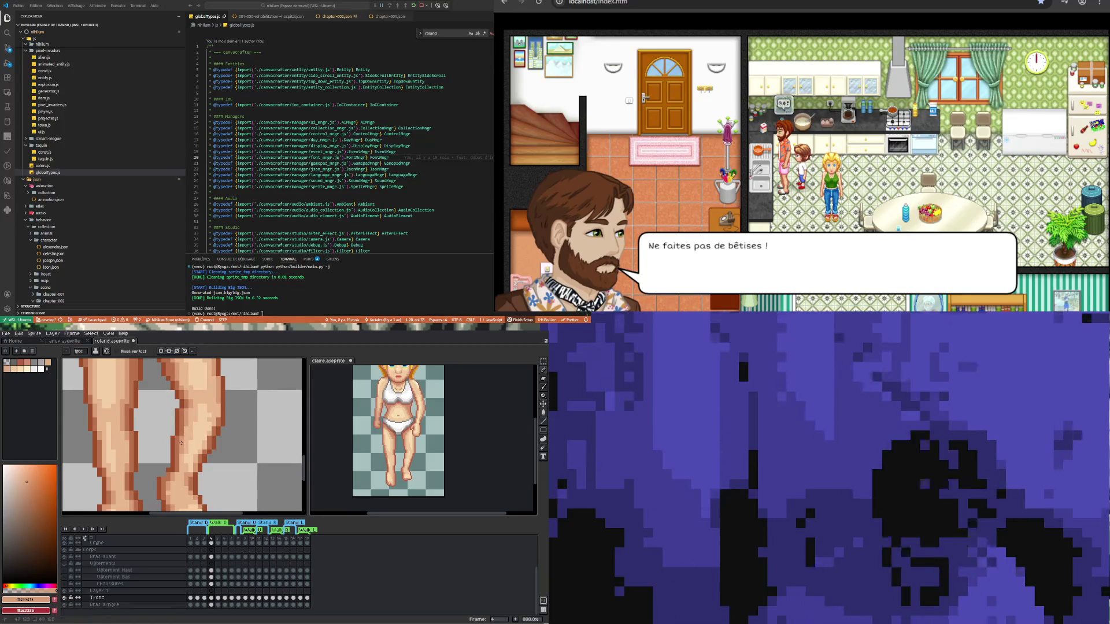
- Sample the darker brown from the leg outline for the knee retouch
scroll(181, 443, "down", 3)
scroll(167, 457, "up", 5)
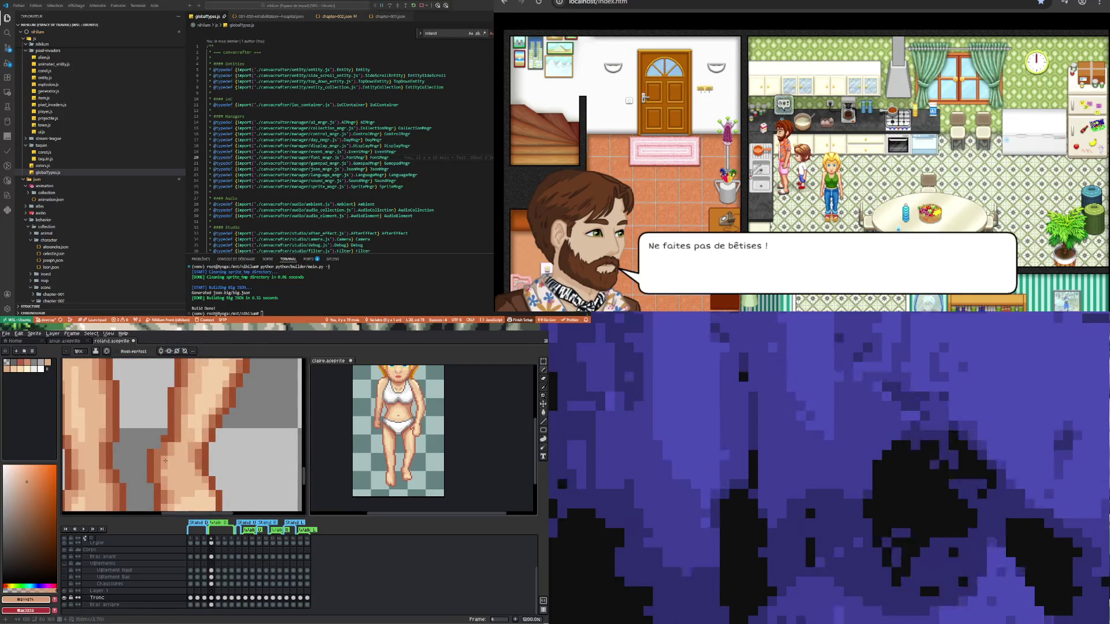
left_click(156, 448, "alt")
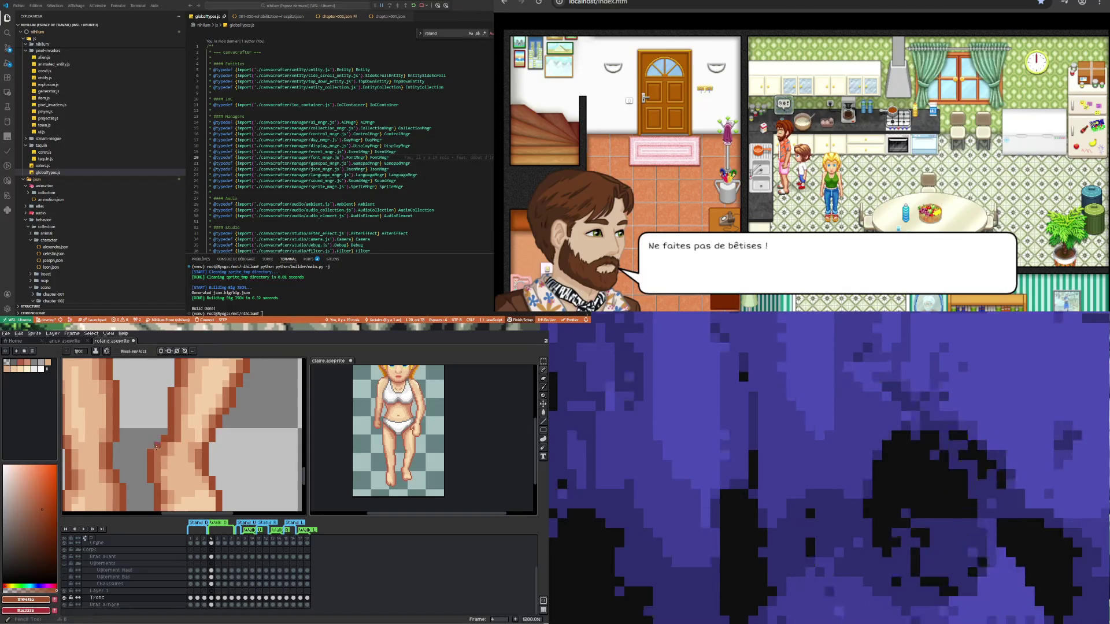
scroll(156, 449, "down", 6)
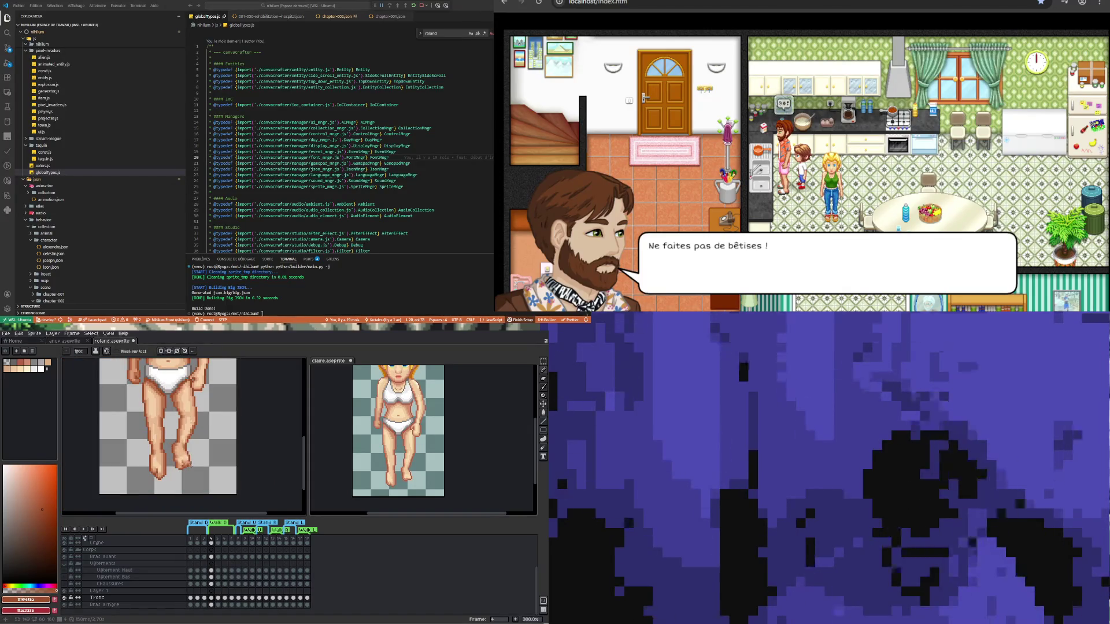
- Sample the foot browns #bb734c and #9f4f2a from the foot and its outline
scroll(156, 449, "up", 4)
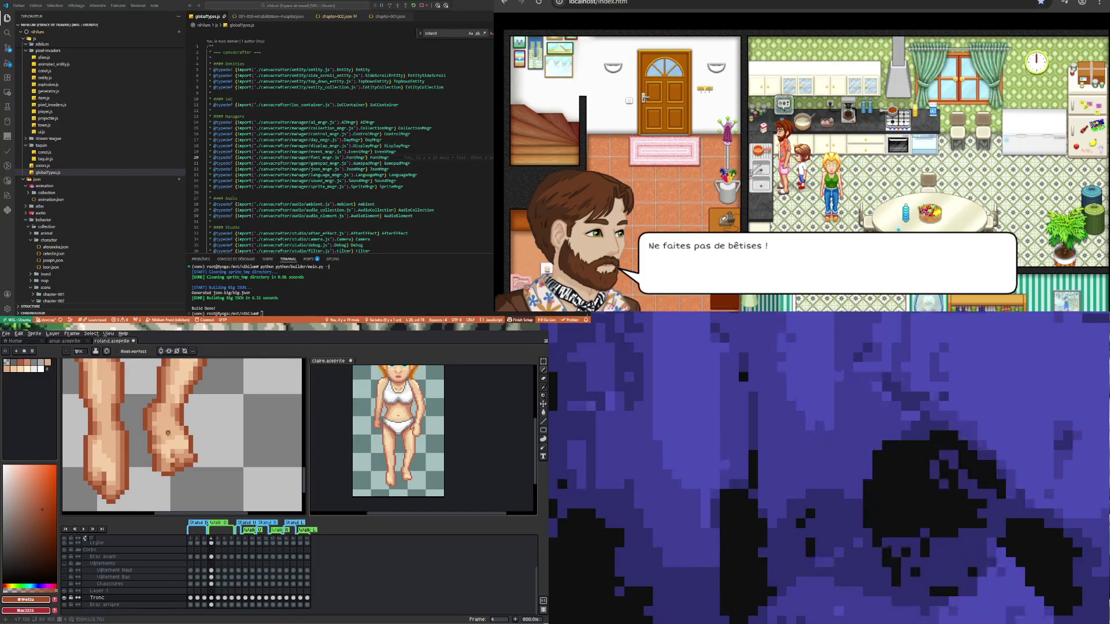
left_click(156, 438, "alt")
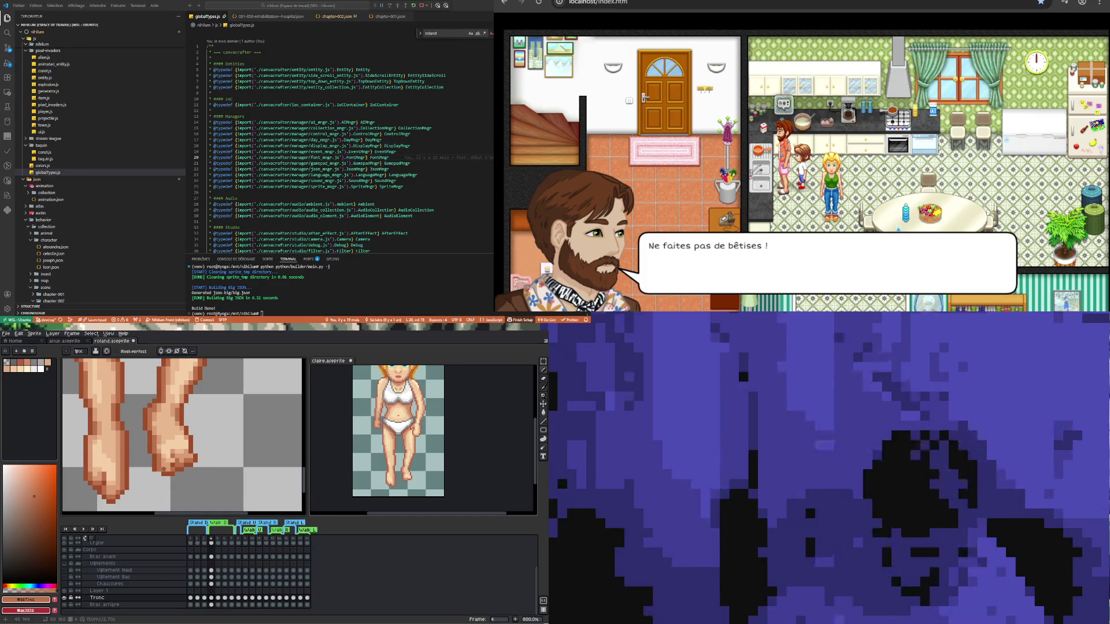
scroll(159, 465, "up", 2)
left_click(157, 466, "alt")
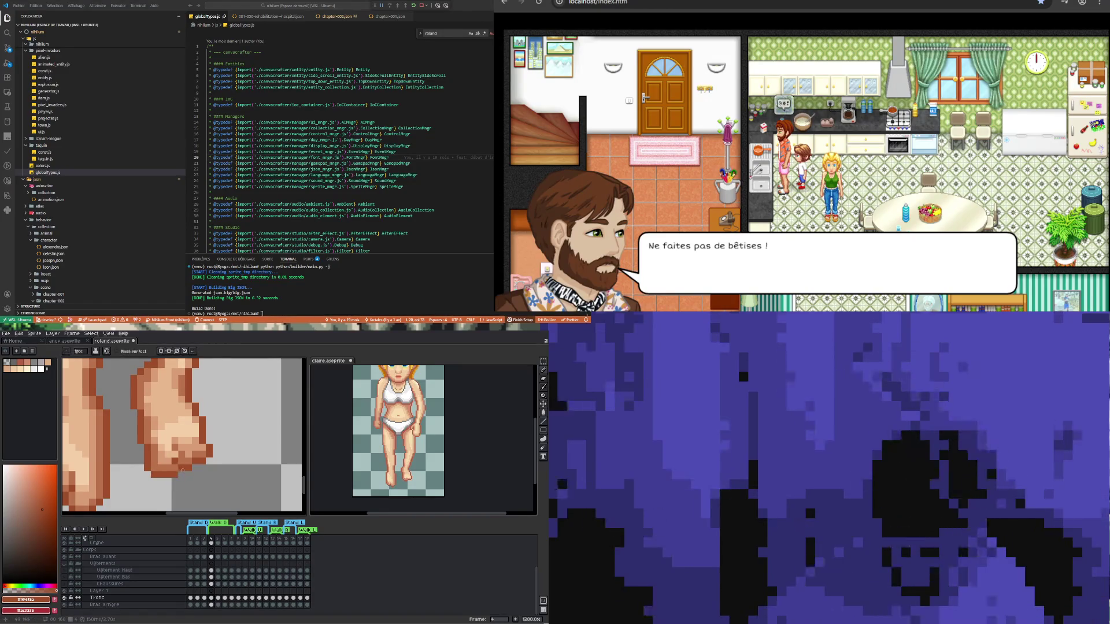
- Pick another foot brown and retouch the toe and ankle outline pixels
scroll(180, 460, "down", 3)
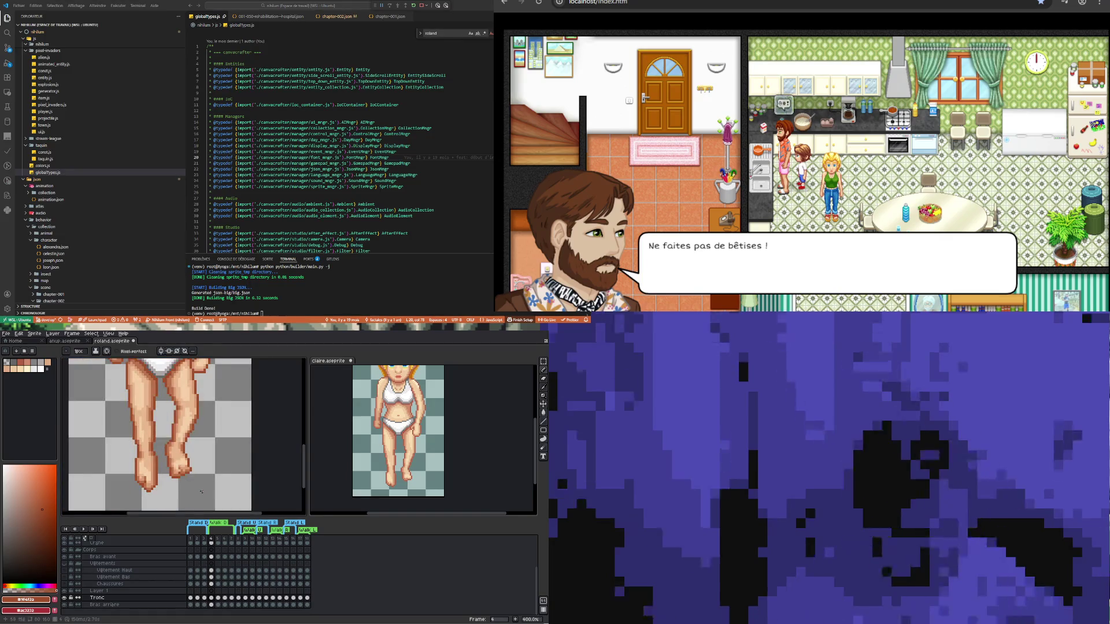
scroll(184, 472, "up", 2)
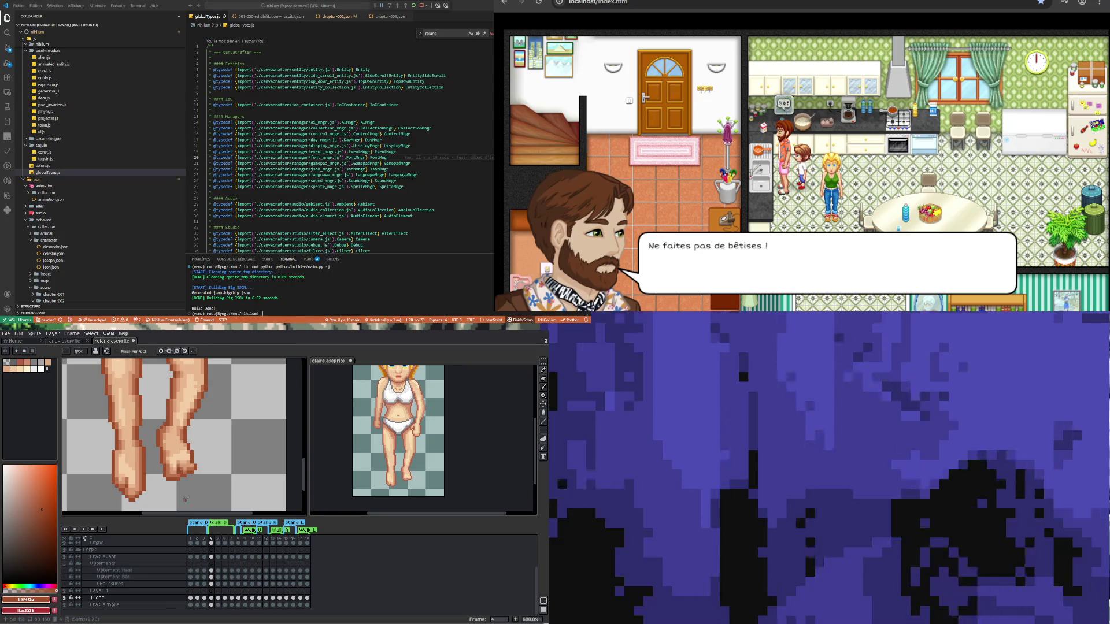
scroll(182, 470, "up", 3)
scroll(183, 469, "down", 5)
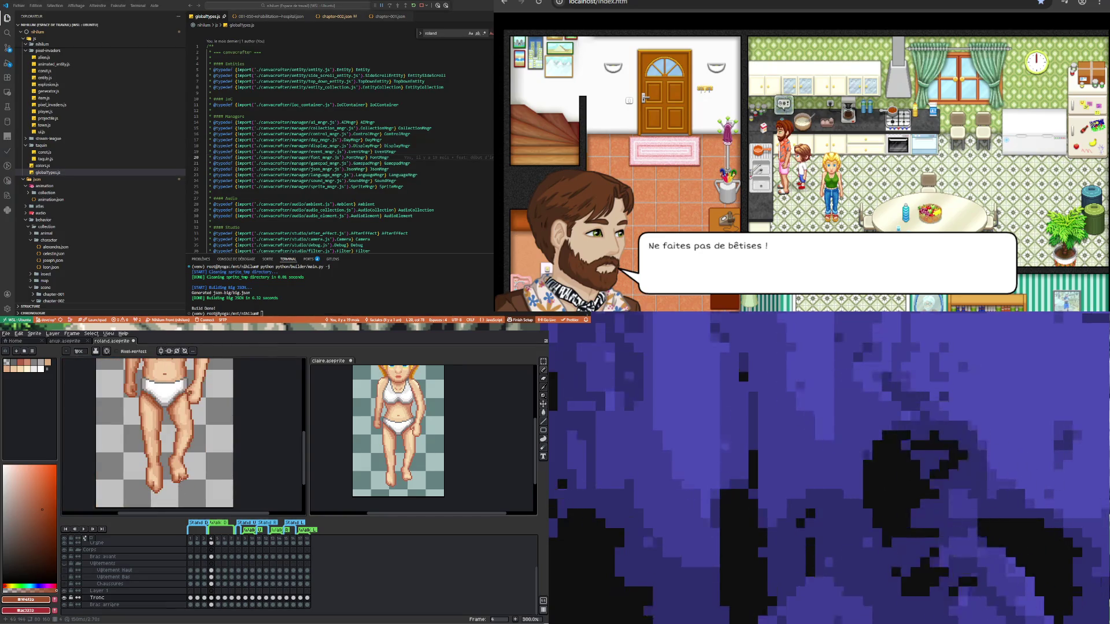
scroll(207, 506, "up", 2)
scroll(176, 479, "up", 4)
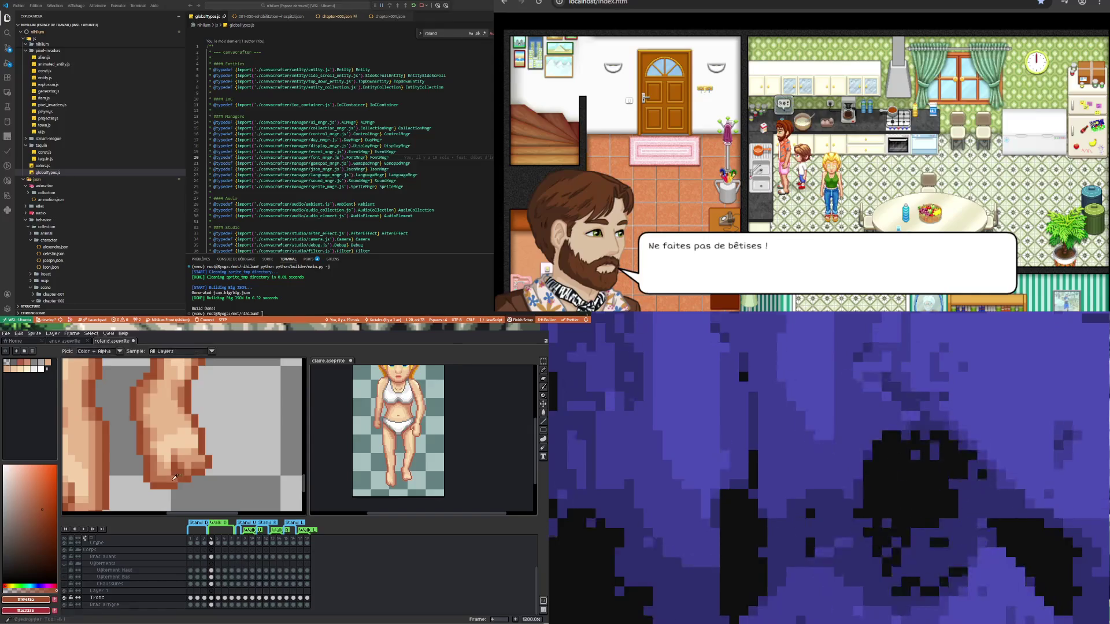
left_click(175, 477, "alt")
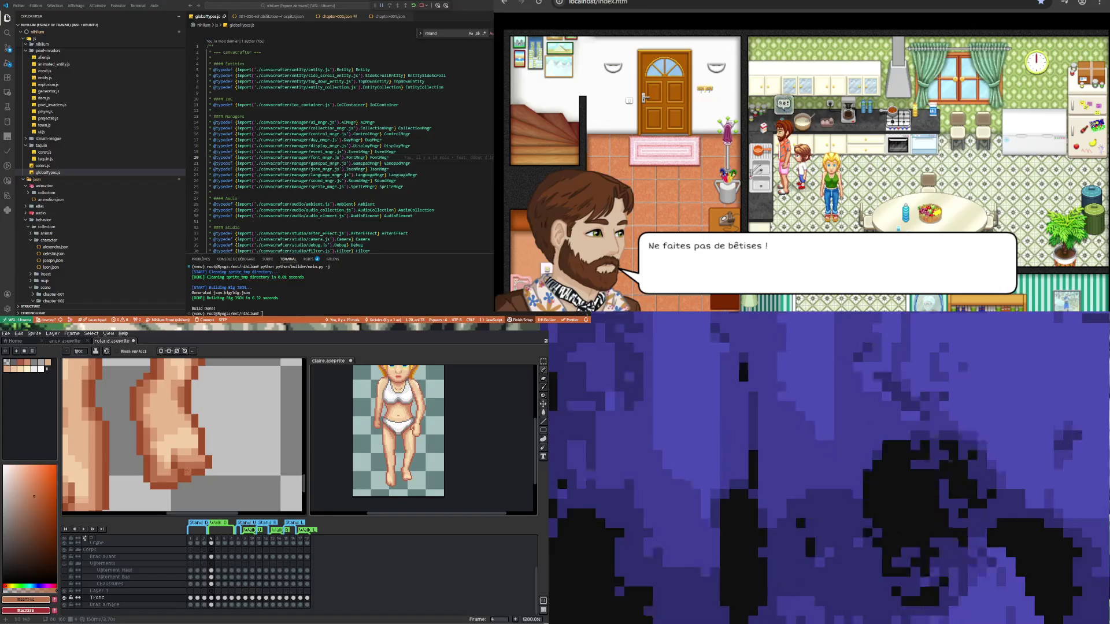
key("alt")
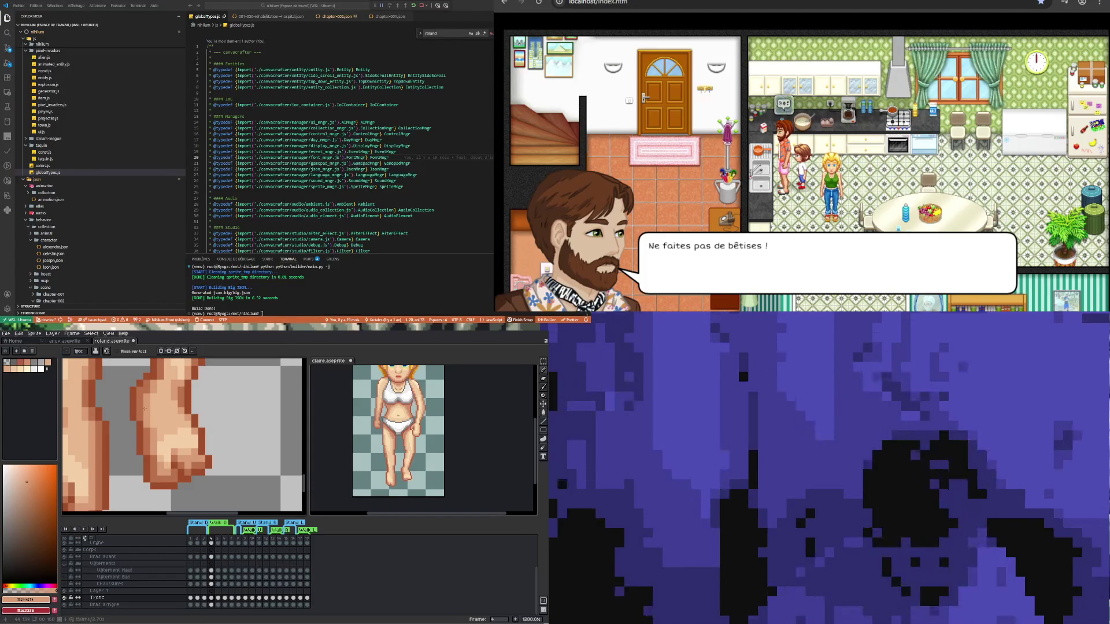
scroll(209, 446, "down", 3)
- Sample a brown from the thigh outline and touch up the edge beside the white underwear
scroll(209, 445, "up", 4)
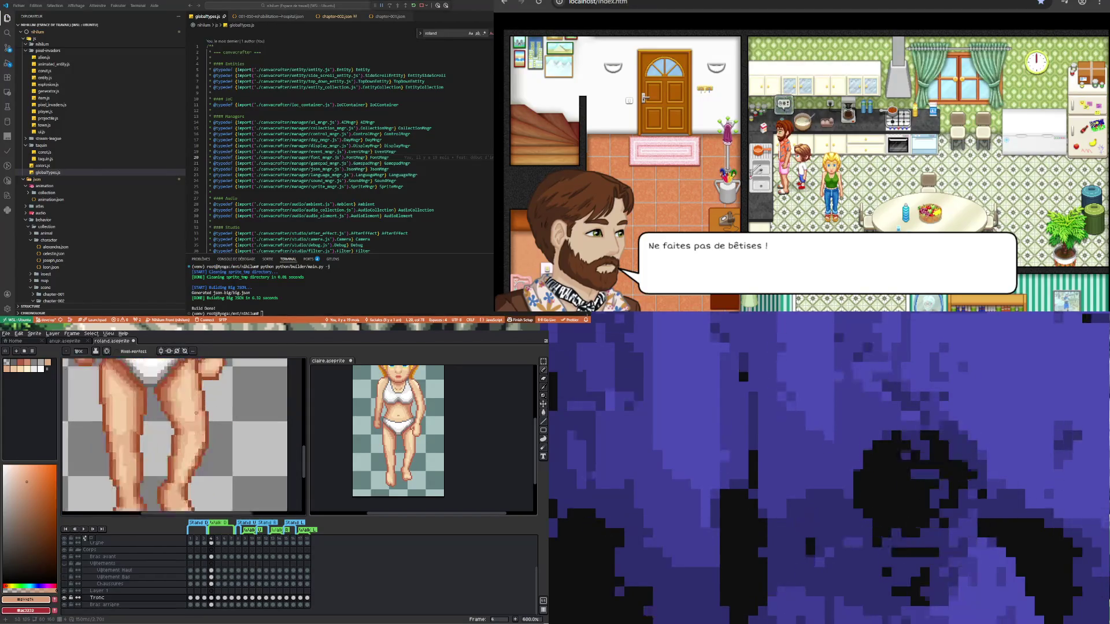
scroll(209, 446, "down", 4)
scroll(154, 490, "down", 1)
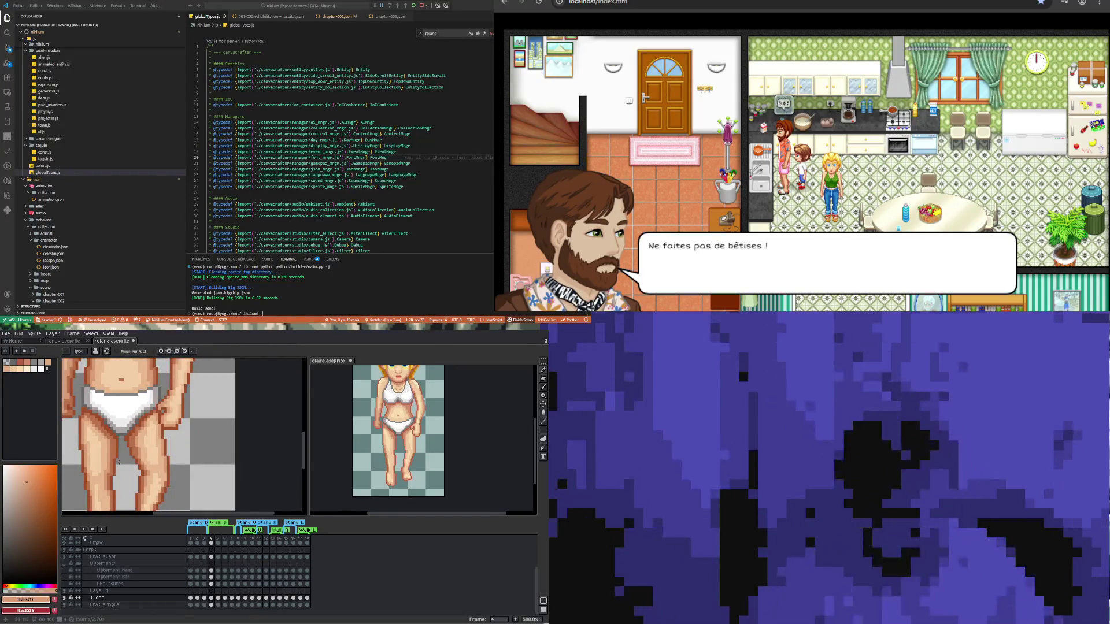
scroll(166, 453, "up", 4)
scroll(183, 433, "down", 3)
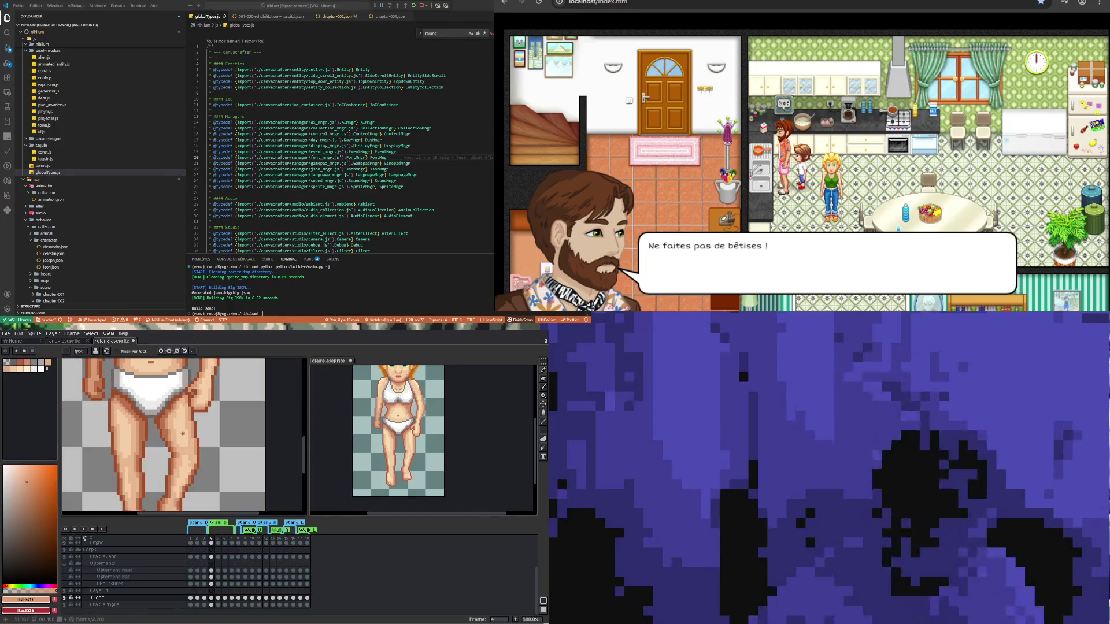
scroll(180, 455, "up", 3)
scroll(183, 451, "down", 3)
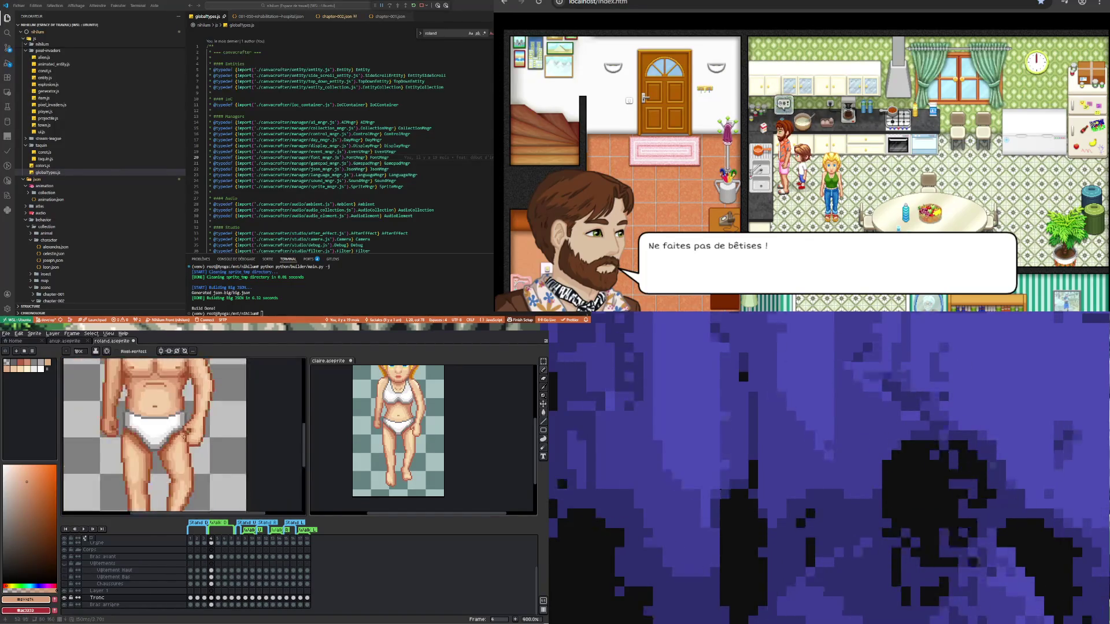
scroll(180, 448, "up", 3)
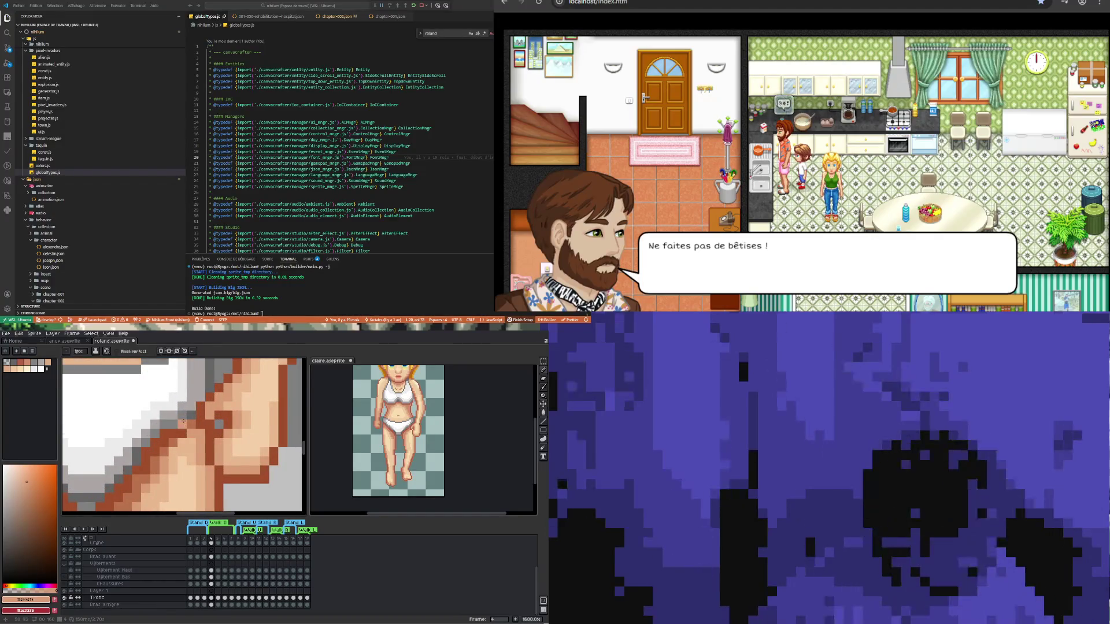
left_click(193, 419, "alt")
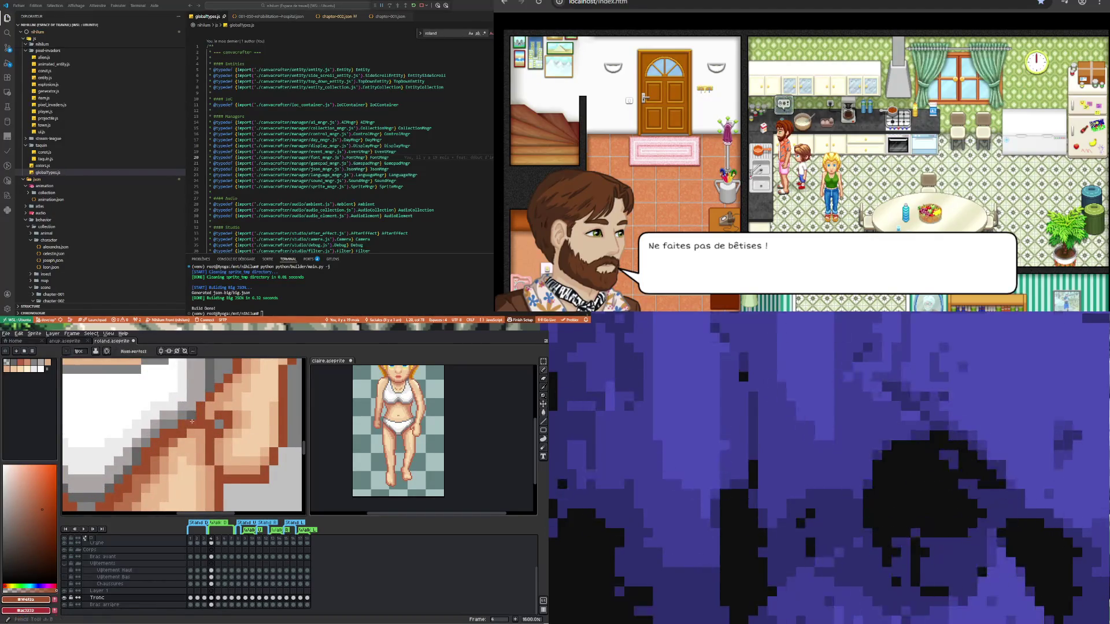
scroll(228, 448, "down", 6)
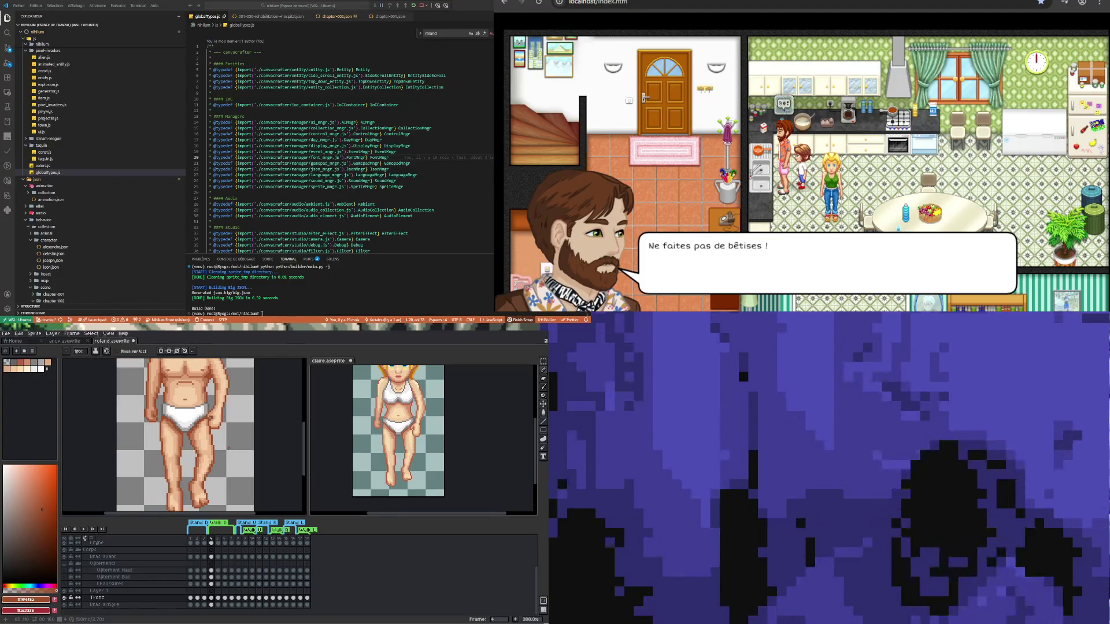
scroll(200, 475, "down", 1)
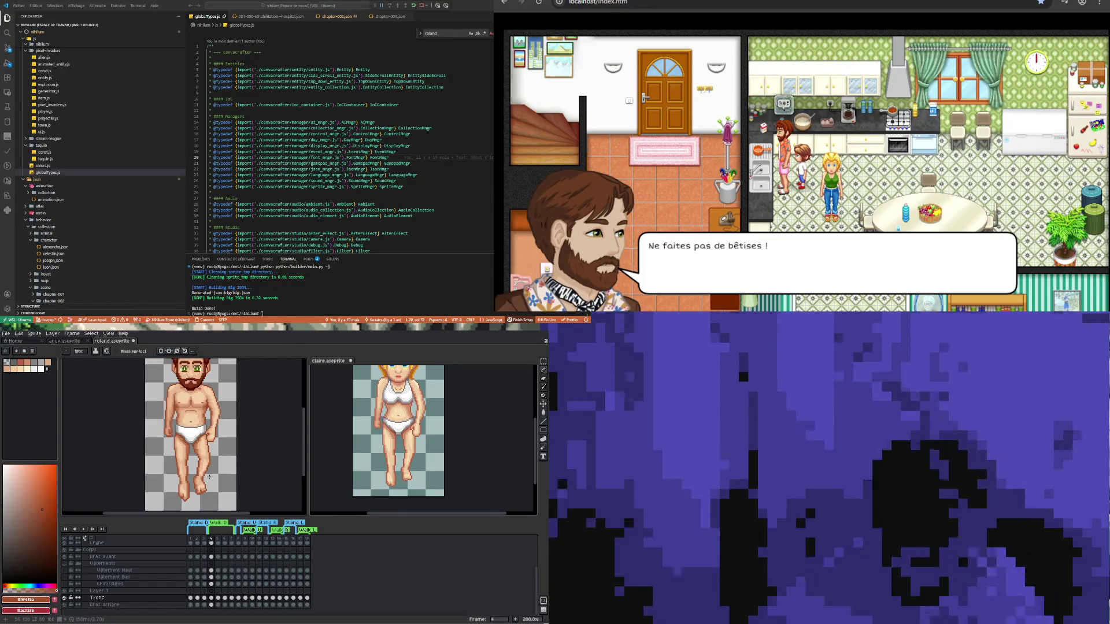
- Sample light skin tone #f5cfa9 and fill the rough calf and knee edges with it
scroll(209, 477, "up", 4)
scroll(202, 462, "up", 1)
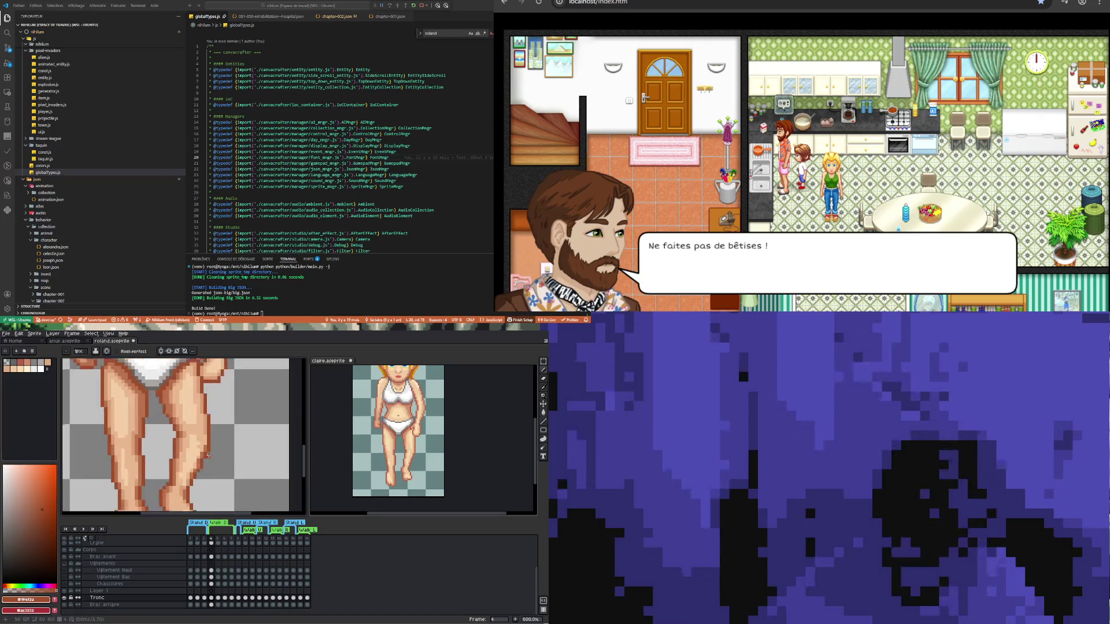
scroll(195, 472, "up", 3)
left_click(188, 430, "alt")
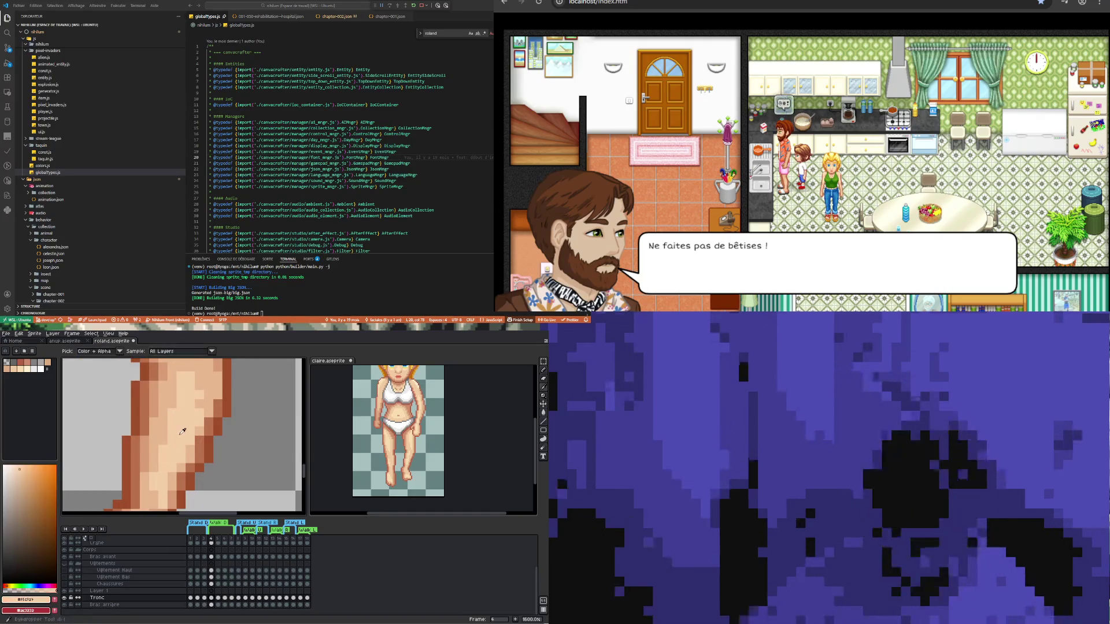
scroll(185, 445, "down", 3)
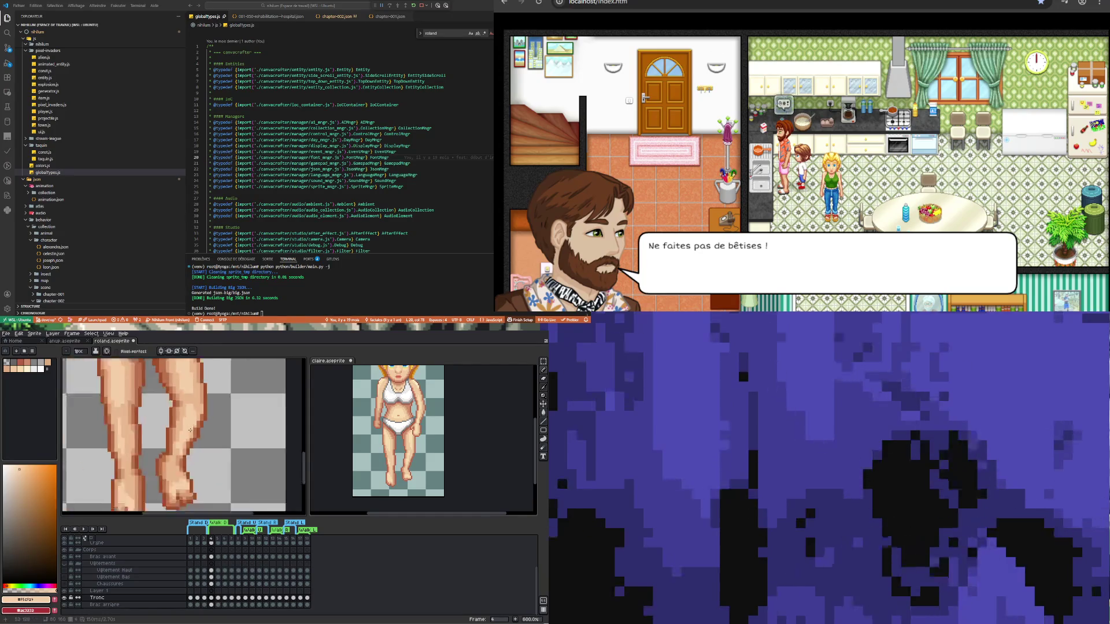
scroll(185, 447, "up", 3)
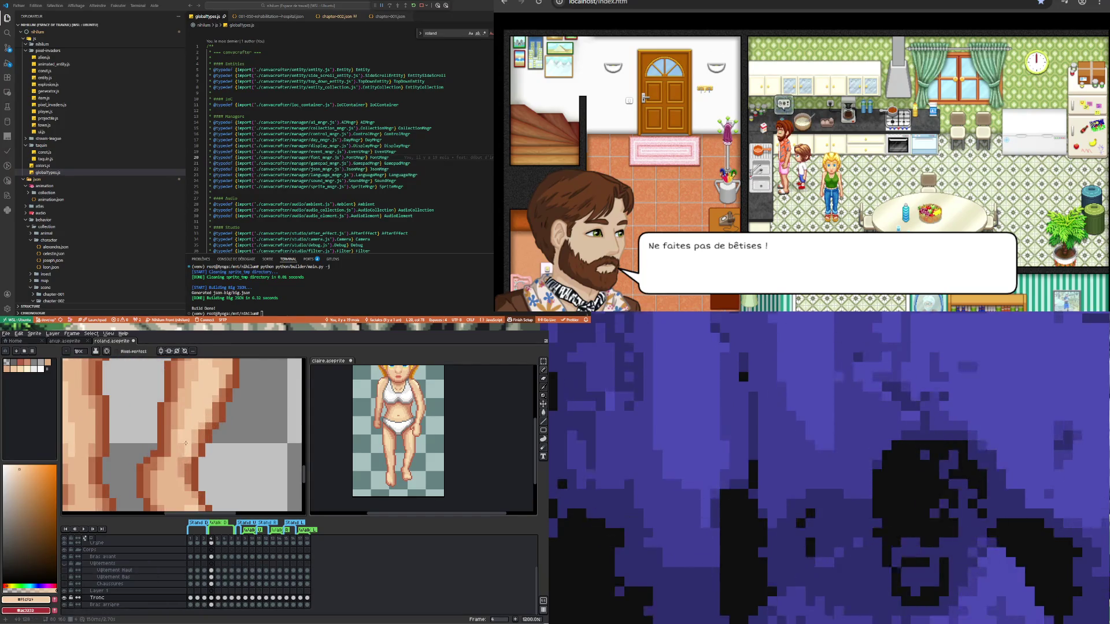
scroll(182, 445, "down", 4)
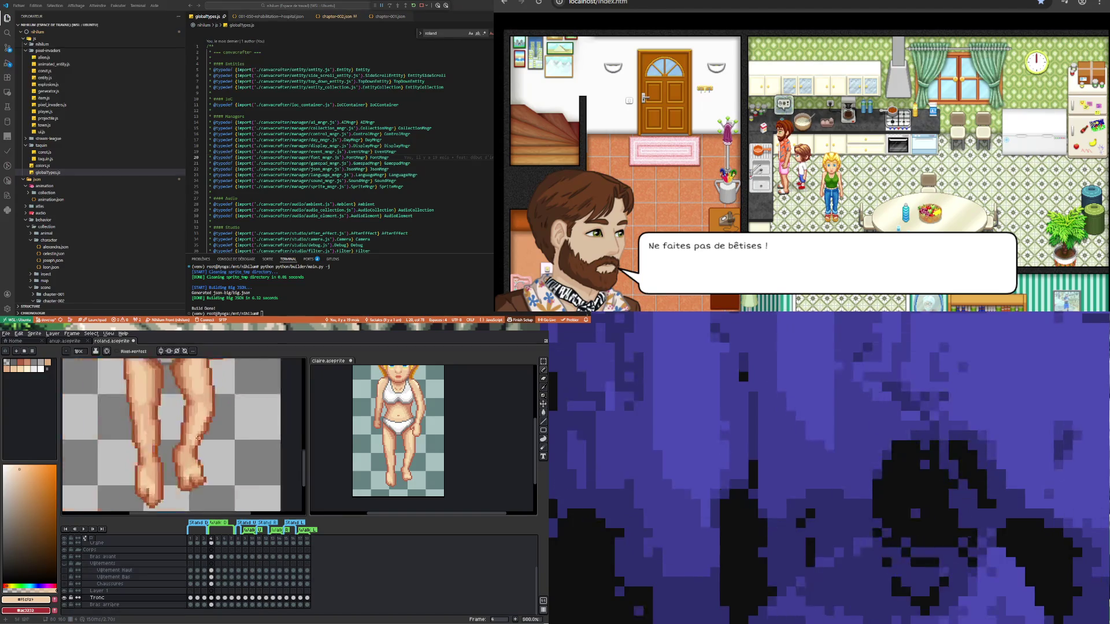
scroll(170, 447, "up", 2)
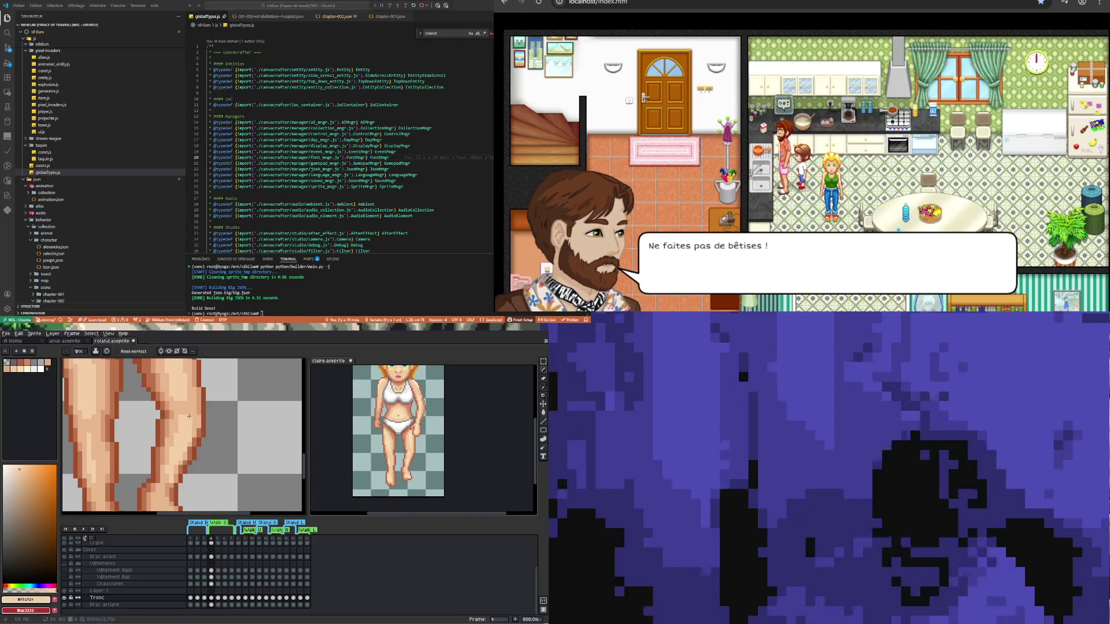
scroll(195, 399, "down", 4)
scroll(194, 403, "up", 3)
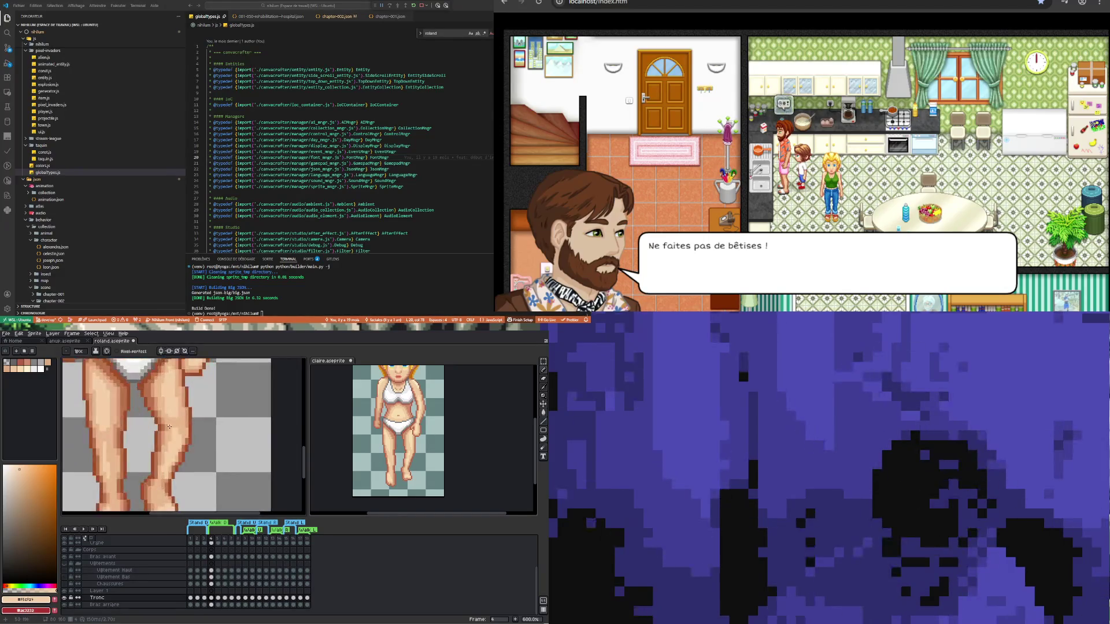